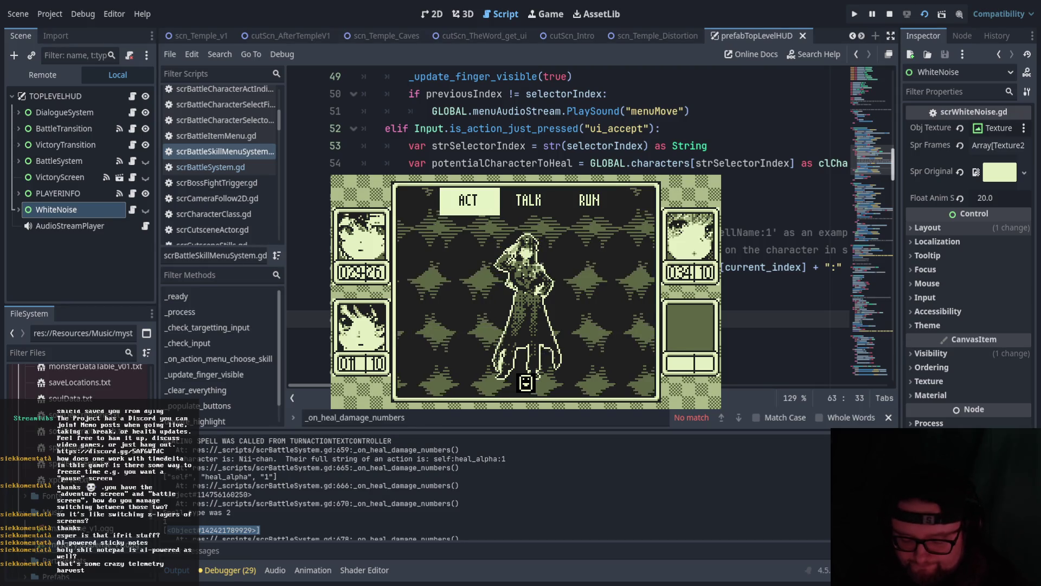
# Choose ACT, then Attack, and play the first battle turn.
pyautogui.press('Right')
pyautogui.press('Right')
pyautogui.press('Left')
pyautogui.press('Left')
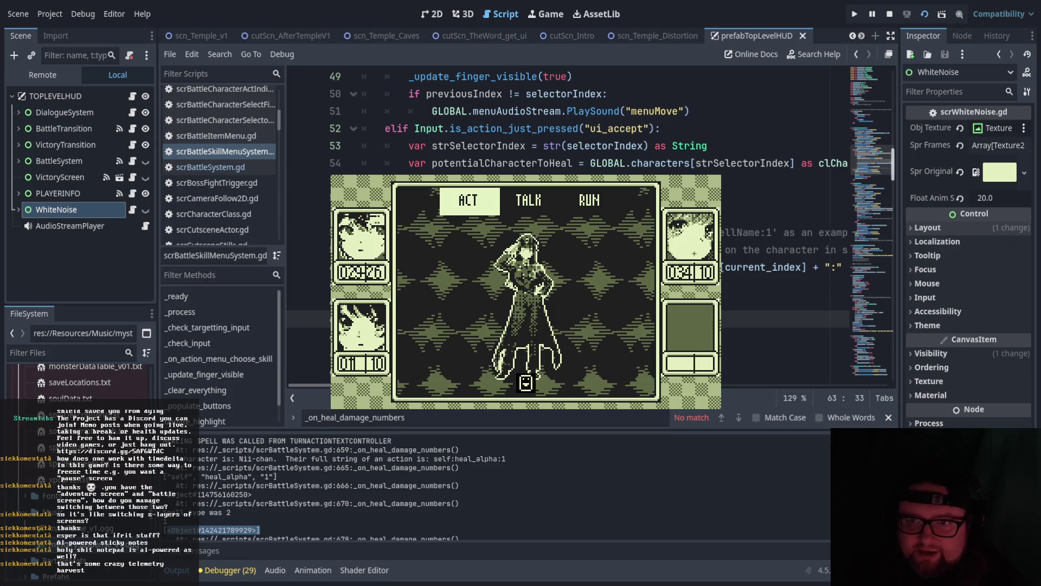
pyautogui.press('Return')
pyautogui.press('Right')
pyautogui.press('Right')
pyautogui.press('Left')
pyautogui.press('Left')
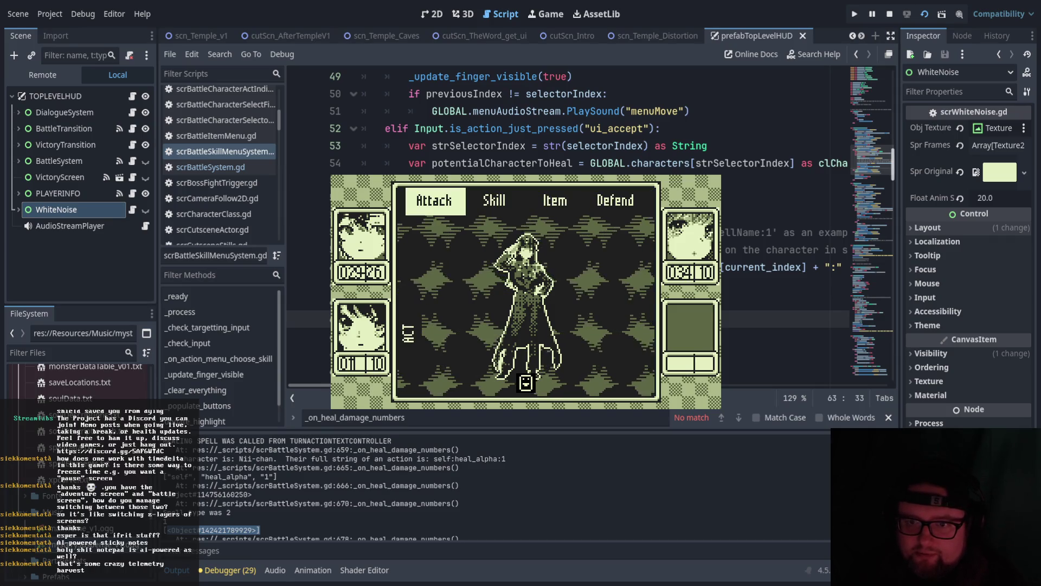
pyautogui.press('Return')
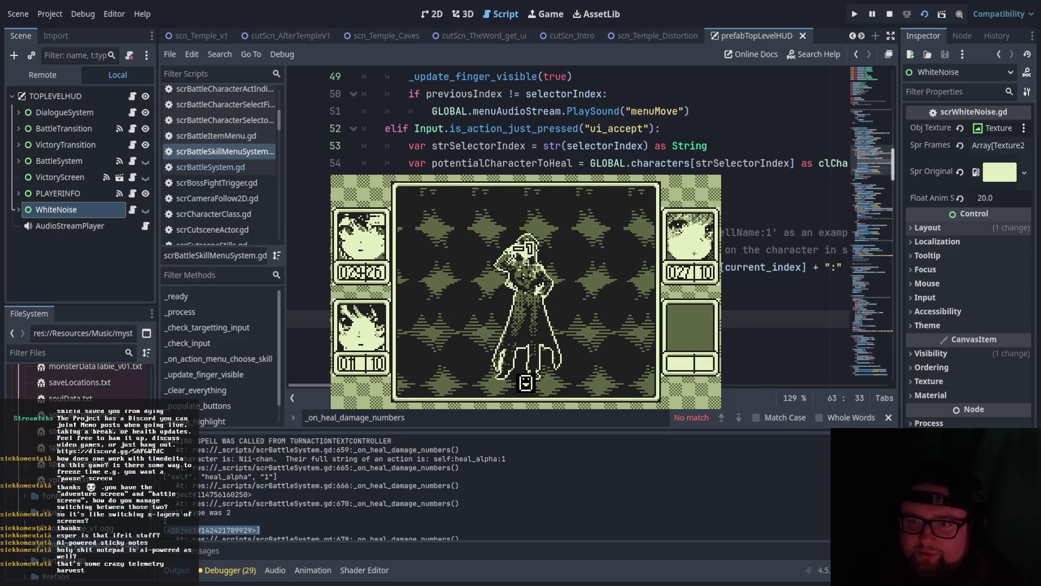
# Choose ACT, then Defend for the next turn.
pyautogui.press('Return')
pyautogui.press('Left')
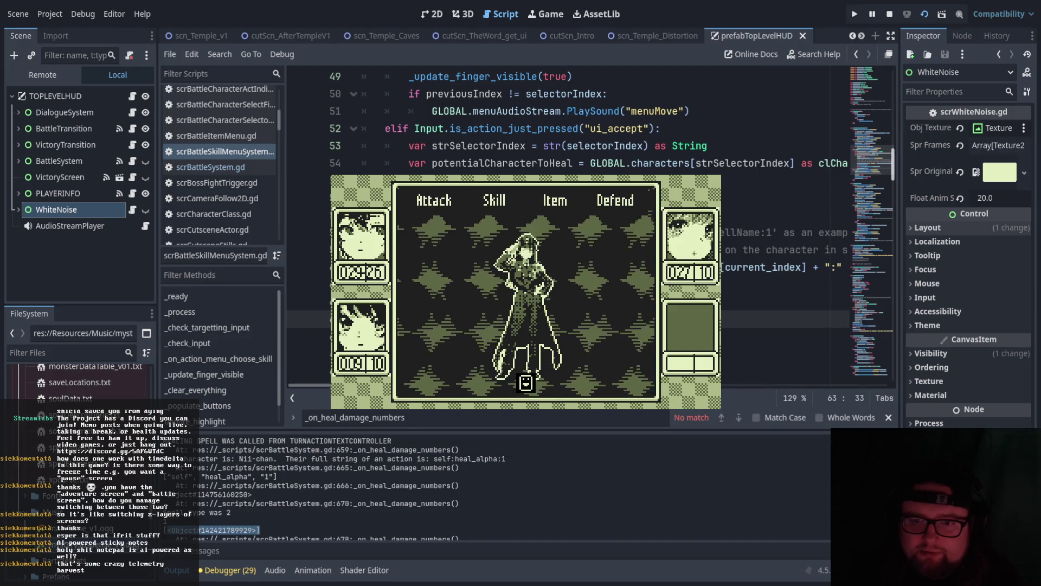
pyautogui.press('Right')
pyautogui.press('Right')
pyautogui.press('Right')
pyautogui.press('Return')
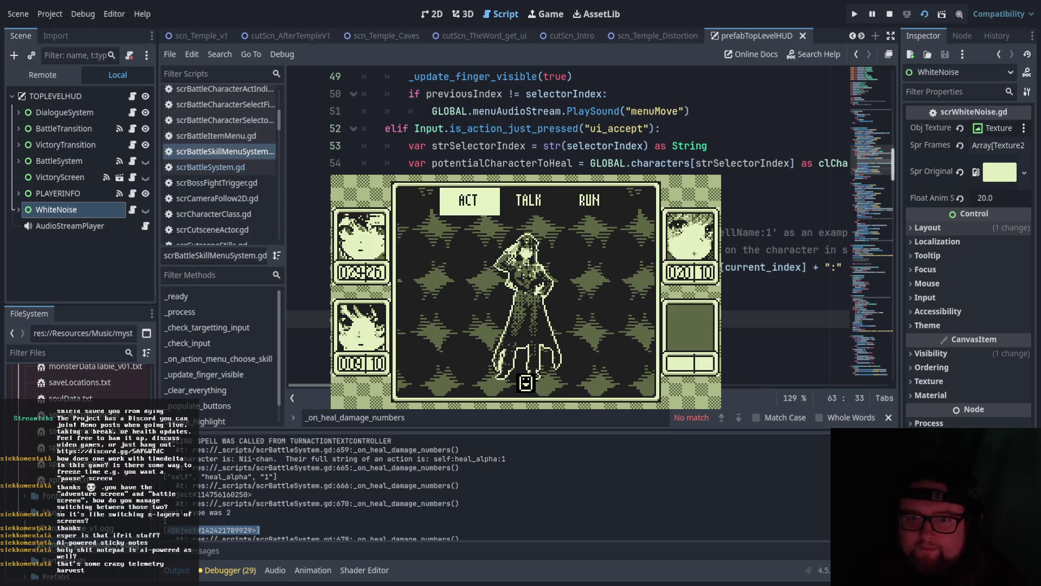
# Choose ACT and attack the targeted enemy to play another turn.
pyautogui.press('Return')
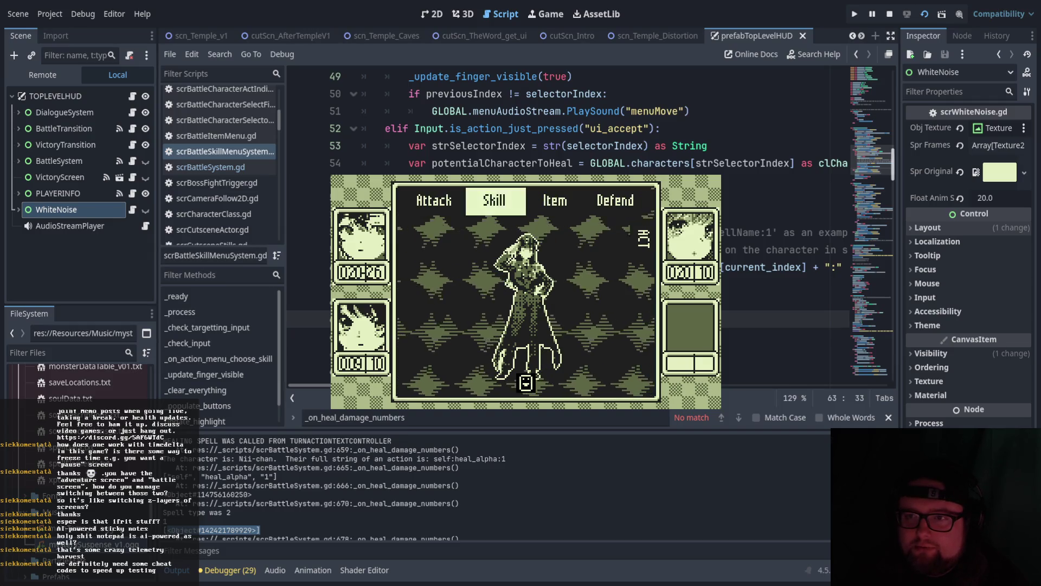
pyautogui.press('Return')
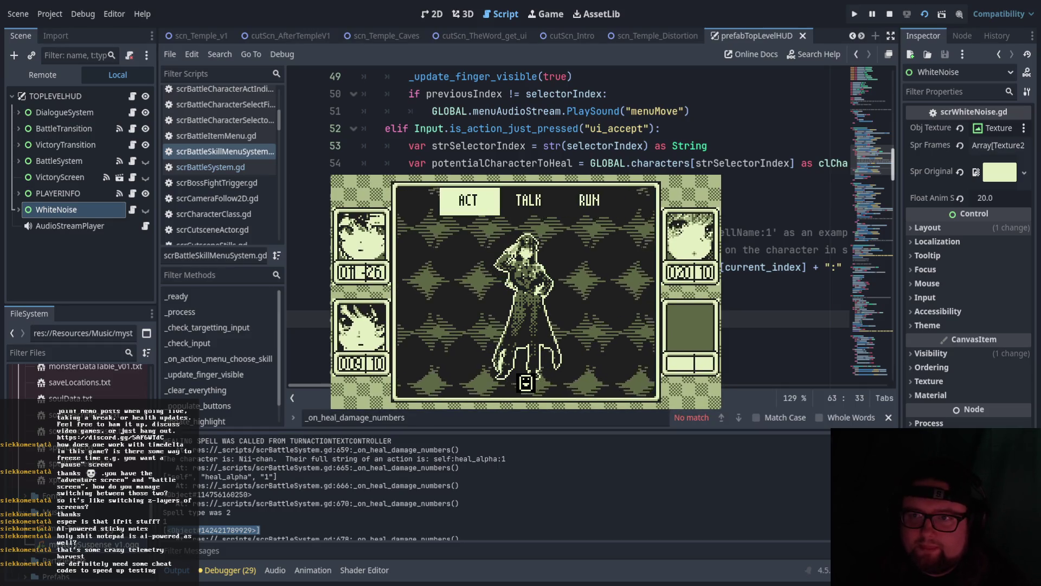
pyautogui.press('Return')
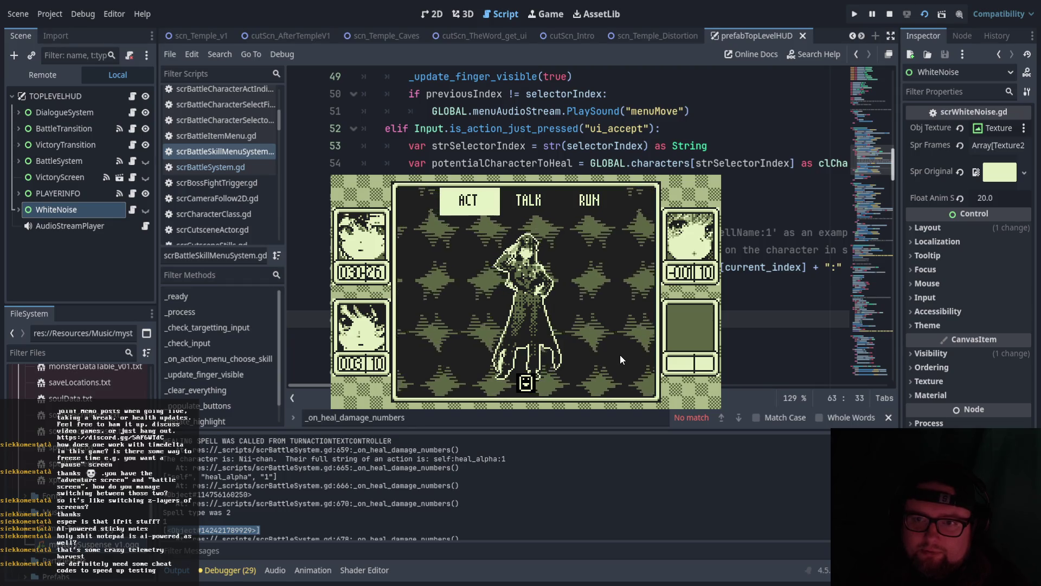
# After the enemy's attack, choose ACT to bring up Attack, Skill, Item and Defend.
pyautogui.press('Return')
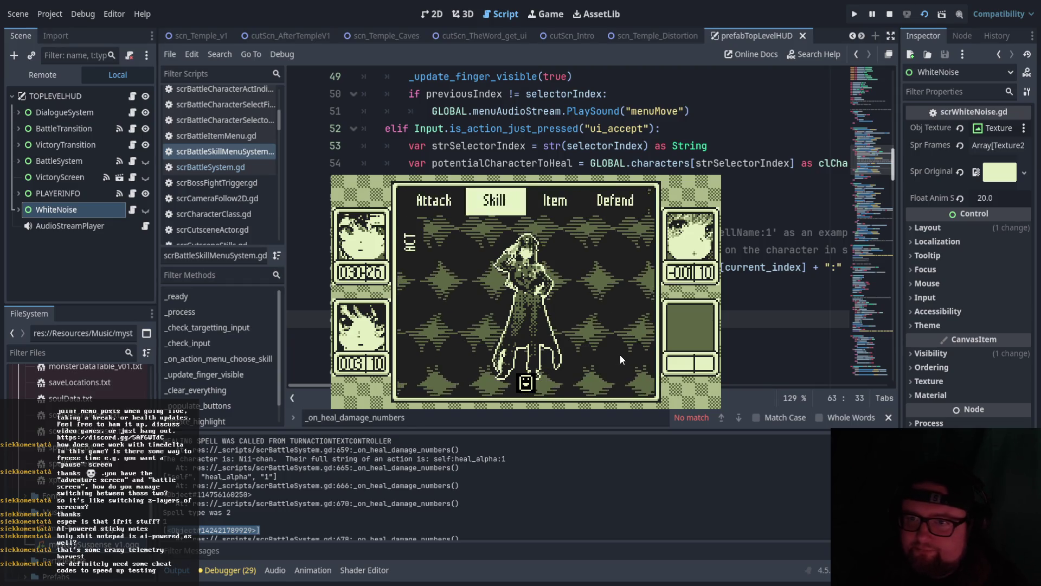
# Select the Iyashi α skill, aim it at the bottom-left party member, then cancel.
pyautogui.press('Right')
pyautogui.press('Return')
pyautogui.press('Down')
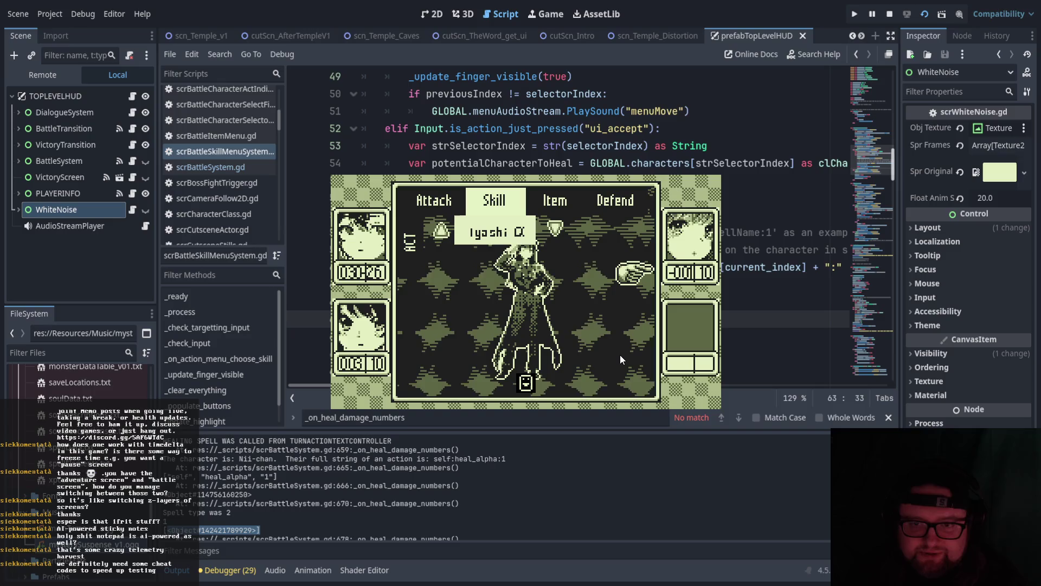
pyautogui.press('Left')
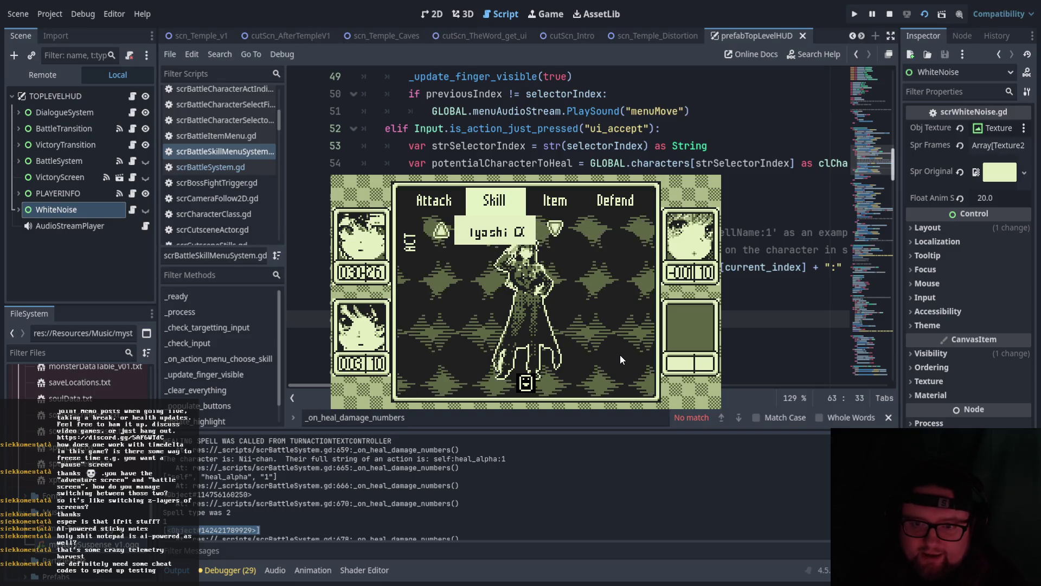
pyautogui.press('Escape')
# Leave the skill list, move back to Attack and confirm it to start the turn.
pyautogui.press('Right')
pyautogui.press('Right')
pyautogui.press('Left')
pyautogui.press('Left')
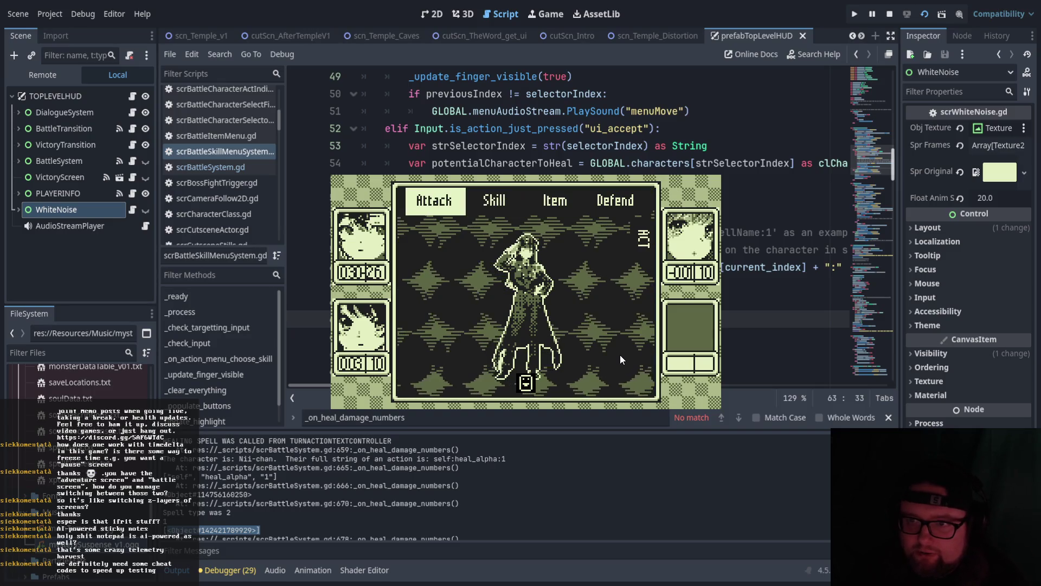
pyautogui.press('Right')
pyautogui.press('Right')
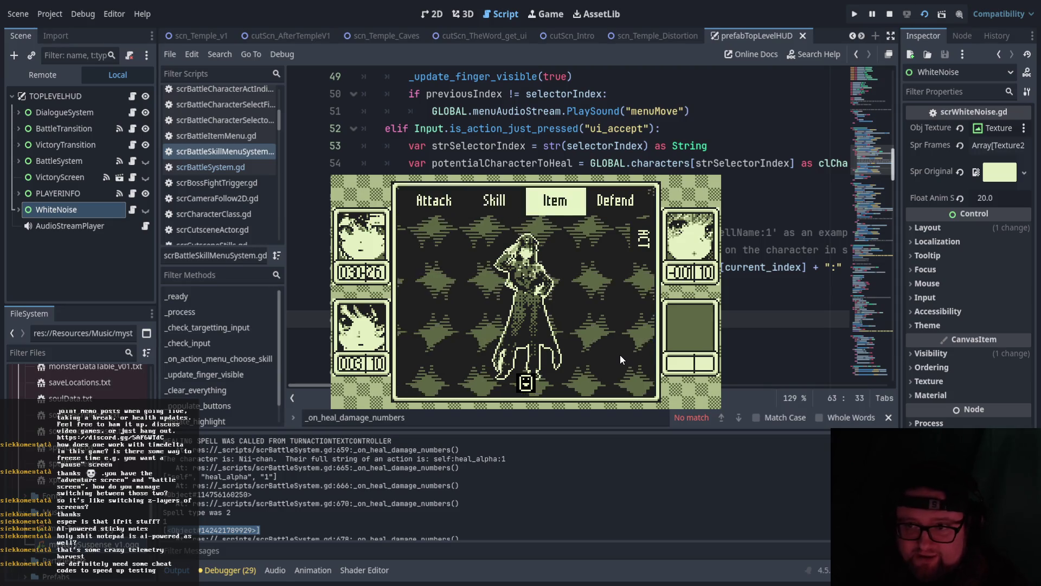
pyautogui.press('Left')
pyautogui.press('Right')
pyautogui.press('Right')
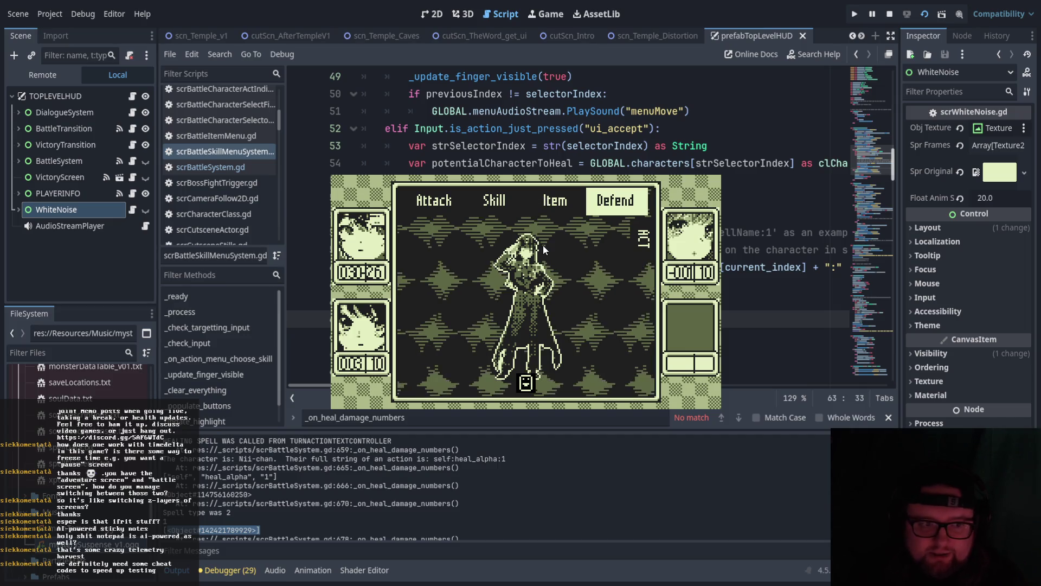
pyautogui.press('Right')
pyautogui.press('Return')
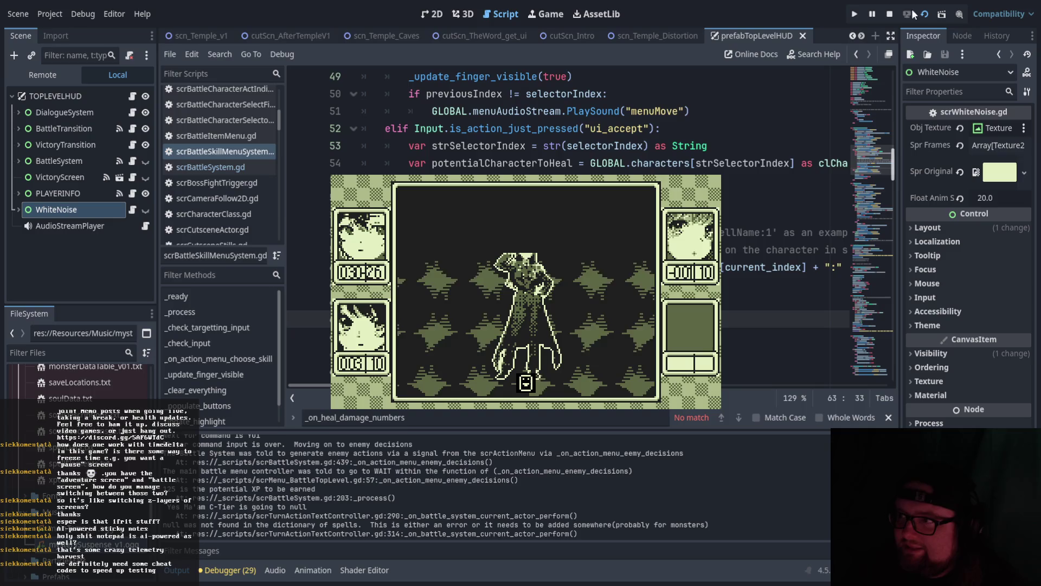
# Stop the running game and return to the script list.
pyautogui.click(892, 14)
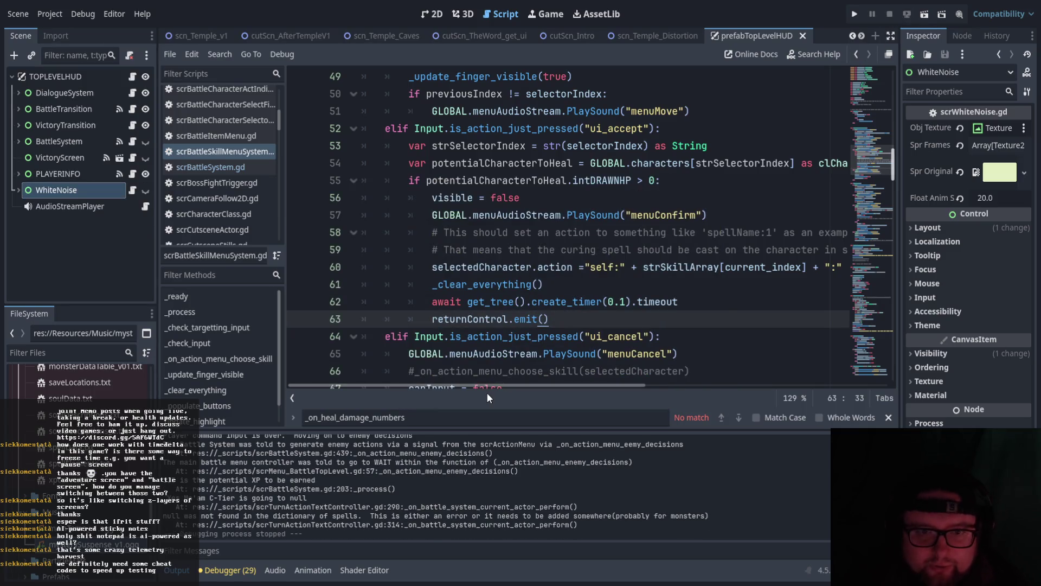
pyautogui.scroll(5, 242, 164)
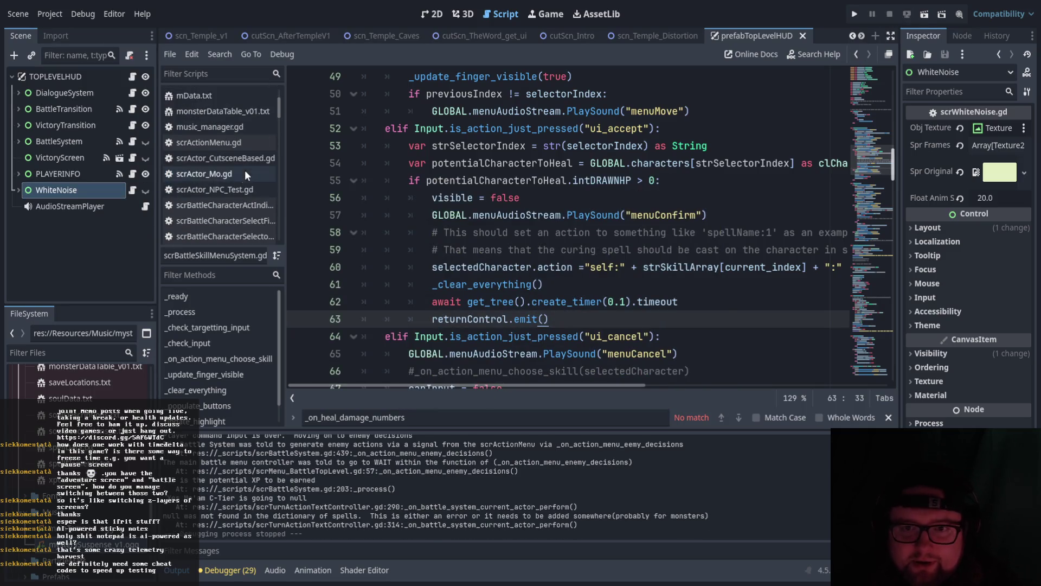
pyautogui.scroll(-1, 234, 178)
# Read through monsterDataTable_v01.txt, then open mActions.txt.
pyautogui.click(233, 170)
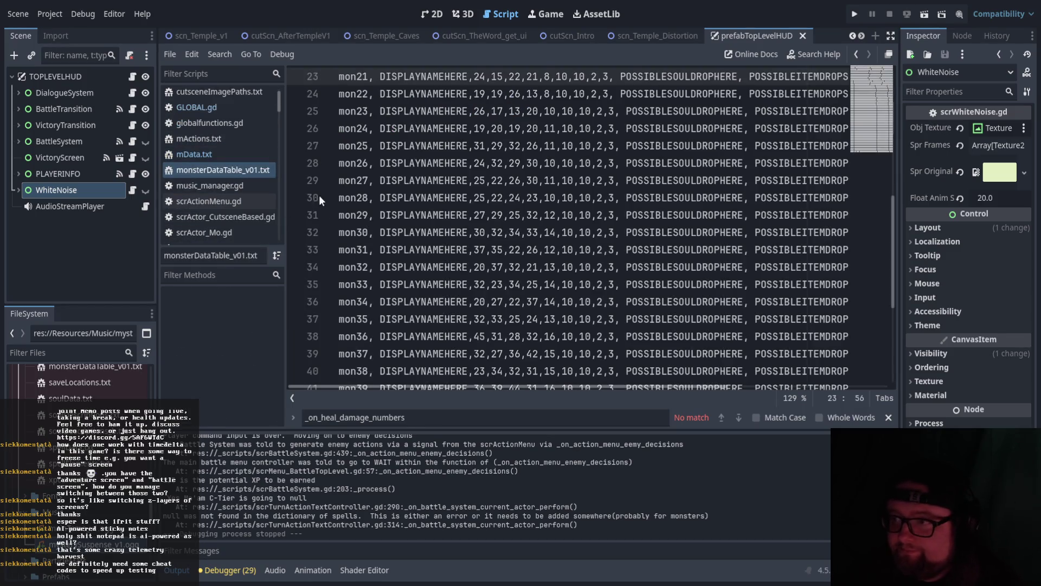
pyautogui.scroll(8, 607, 273)
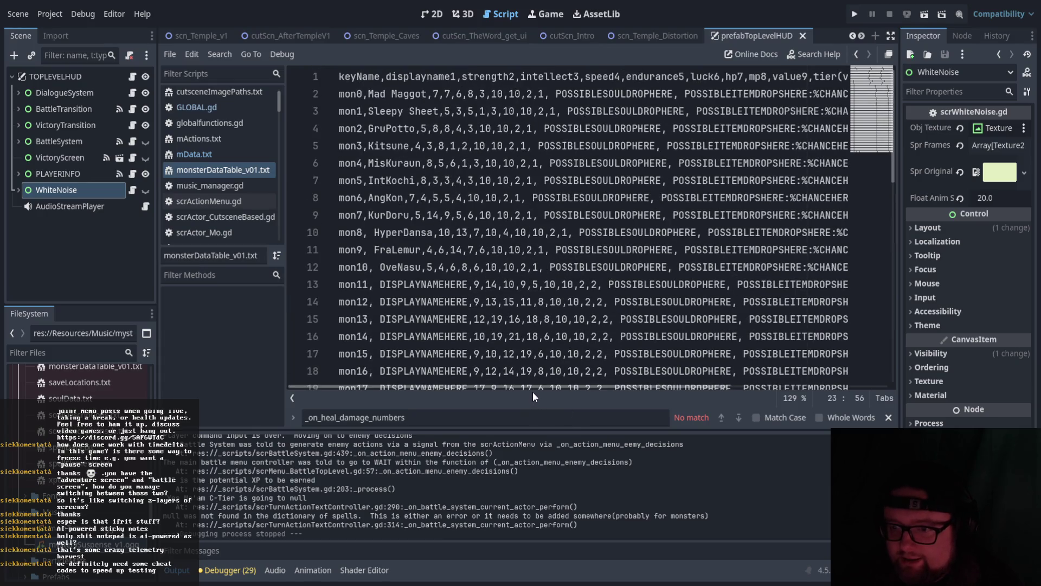
pyautogui.scroll(-12, 508, 337)
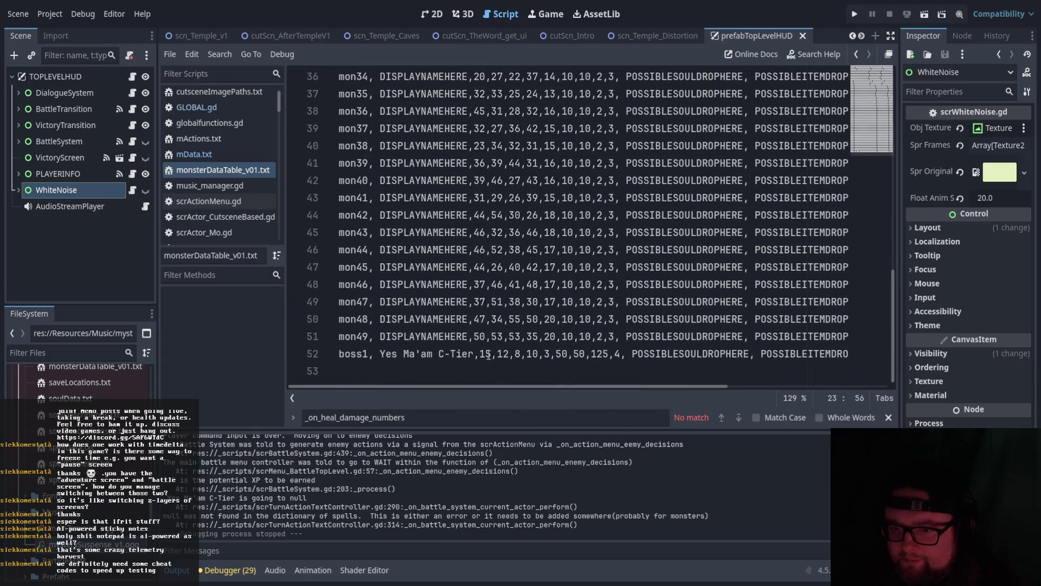
pyautogui.moveTo(454, 385)
pyautogui.mouseDown()
pyautogui.moveTo(650, 388)
pyautogui.moveTo(415, 385)
pyautogui.mouseUp()
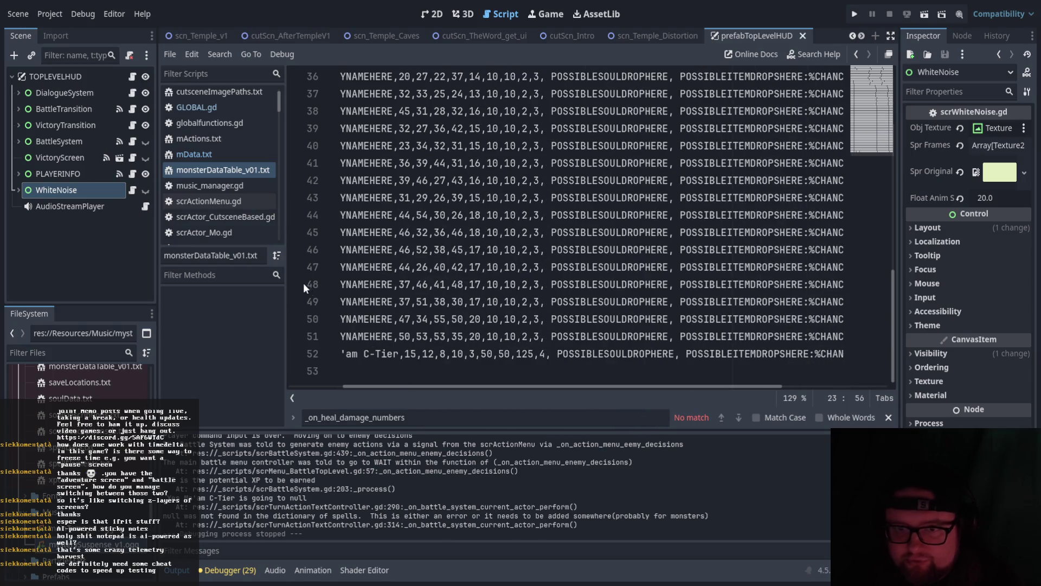
pyautogui.click(215, 138)
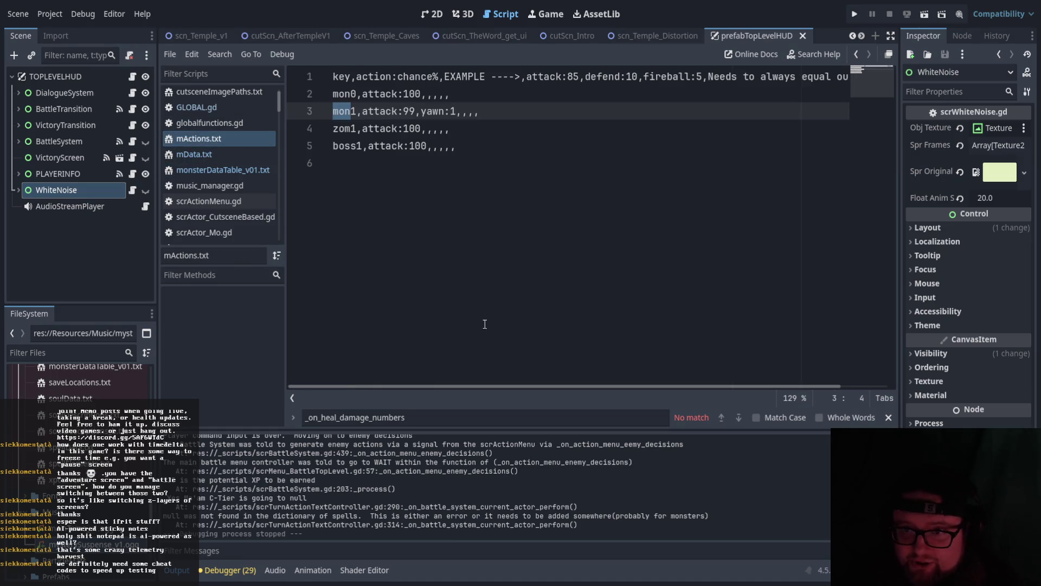
# Change mon1's attack weight in mActions.txt to 100.
pyautogui.click(432, 146)
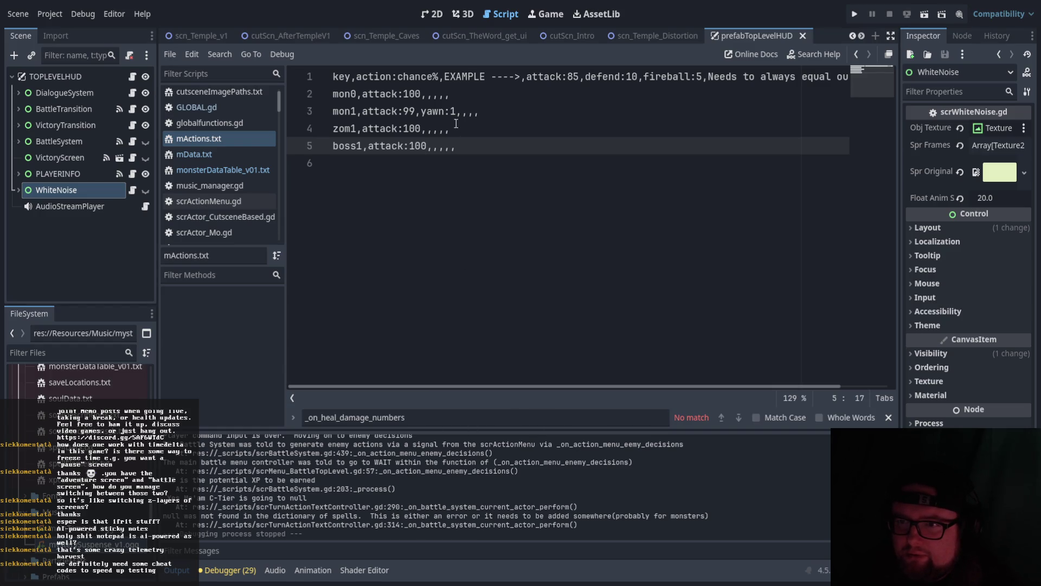
pyautogui.click(436, 111)
pyautogui.doubleClick(410, 112)
pyautogui.write('100')
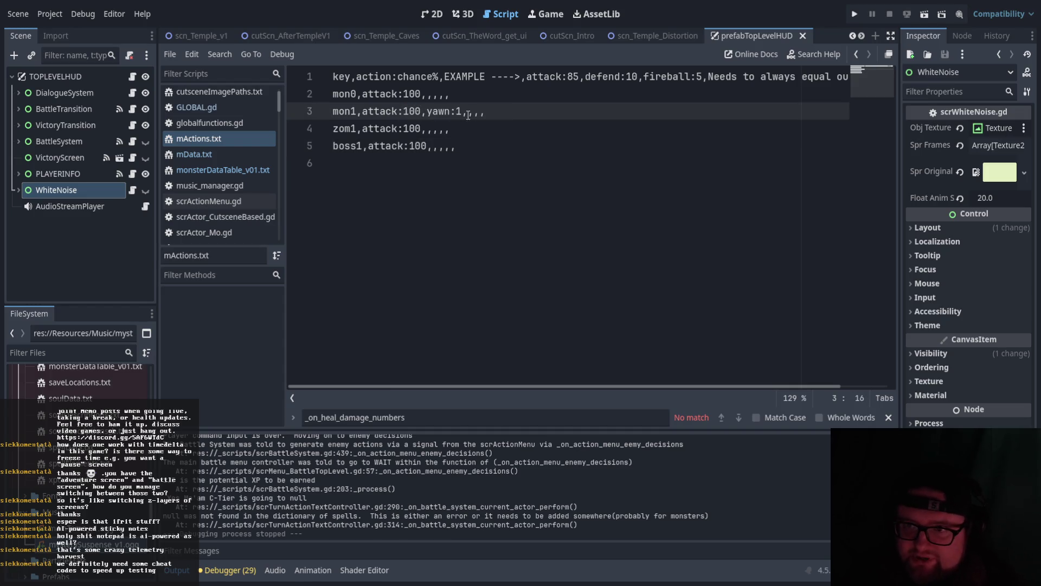
pyautogui.write('0')
pyautogui.click(495, 258)
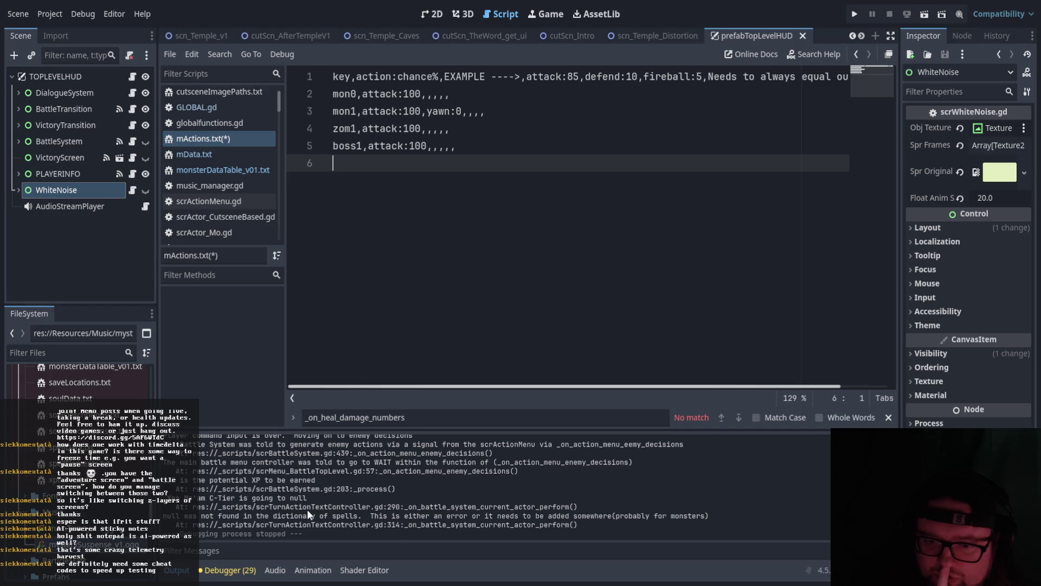
# Inspect the C-Tier null and missing-spell error lines in the debugger output.
pyautogui.moveTo(173, 498); pyautogui.dragTo(402, 518)
pyautogui.moveTo(529, 526); pyautogui.dragTo(585, 526)
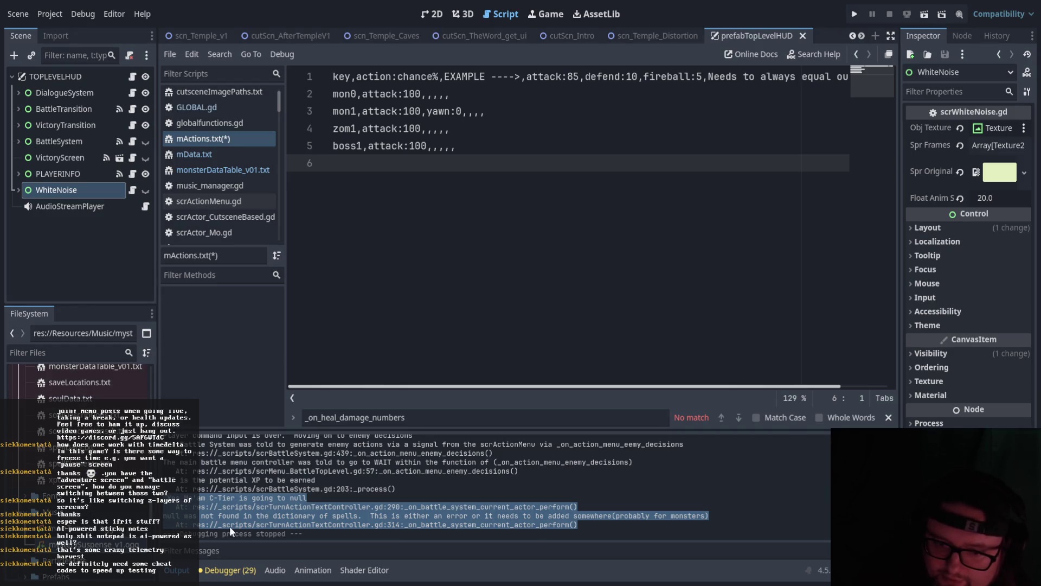
pyautogui.click(400, 162)
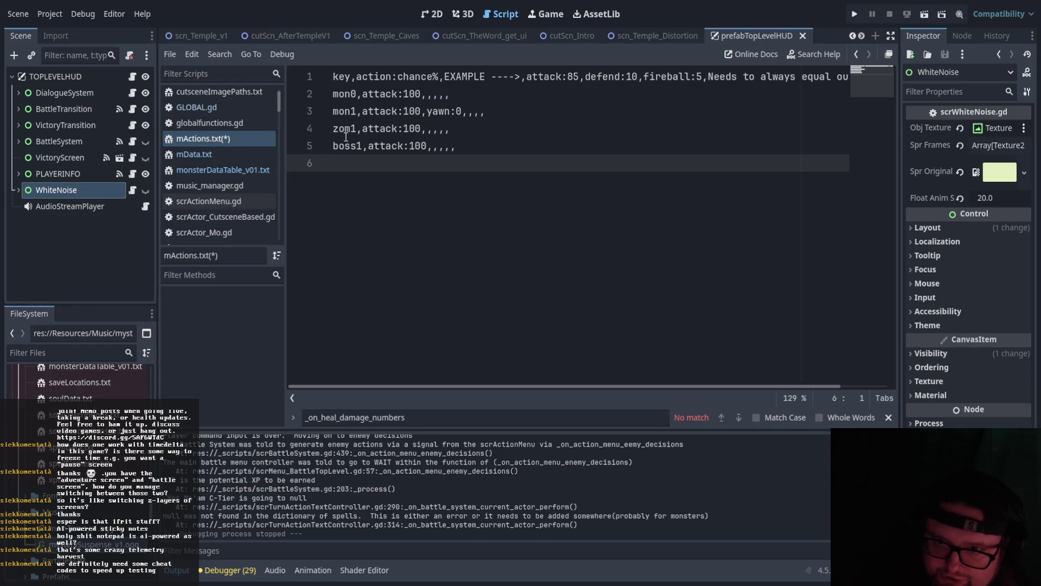
pyautogui.click(451, 148)
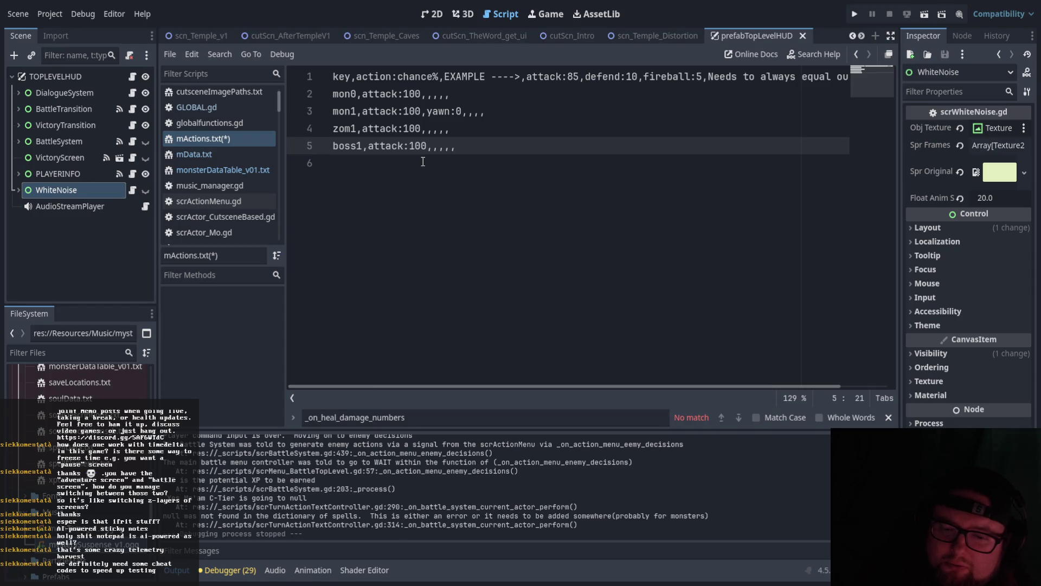
pyautogui.moveTo(599, 519); pyautogui.dragTo(273, 510)
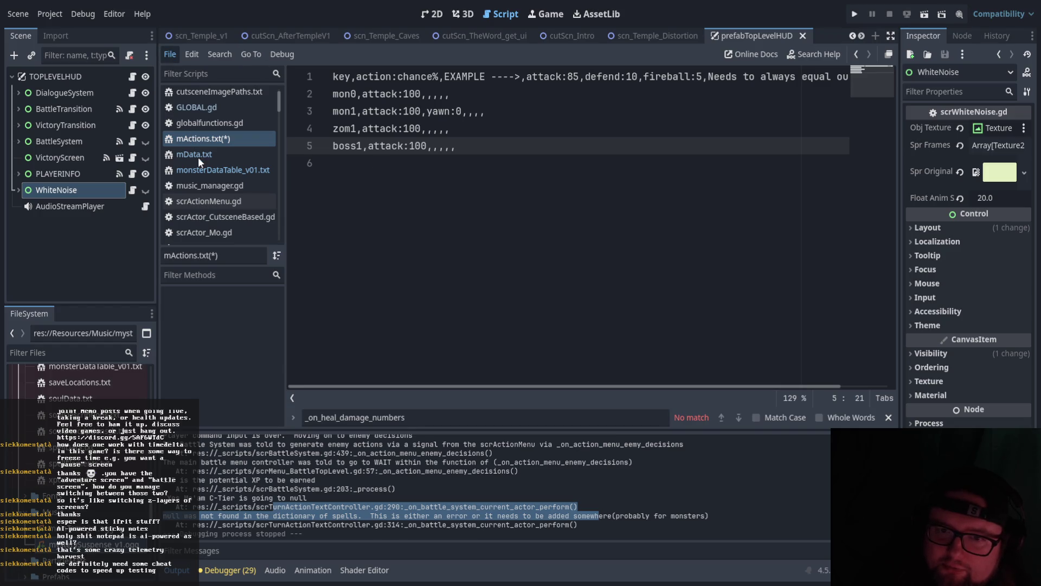
pyautogui.hotkey('ctrl', 's')
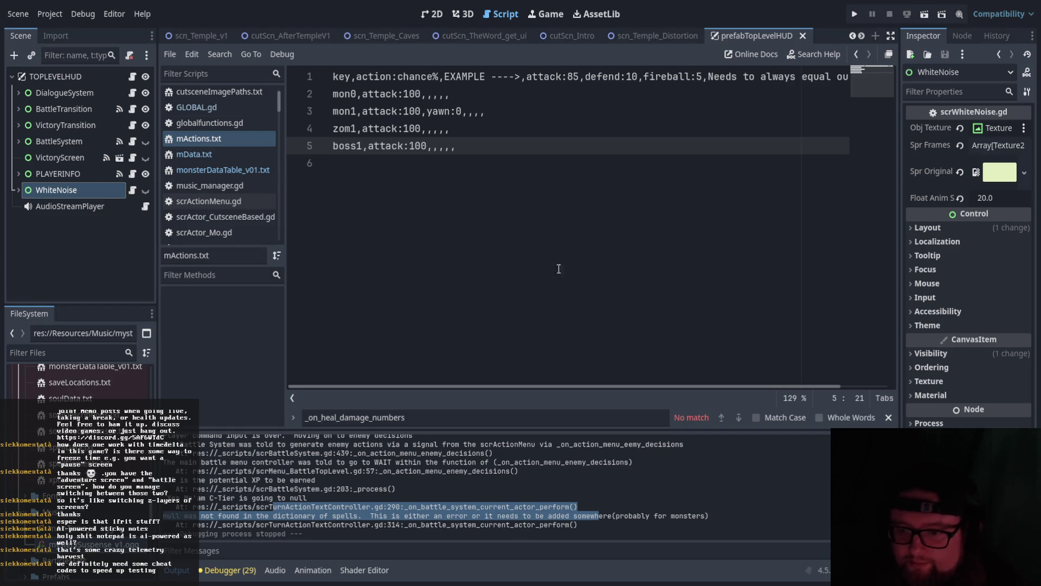
pyautogui.scroll(1, 486, 495)
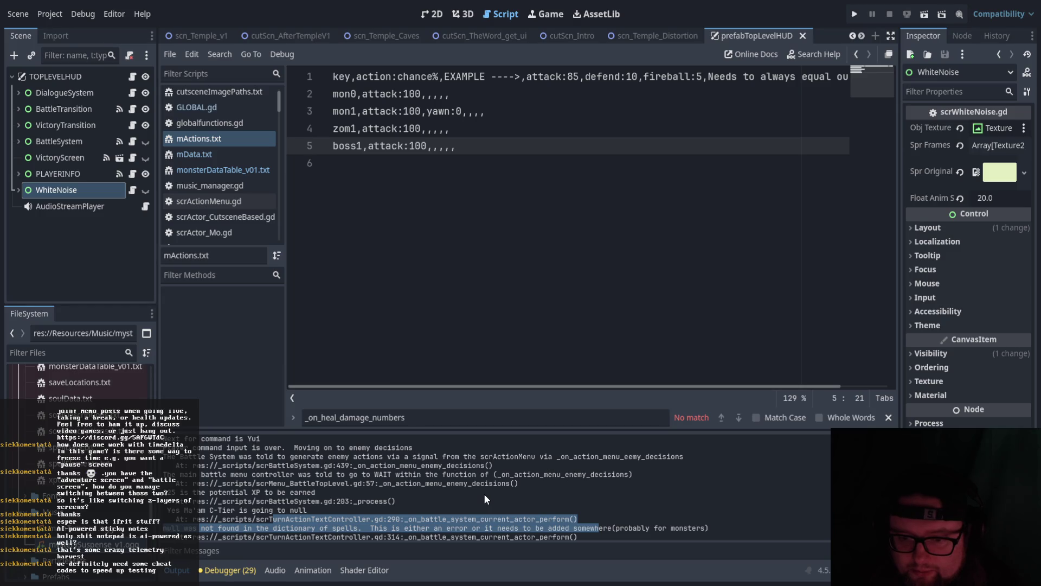
pyautogui.moveTo(354, 465); pyautogui.dragTo(492, 466)
pyautogui.hotkey('ctrl', 'c')
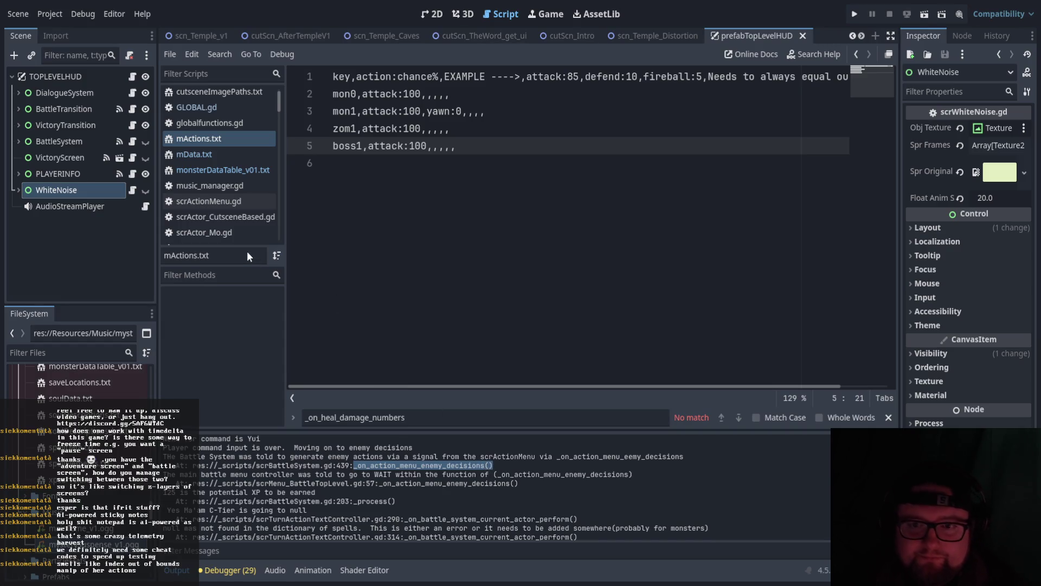
pyautogui.scroll(-5, 235, 142)
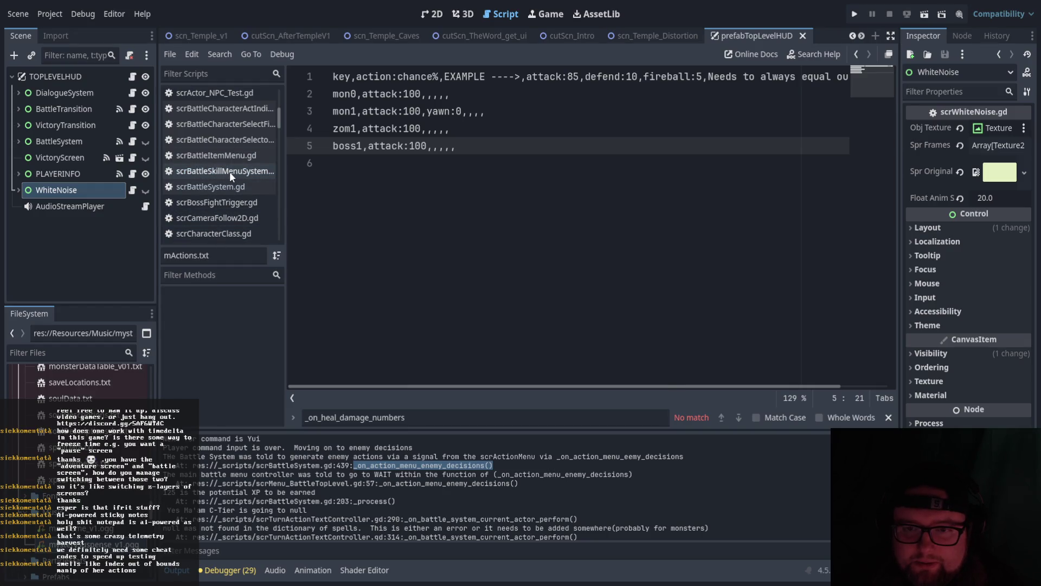
# Open scrBattleSystem.gd and find the _on_action_menu_enemy_decisions function.
pyautogui.click(229, 171)
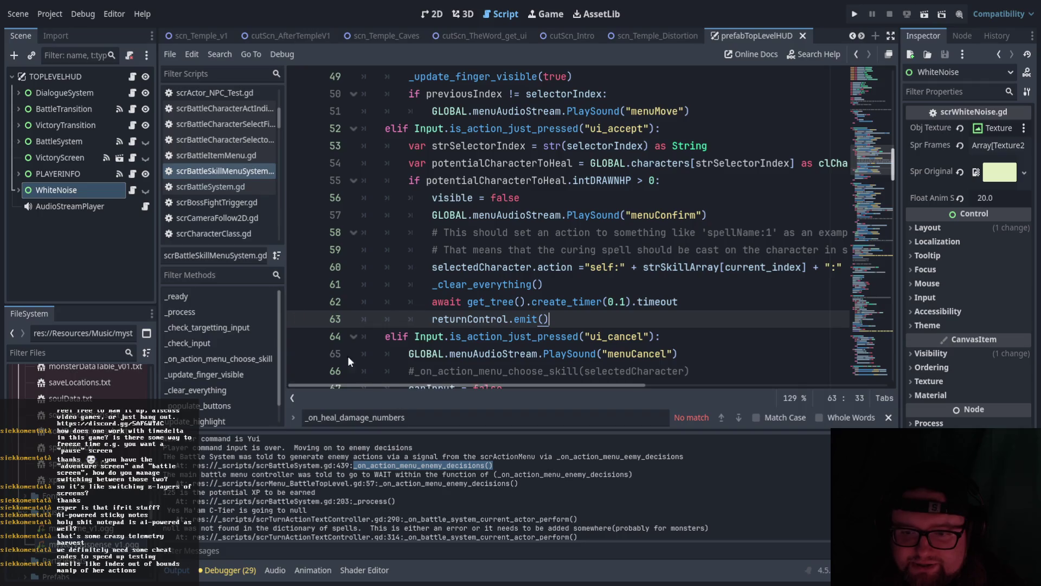
pyautogui.click(235, 188)
pyautogui.click(352, 417)
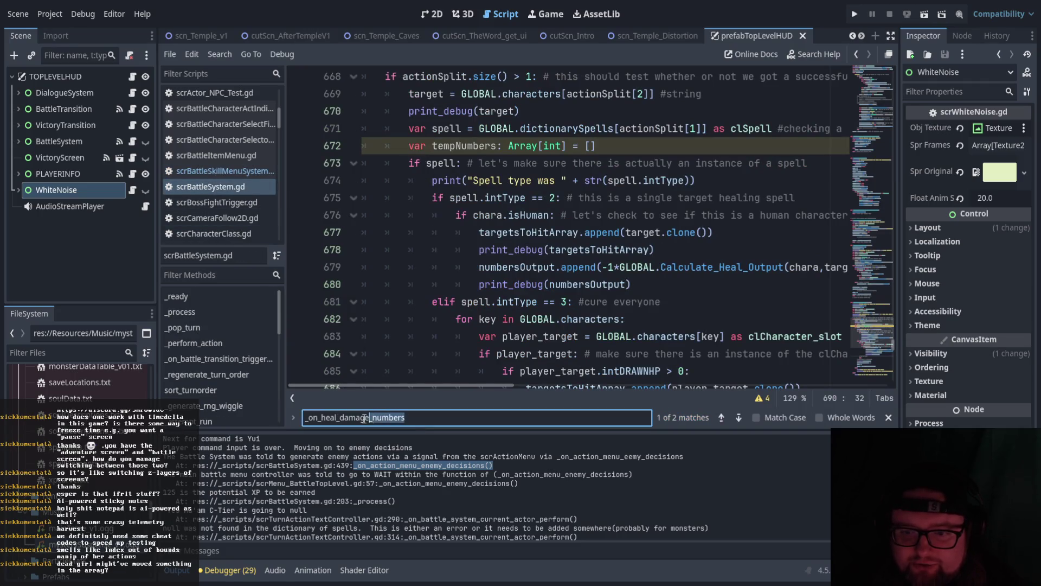
pyautogui.hotkey('ctrl', 'a')
pyautogui.hotkey('ctrl', 'v')
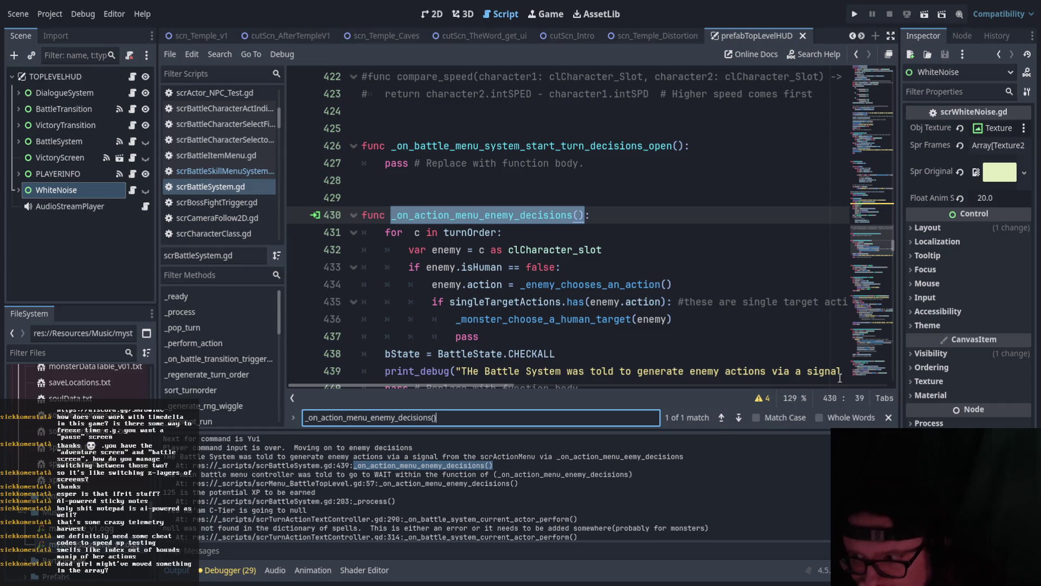
pyautogui.scroll(-1, 551, 370)
pyautogui.scroll(-2, 551, 370)
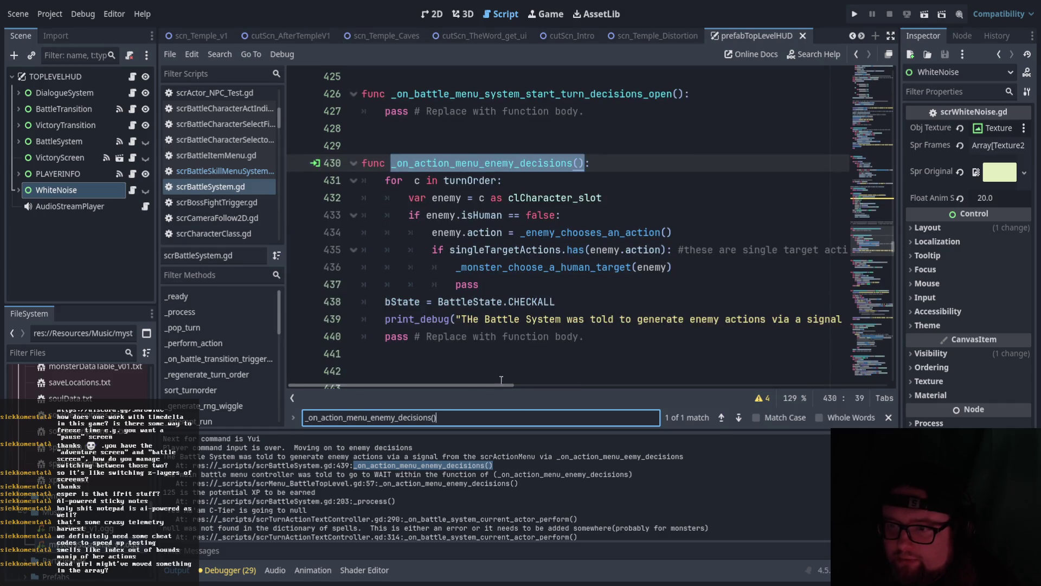
pyautogui.moveTo(475, 386)
pyautogui.mouseDown()
pyautogui.moveTo(487, 386)
pyautogui.moveTo(468, 385)
pyautogui.mouseUp()
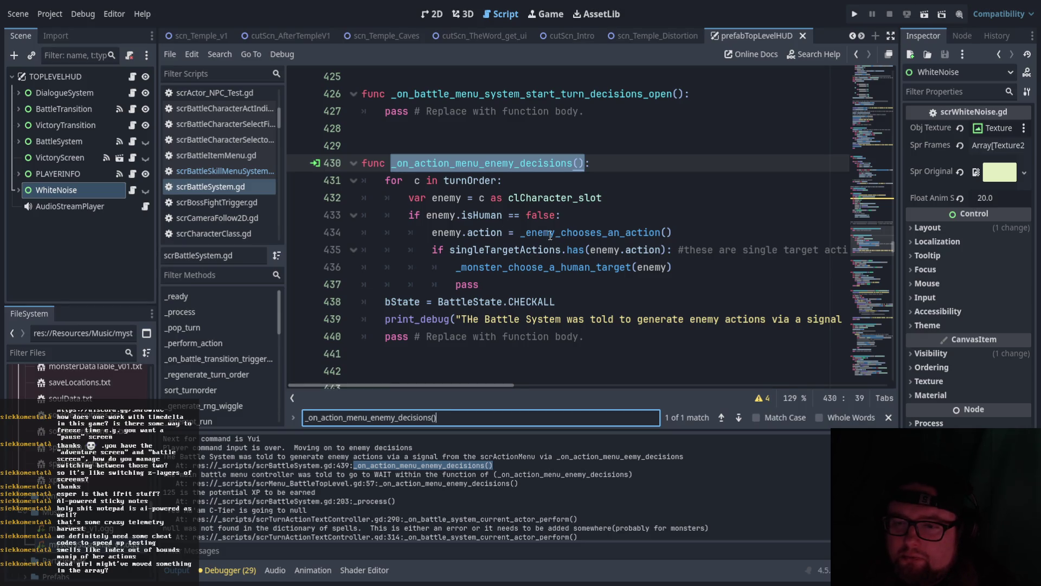
# Jump to the _enemy_chooses_an_action definition and review its cumulWeight loop.
pyautogui.moveTo(522, 233); pyautogui.dragTo(672, 232)
pyautogui.hotkey('ctrl', 'f')
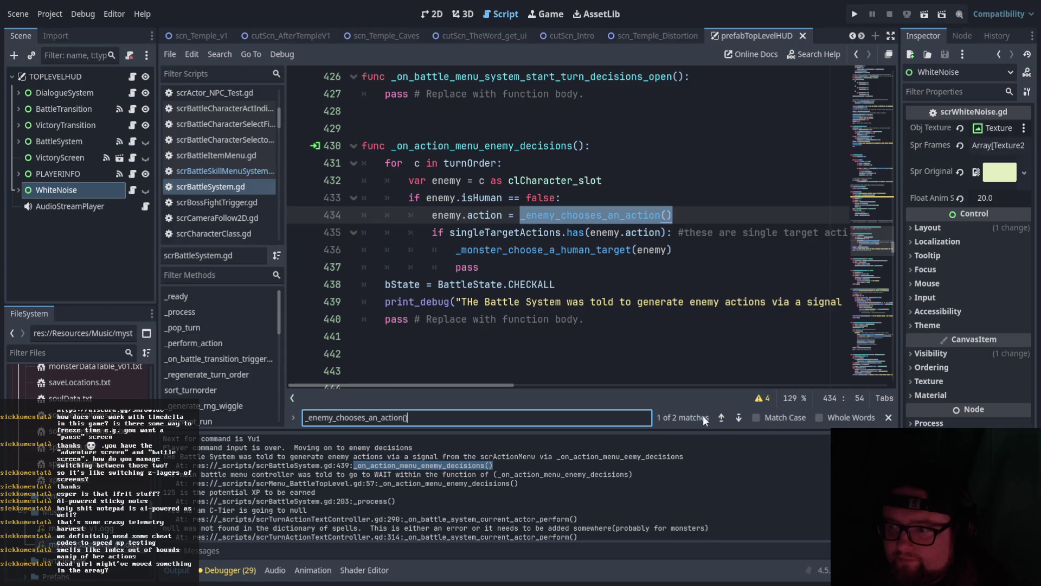
pyautogui.click(721, 417)
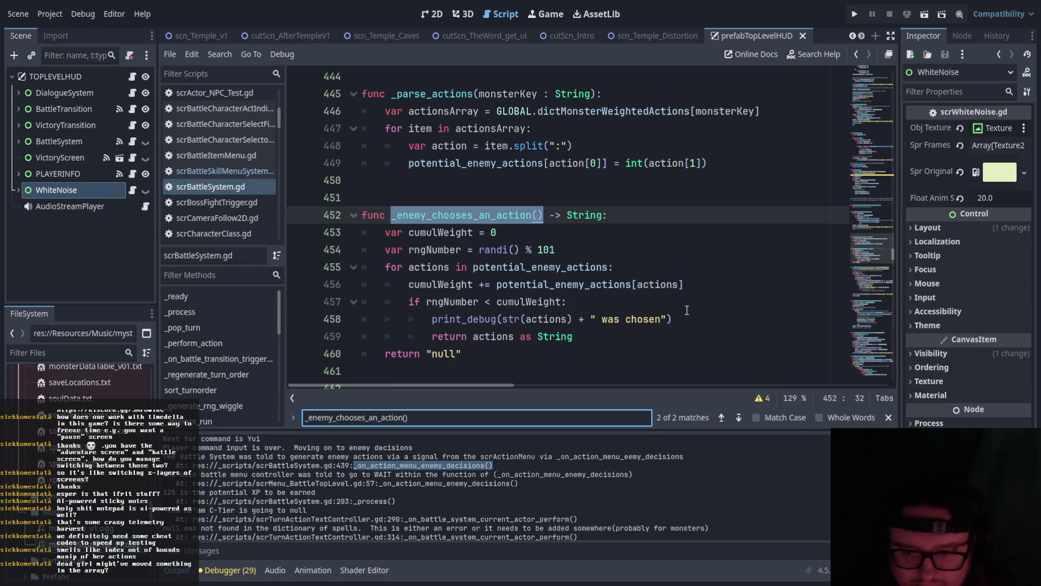
pyautogui.click(504, 319)
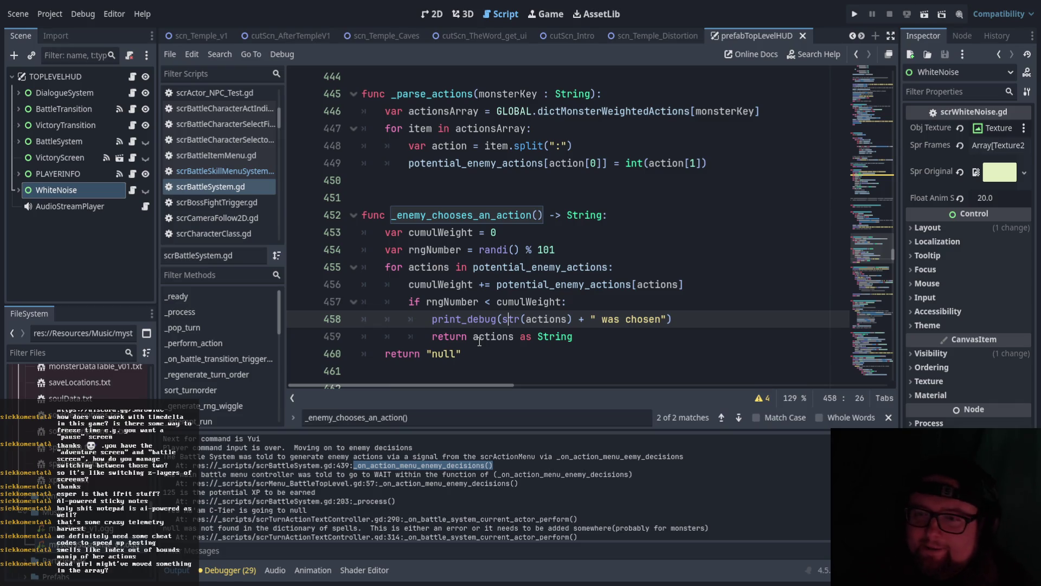
pyautogui.moveTo(502, 232); pyautogui.dragTo(479, 232)
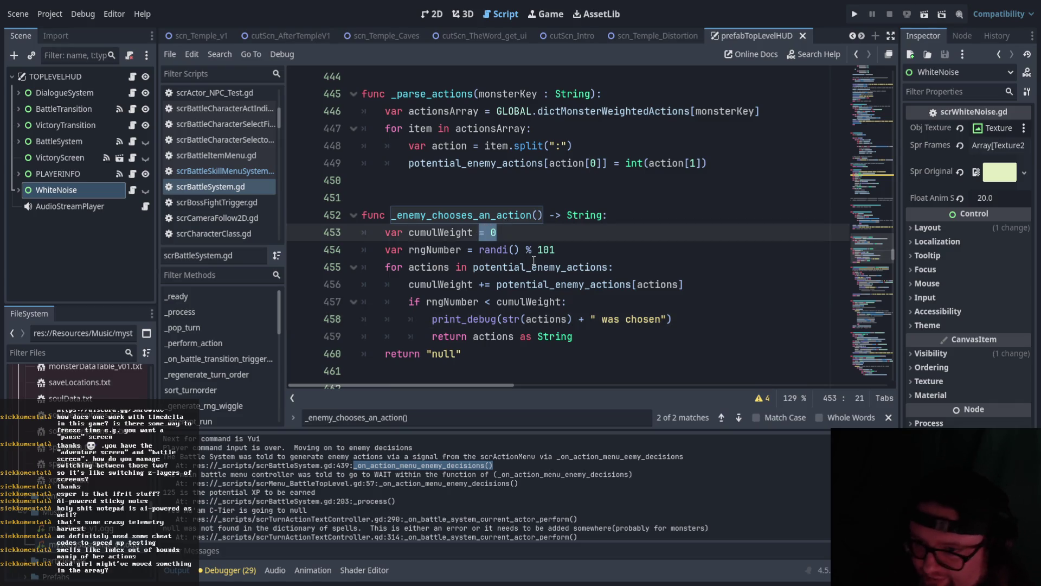
pyautogui.click(509, 267)
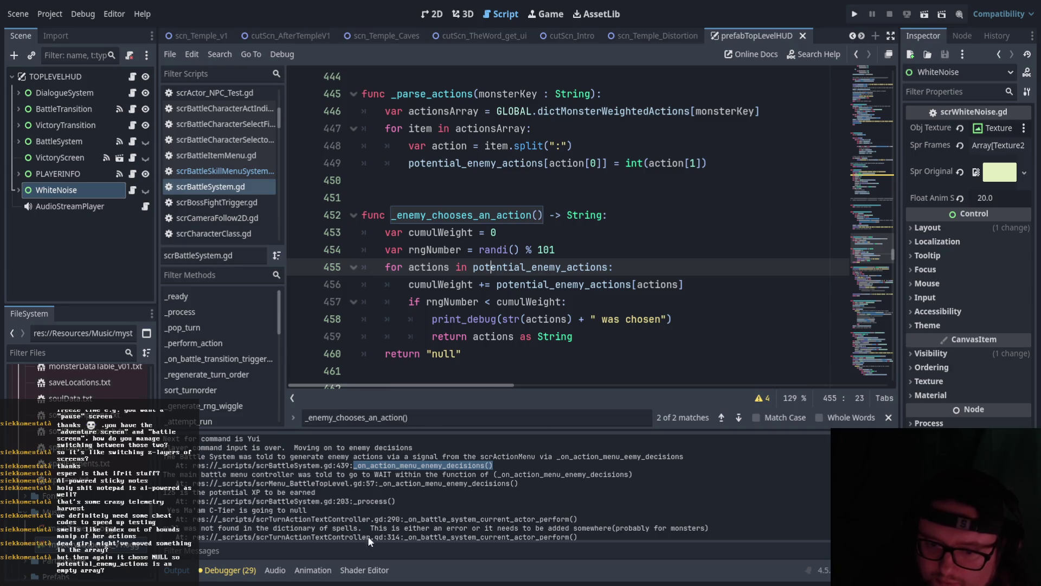
# Trace the null fallback against the rngNumber < cumulWeight check and randi() % 101 roll.
pyautogui.moveTo(170, 498); pyautogui.dragTo(307, 499)
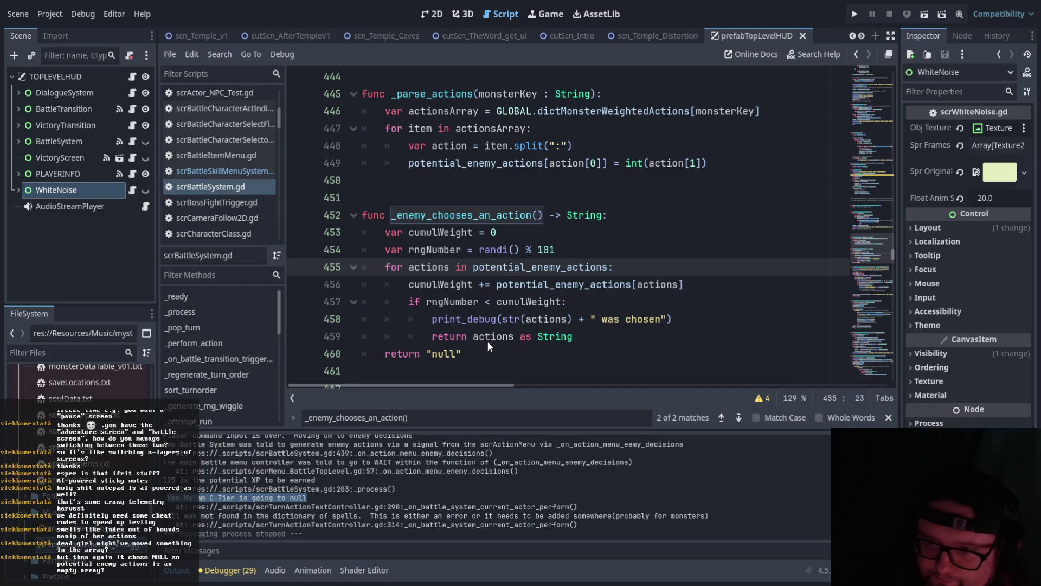
pyautogui.moveTo(462, 353); pyautogui.dragTo(427, 354)
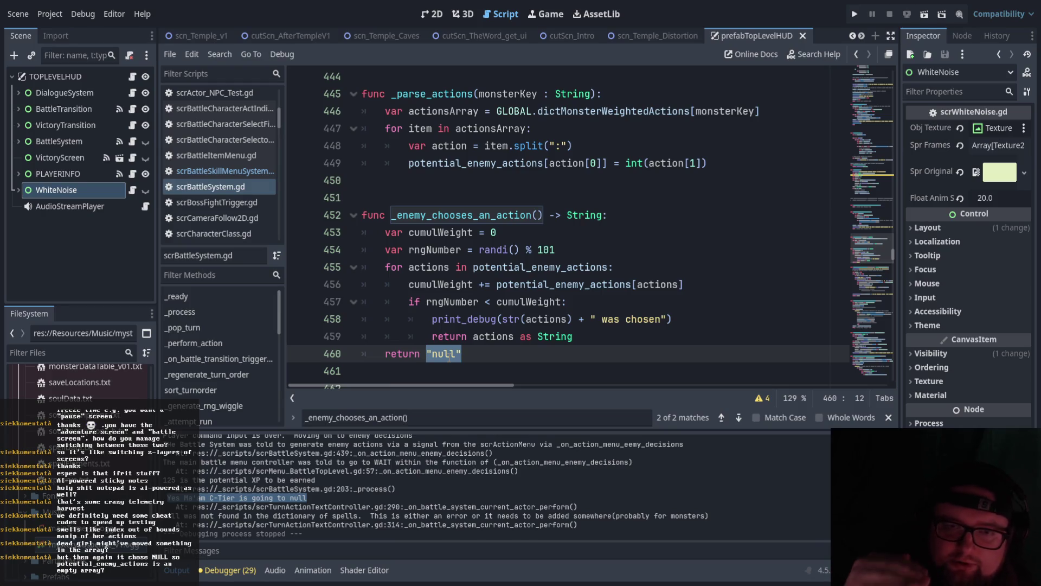
pyautogui.click(465, 355)
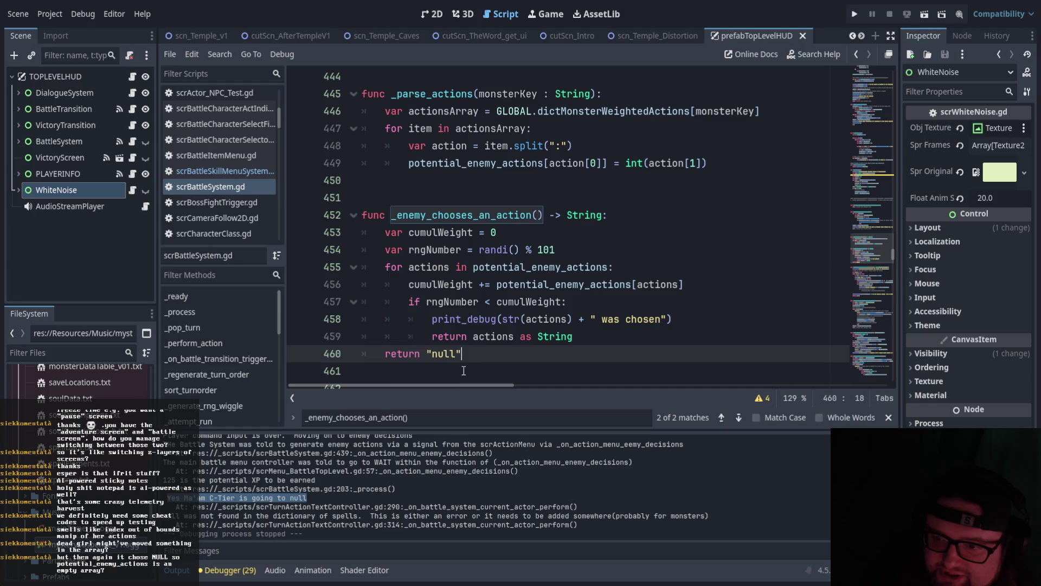
pyautogui.moveTo(466, 357); pyautogui.dragTo(426, 353)
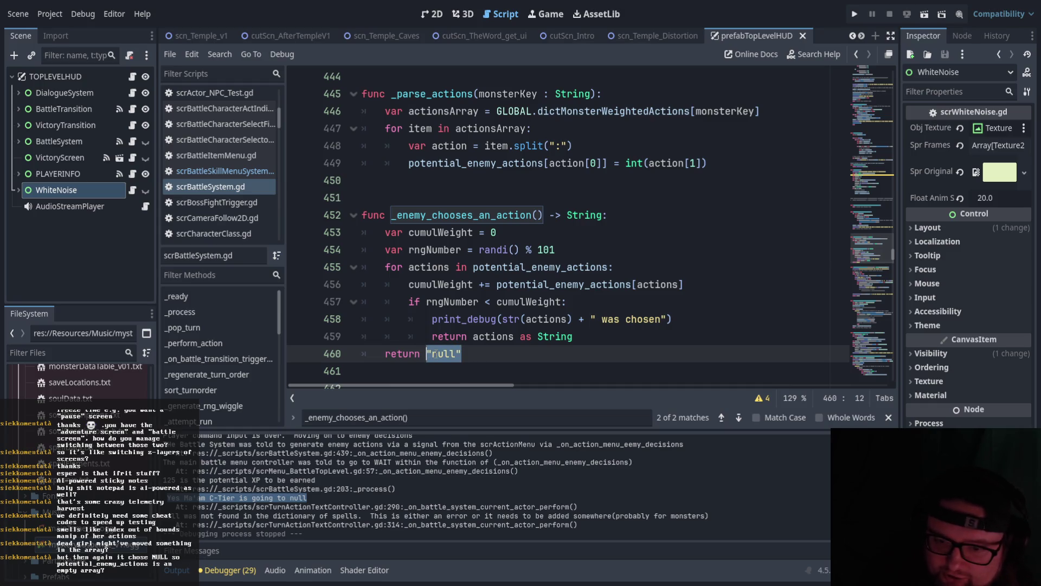
pyautogui.moveTo(583, 337)
pyautogui.mouseDown()
pyautogui.moveTo(526, 337)
pyautogui.moveTo(413, 288)
pyautogui.moveTo(428, 301)
pyautogui.moveTo(569, 302)
pyautogui.mouseUp()
pyautogui.click(436, 319)
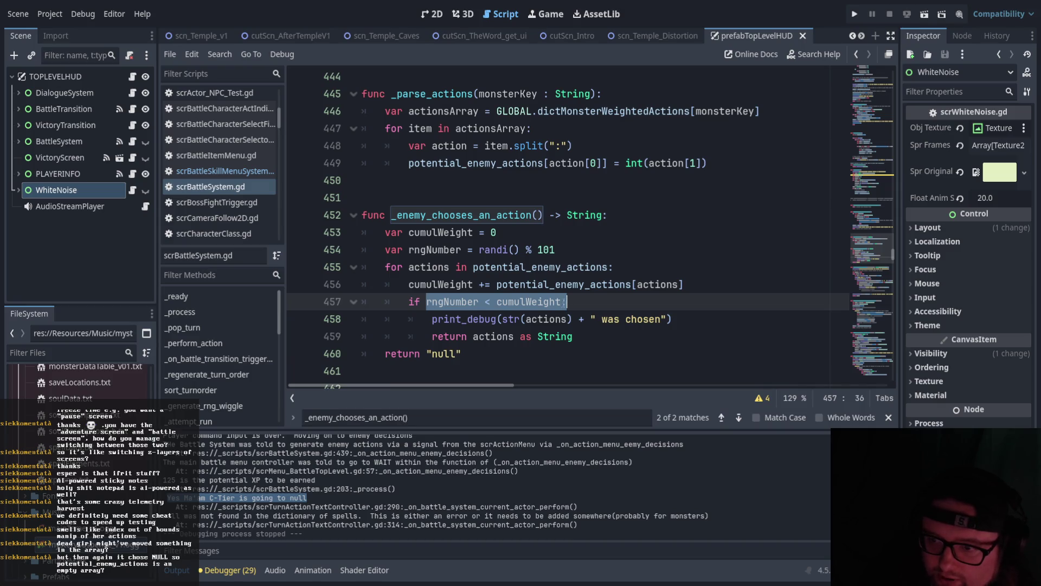
pyautogui.click(568, 302)
pyautogui.moveTo(485, 301); pyautogui.dragTo(581, 302)
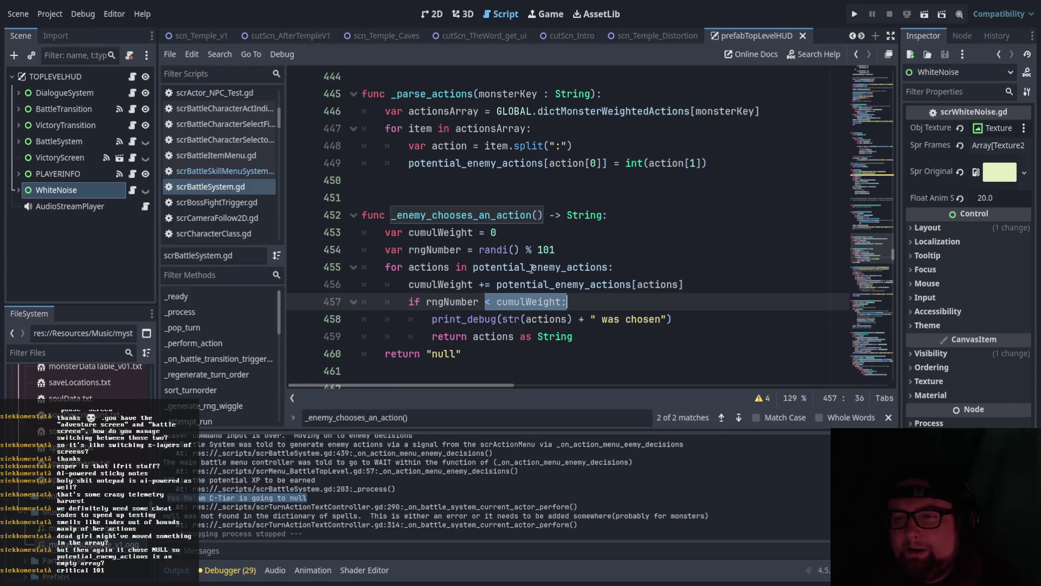
pyautogui.click(614, 255)
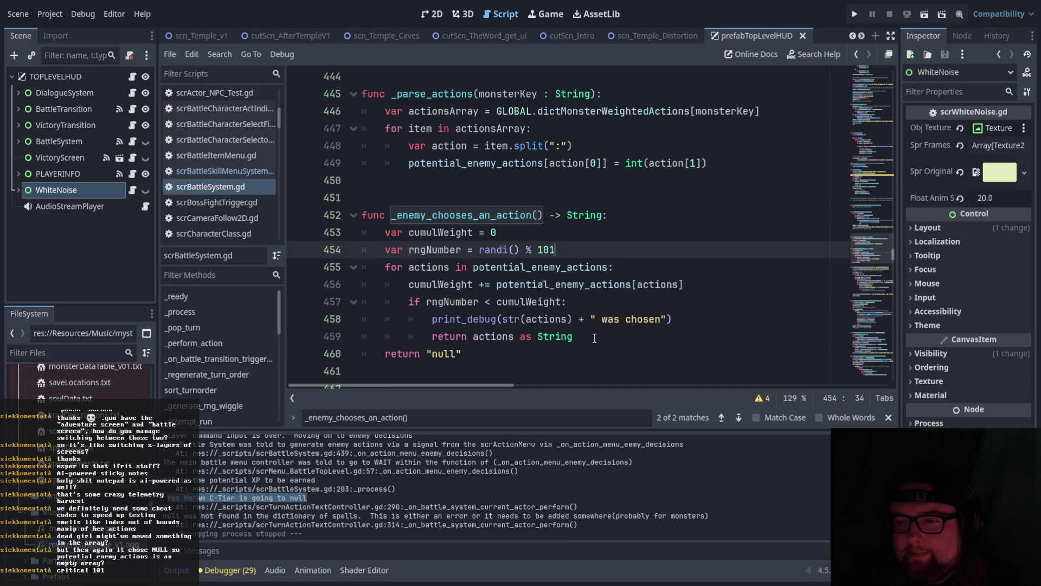
pyautogui.click(594, 335)
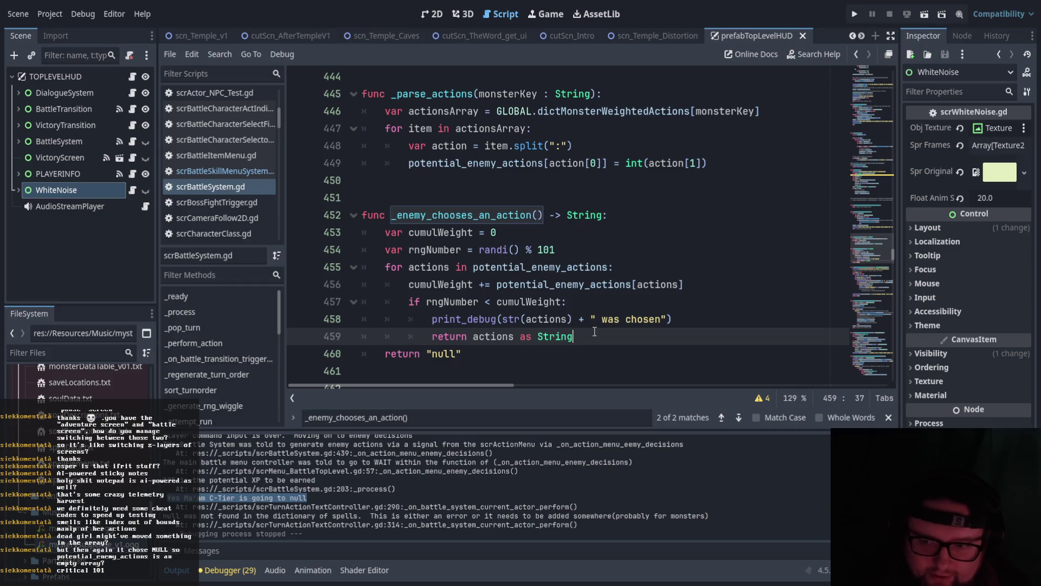
# Add an else: branch printing "Somehow, the rngNumber was greater than or equal to cumulWeight".
pyautogui.press('Return')
pyautogui.press('BackSpace')
pyautogui.write('else:')
pyautogui.press('Return')
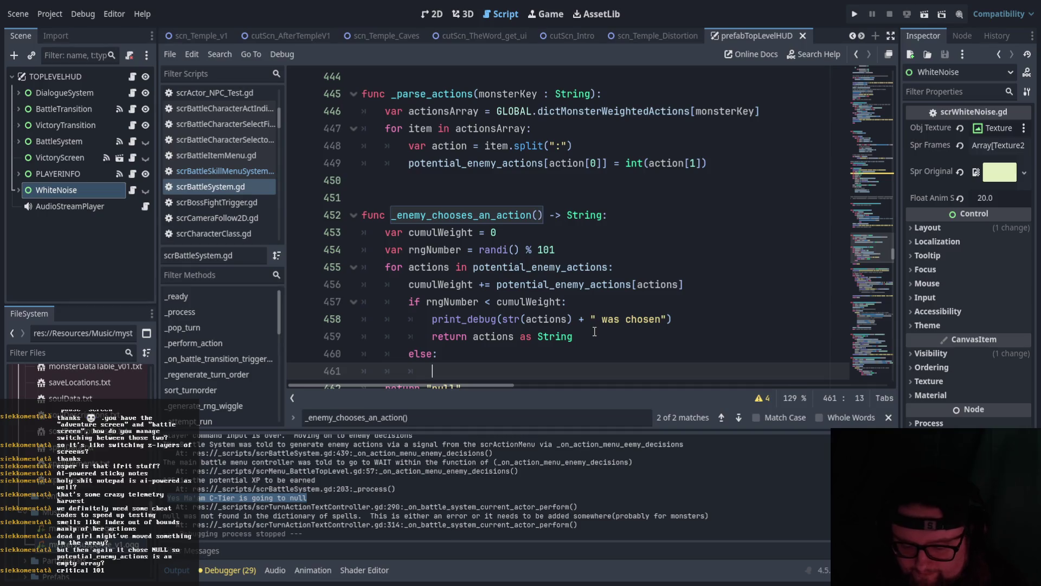
pyautogui.scroll(-2, 594, 331)
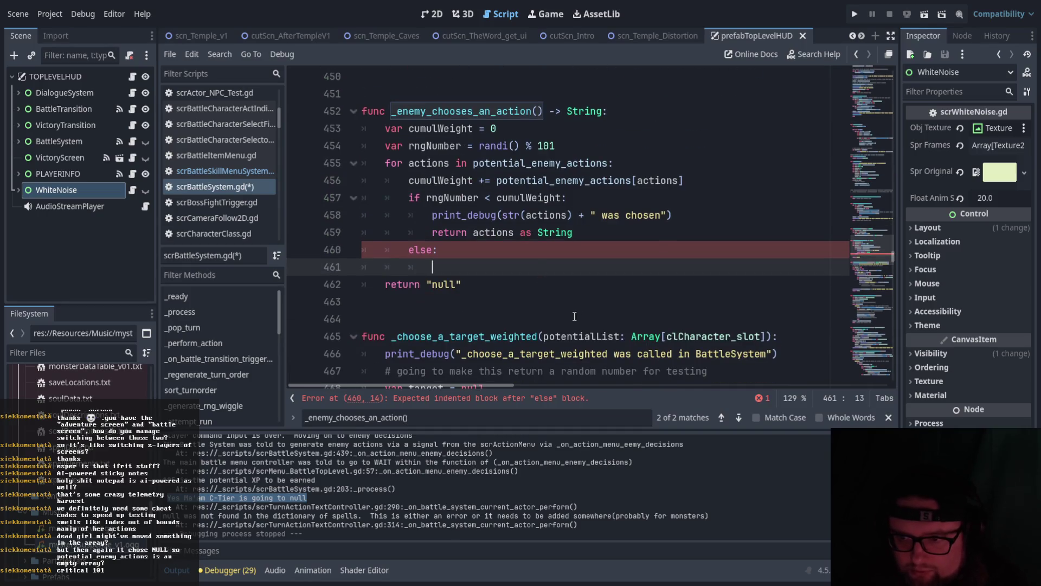
pyautogui.write('print_de')
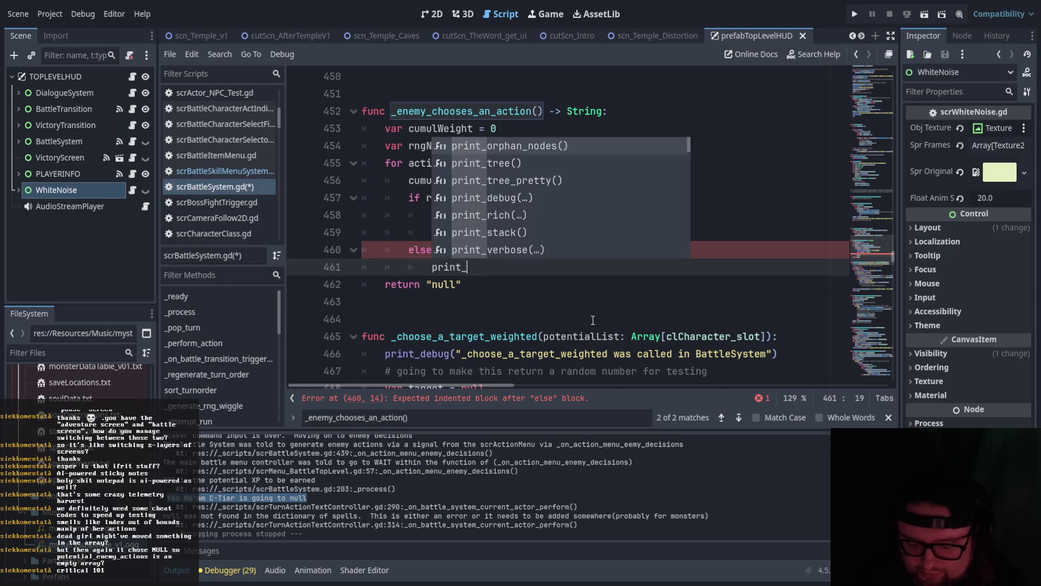
pyautogui.press('Return')
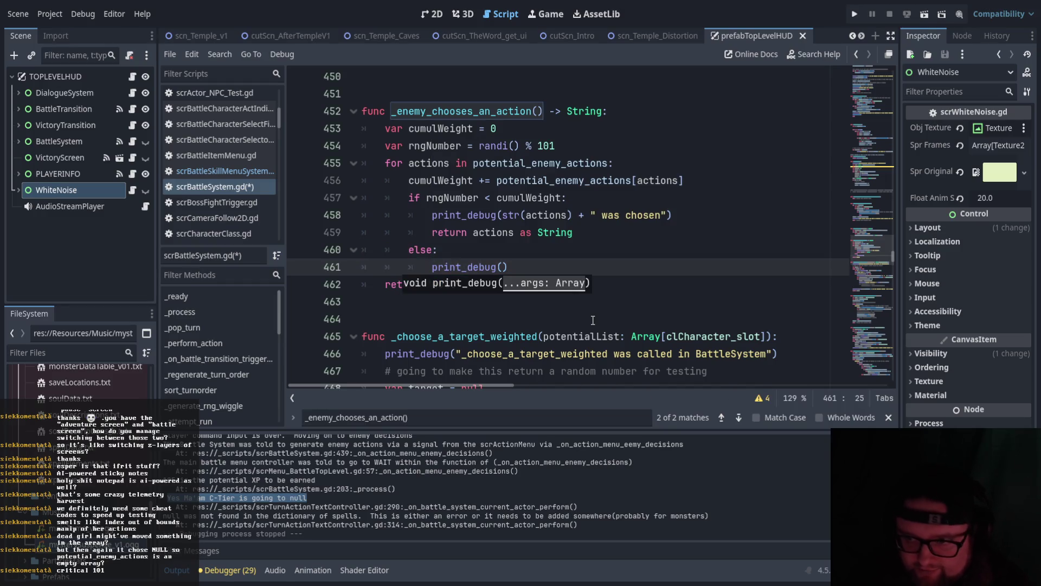
pyautogui.write('"')
pyautogui.write('Somehow')
pyautogui.write(', the R')
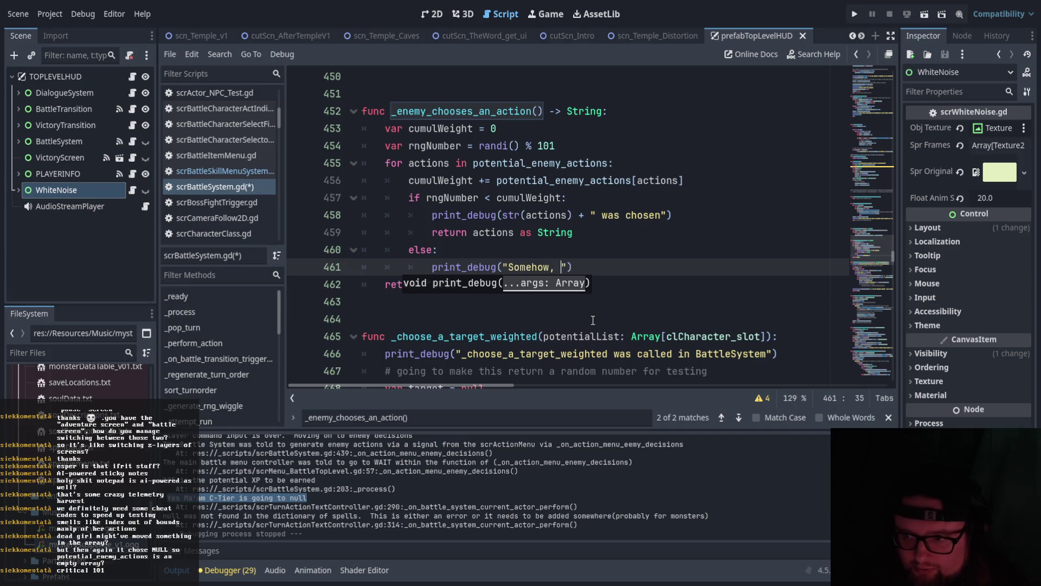
pyautogui.press('BackSpace')
pyautogui.write('rngNumber wa')
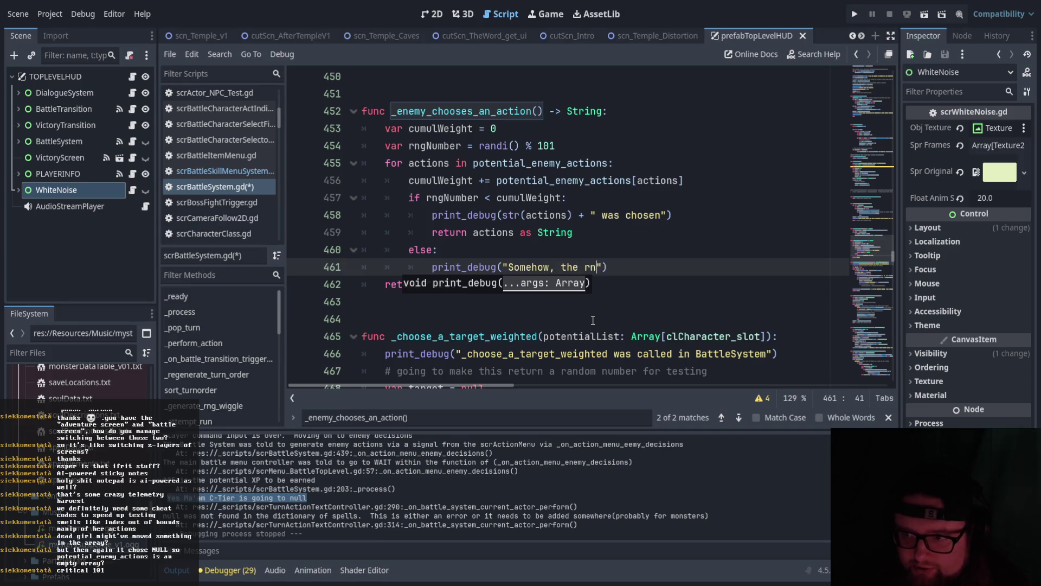
pyautogui.write('s greater than ')
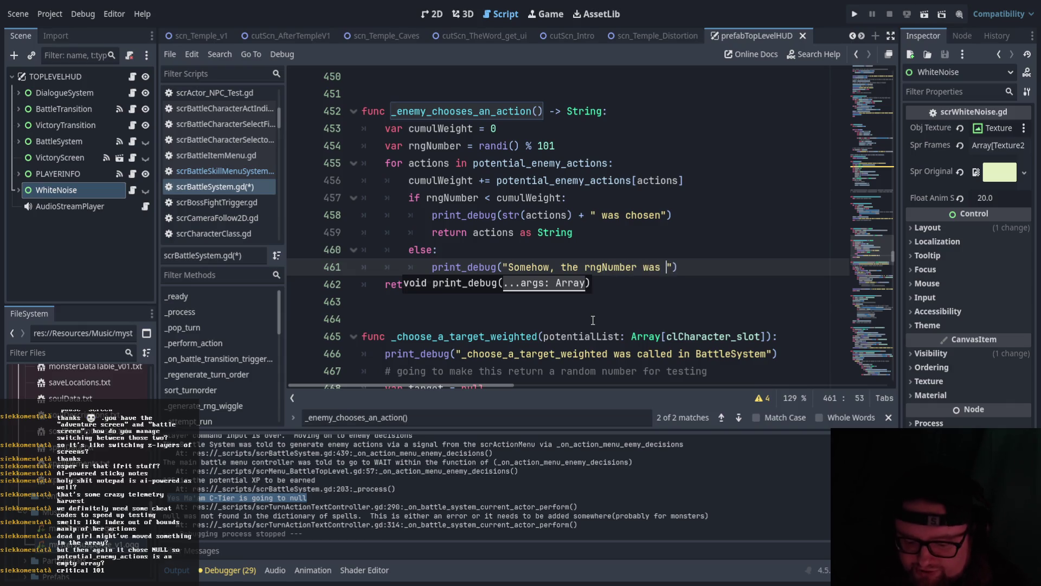
pyautogui.write('or eq')
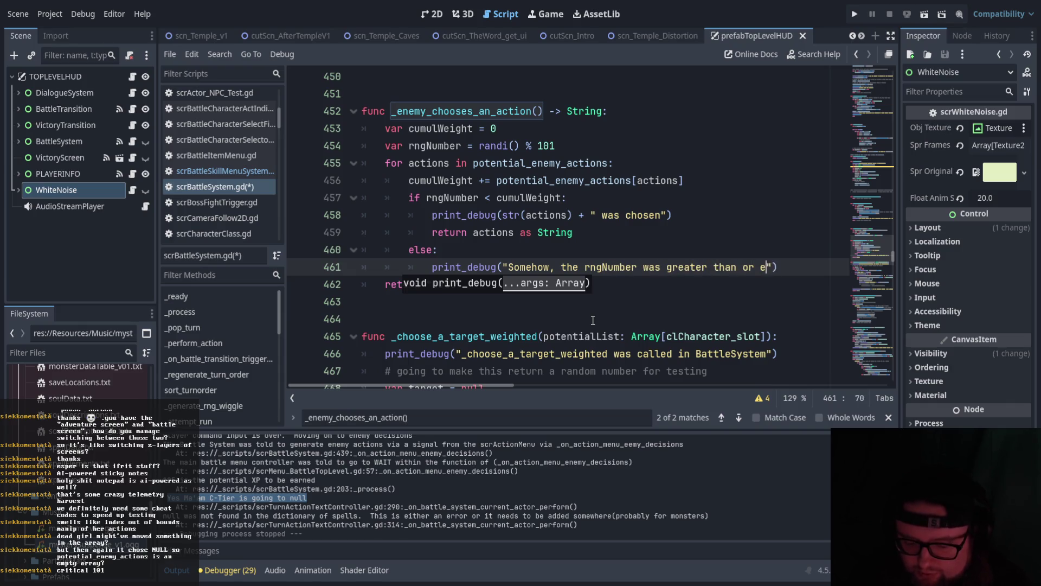
pyautogui.write('ual to ')
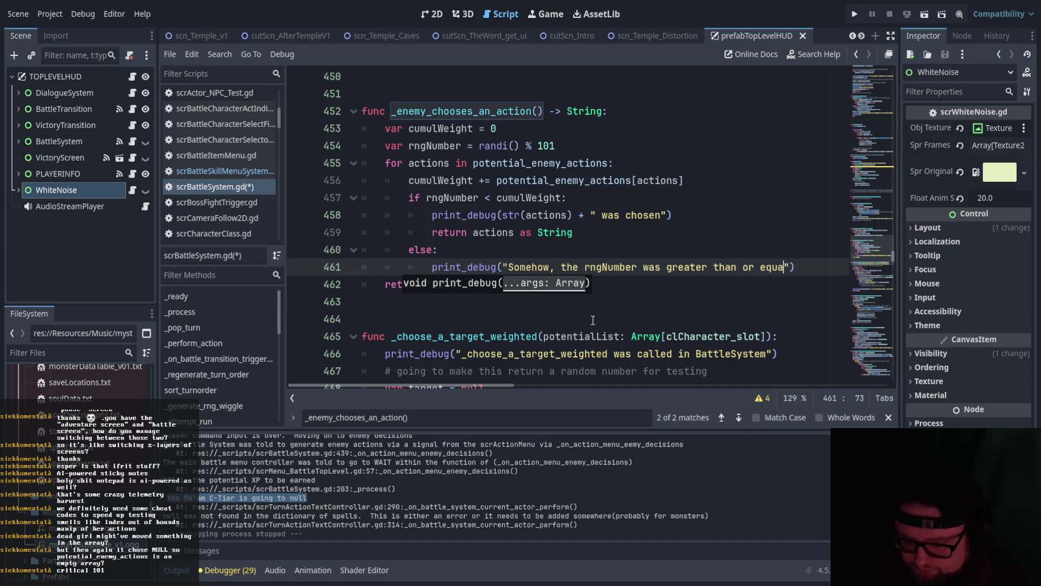
pyautogui.write('cumulWeight')
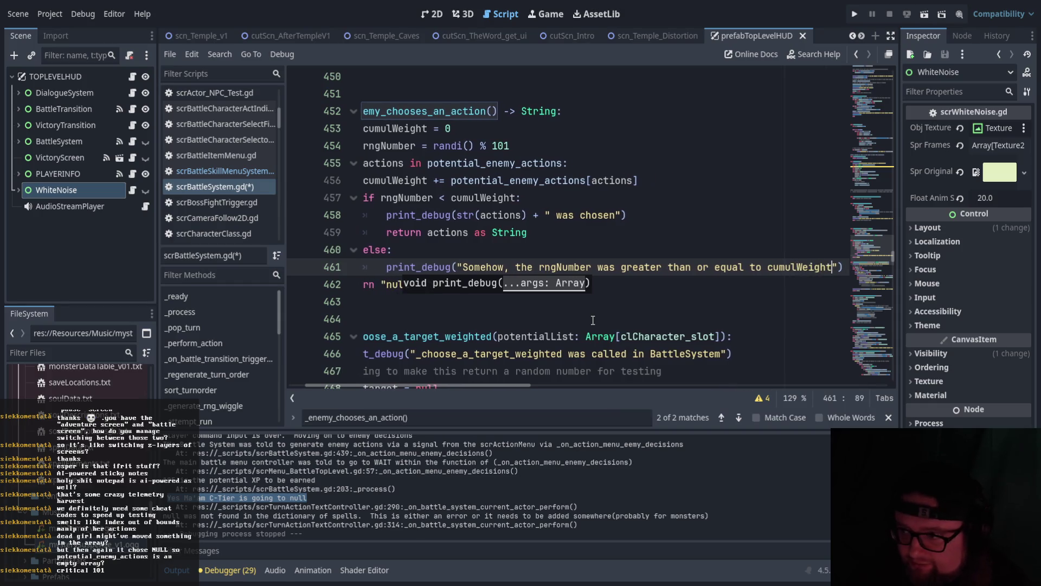
pyautogui.write('")')
pyautogui.press('Return')
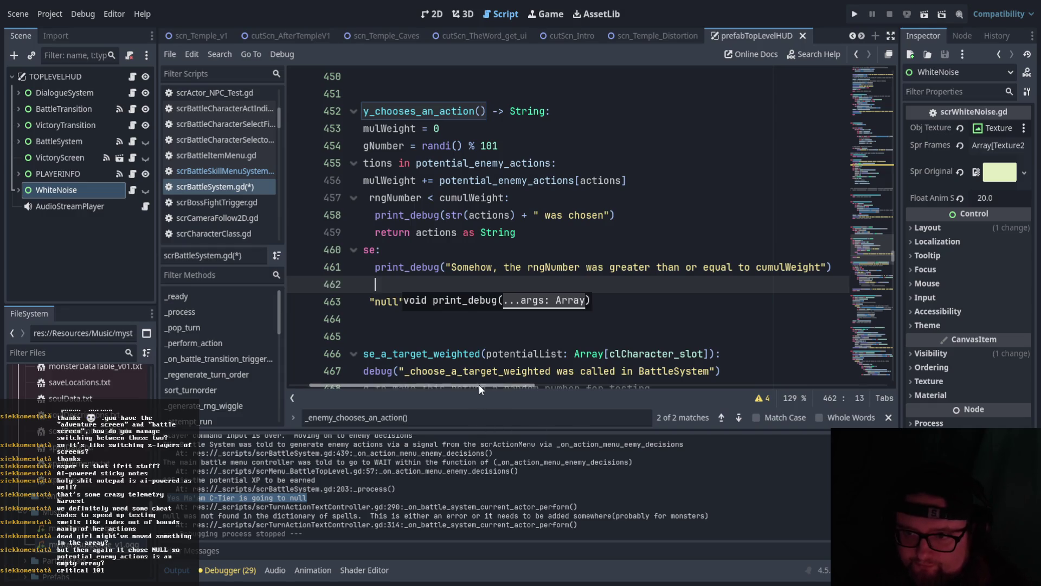
# Add a print_debug line showing "RNG:" with rngNumber and ":::CUMUL:" with cumulWeight.
pyautogui.moveTo(481, 386); pyautogui.dragTo(459, 386)
pyautogui.write('print')
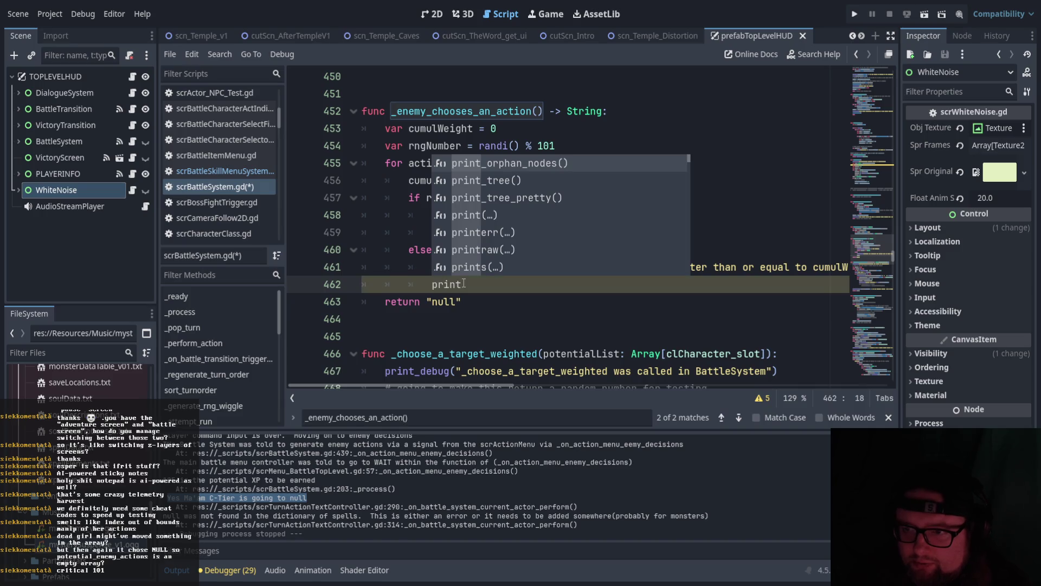
pyautogui.write('_d')
pyautogui.press('Return')
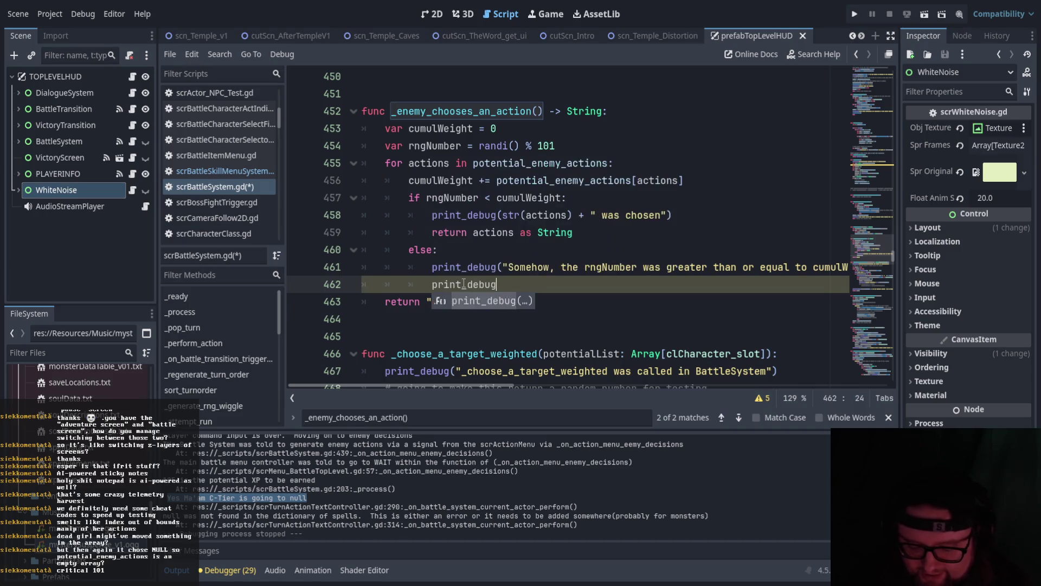
pyautogui.write('"')
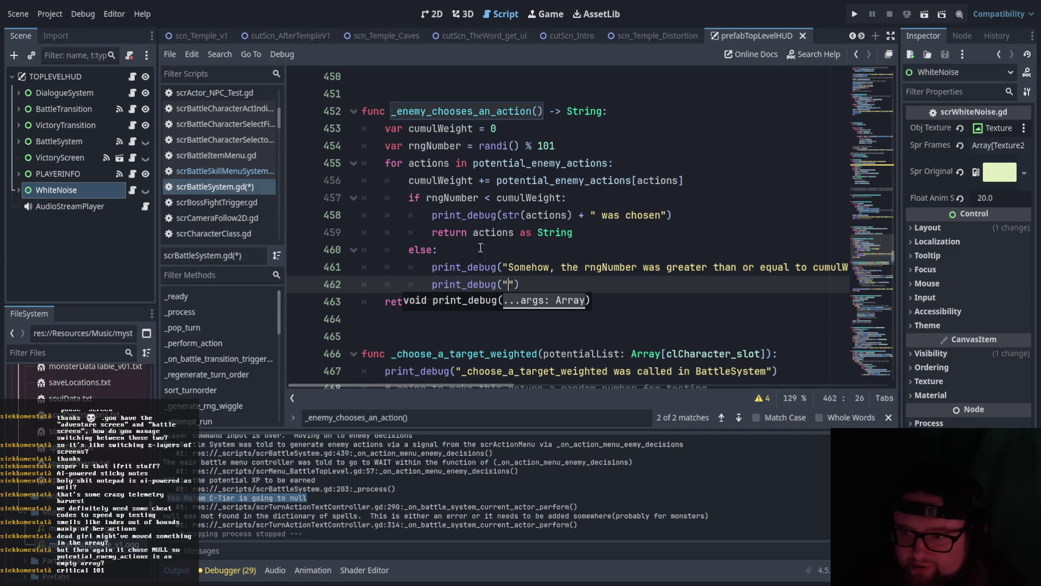
pyautogui.click(544, 239)
pyautogui.click(507, 284)
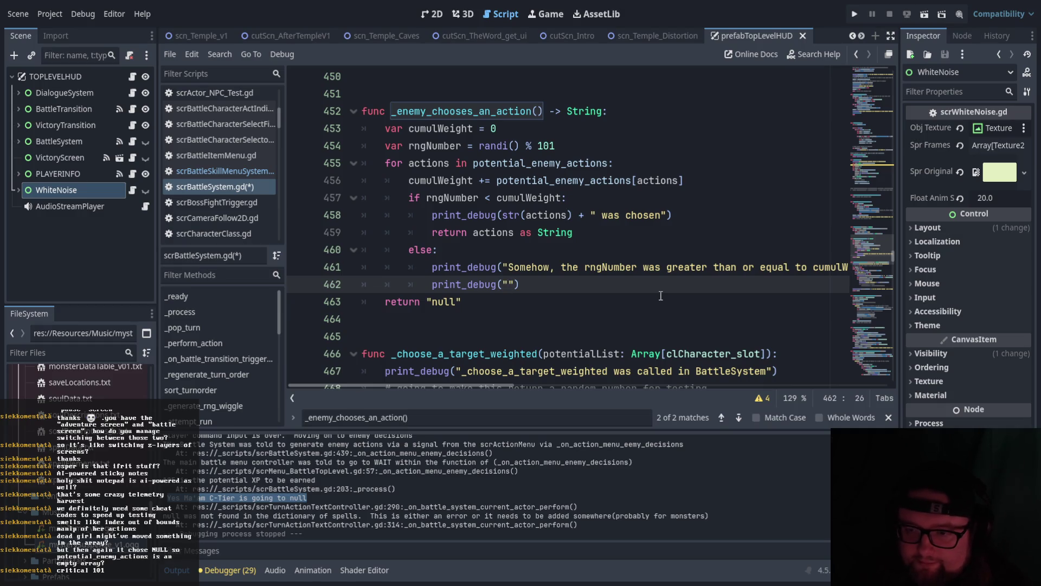
pyautogui.write('RNG: ')
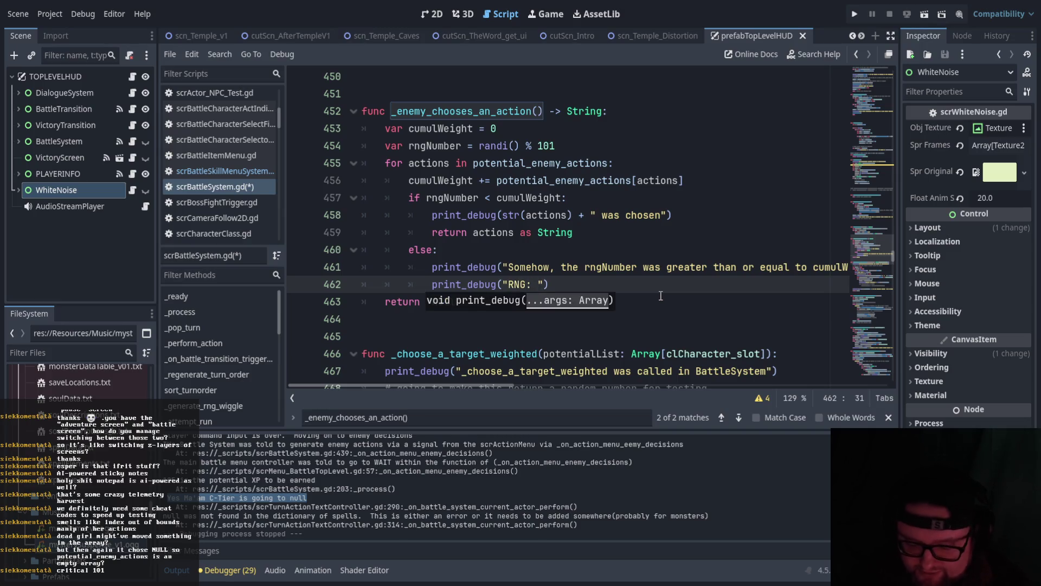
pyautogui.write('" + str(')
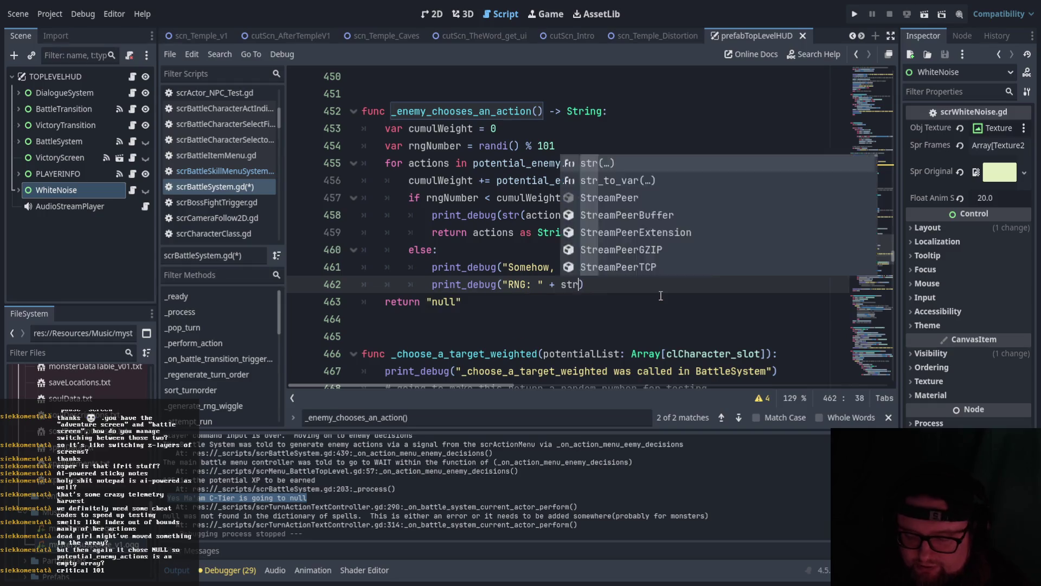
pyautogui.write('rng')
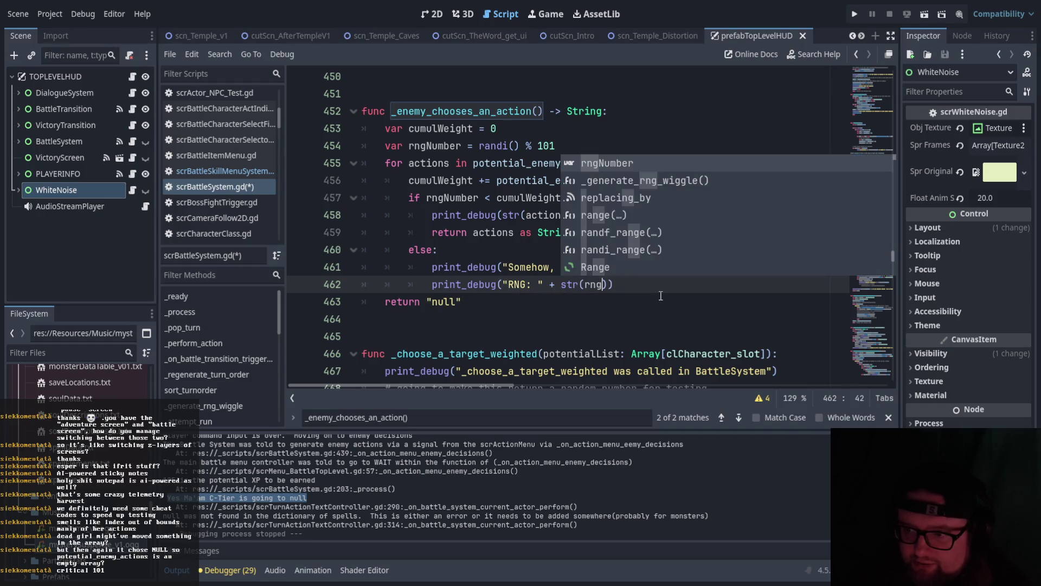
pyautogui.press('Return')
pyautogui.write(') +')
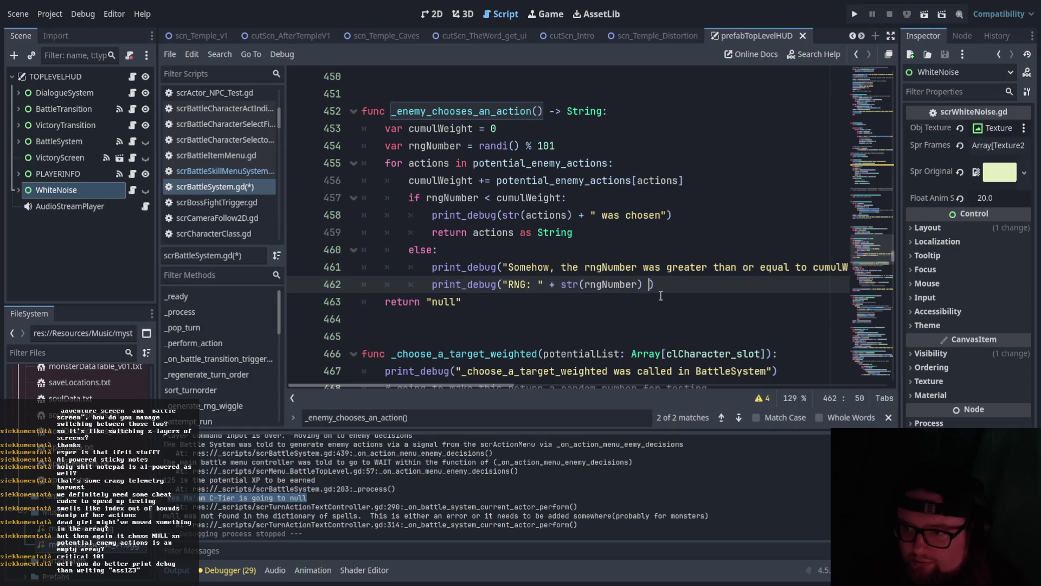
pyautogui.write(' ":::')
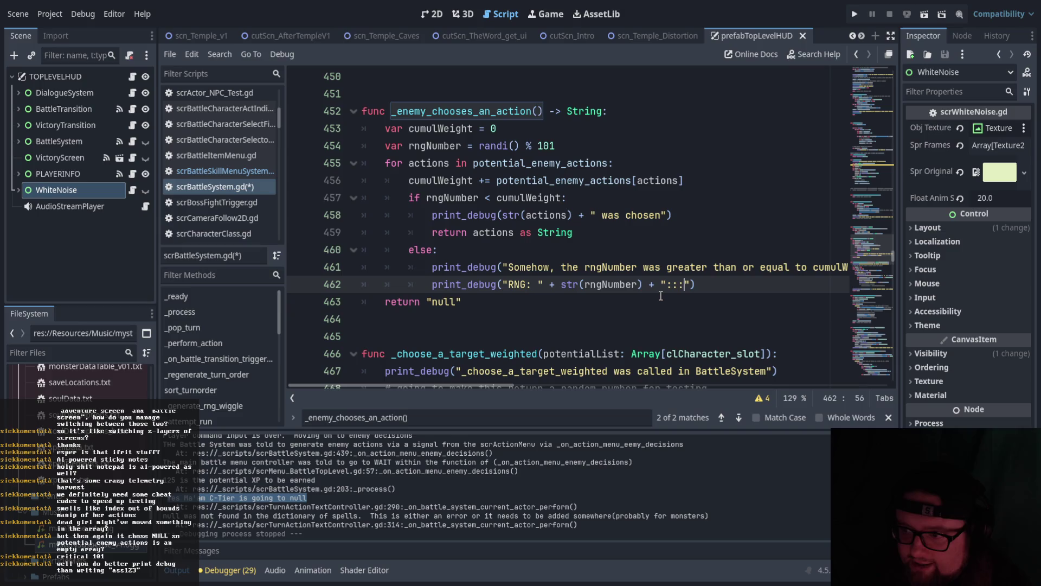
pyautogui.write('CUM')
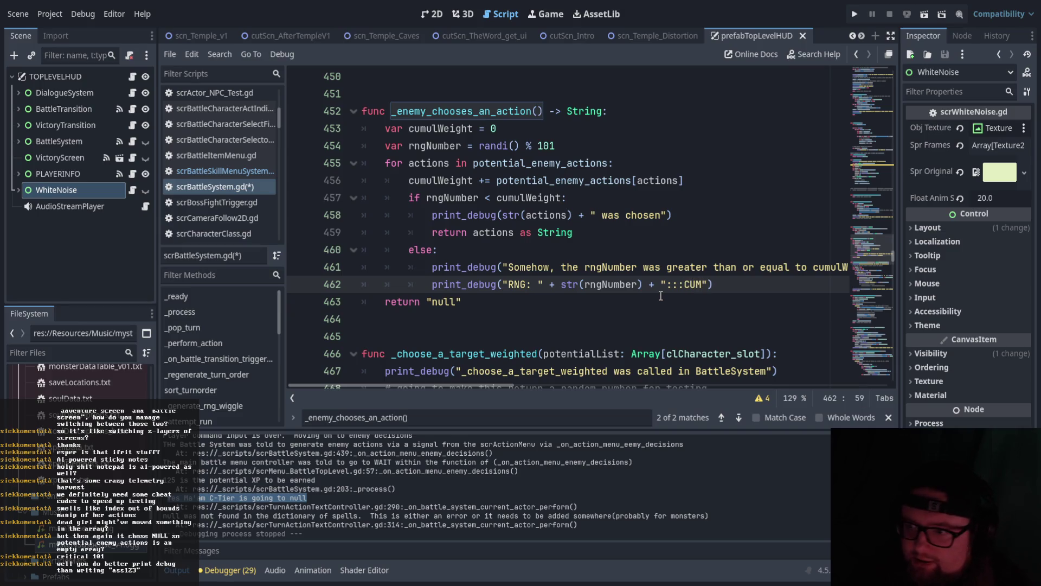
pyautogui.write('UL')
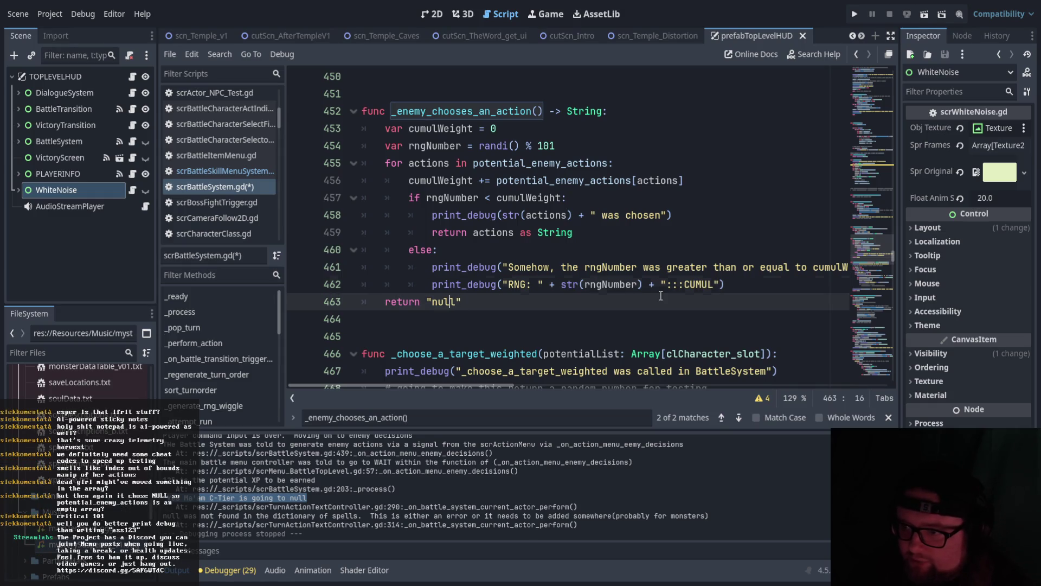
pyautogui.click(686, 287)
pyautogui.click(727, 286)
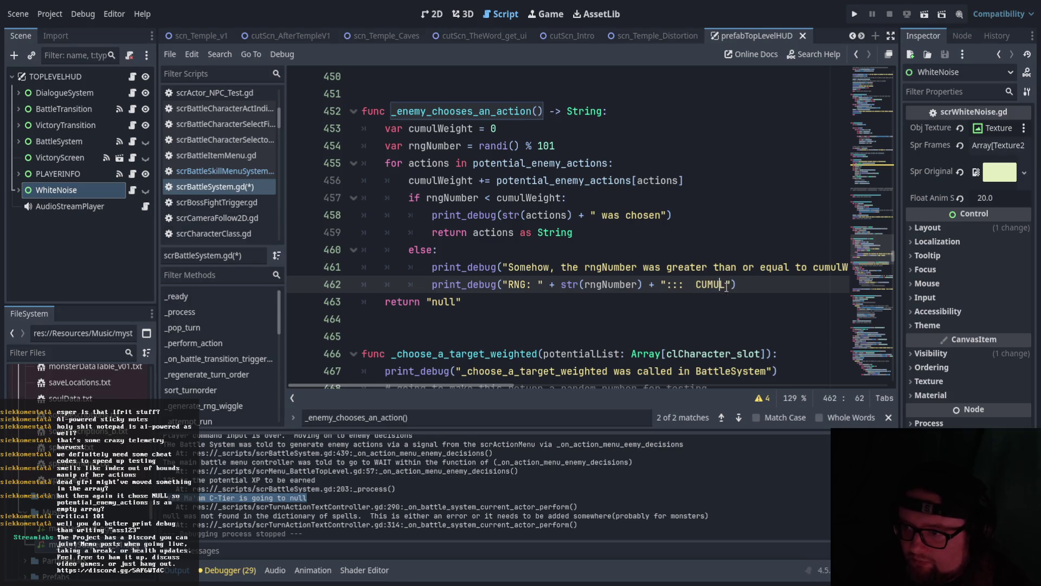
pyautogui.write(': ')
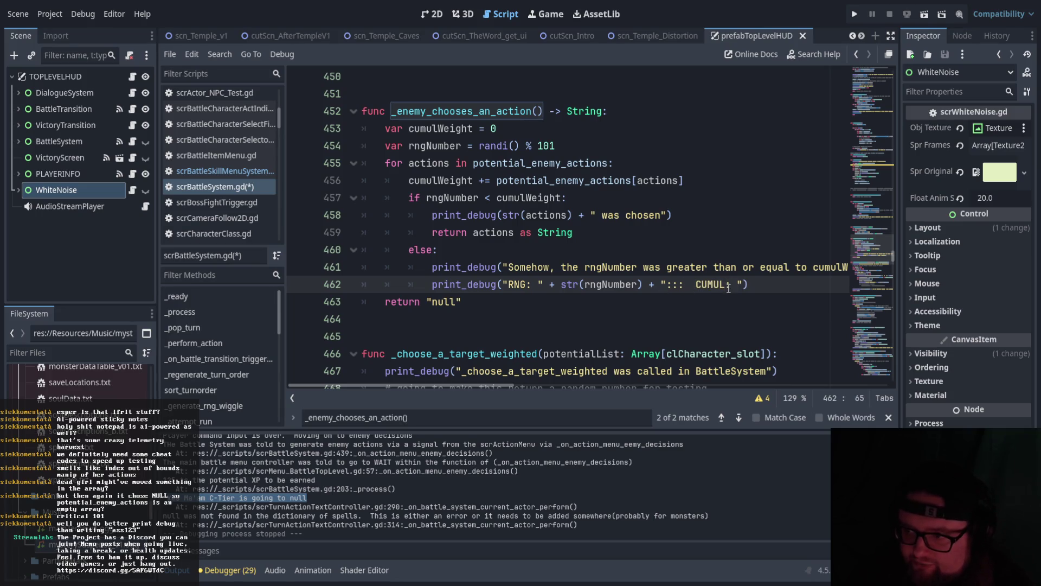
pyautogui.write('"+ strcu')
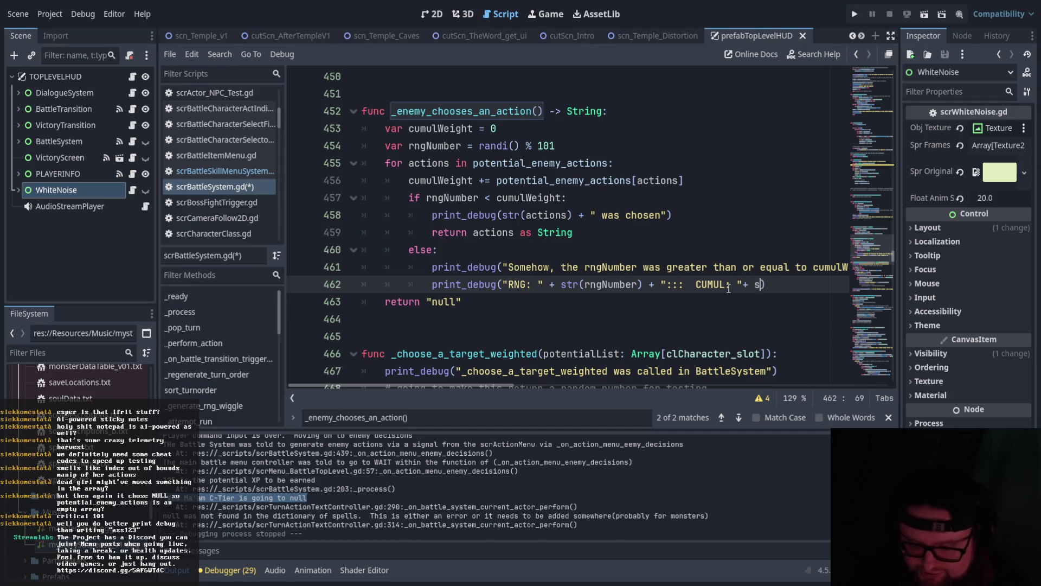
pyautogui.press('BackSpace')
pyautogui.press('BackSpace')
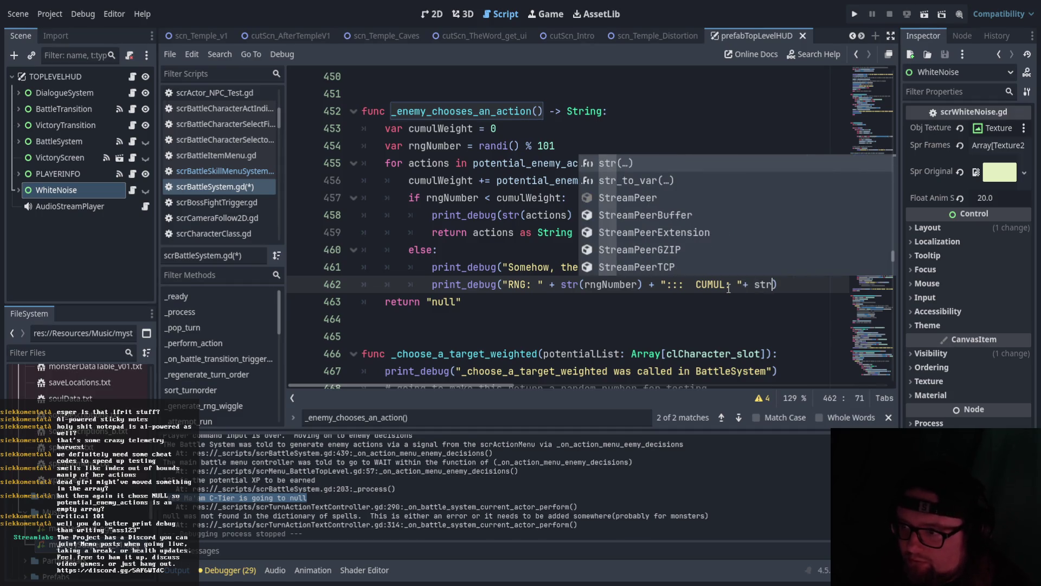
pyautogui.write('(cumu')
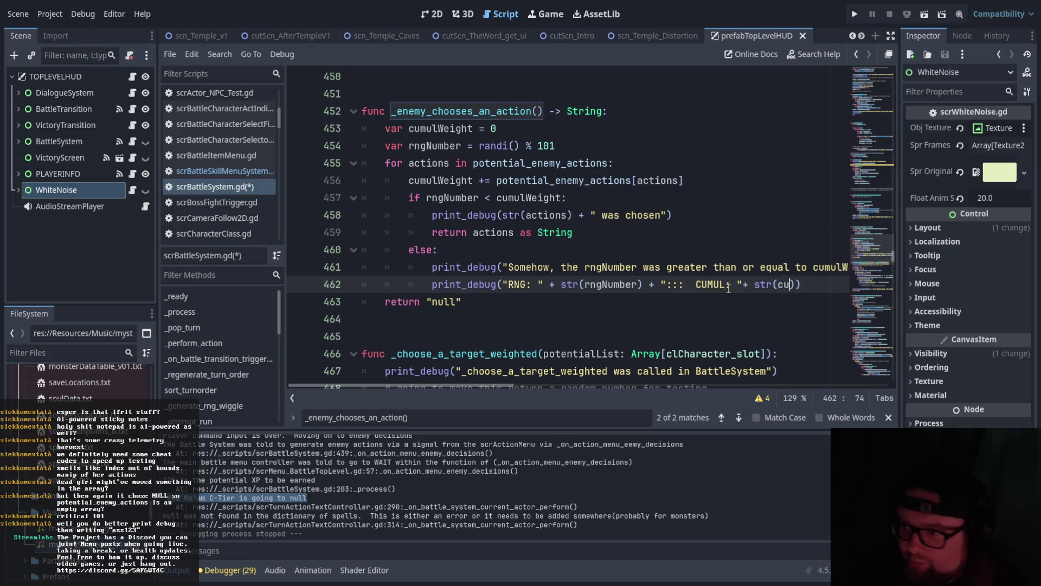
pyautogui.press('Return')
pyautogui.press('End')
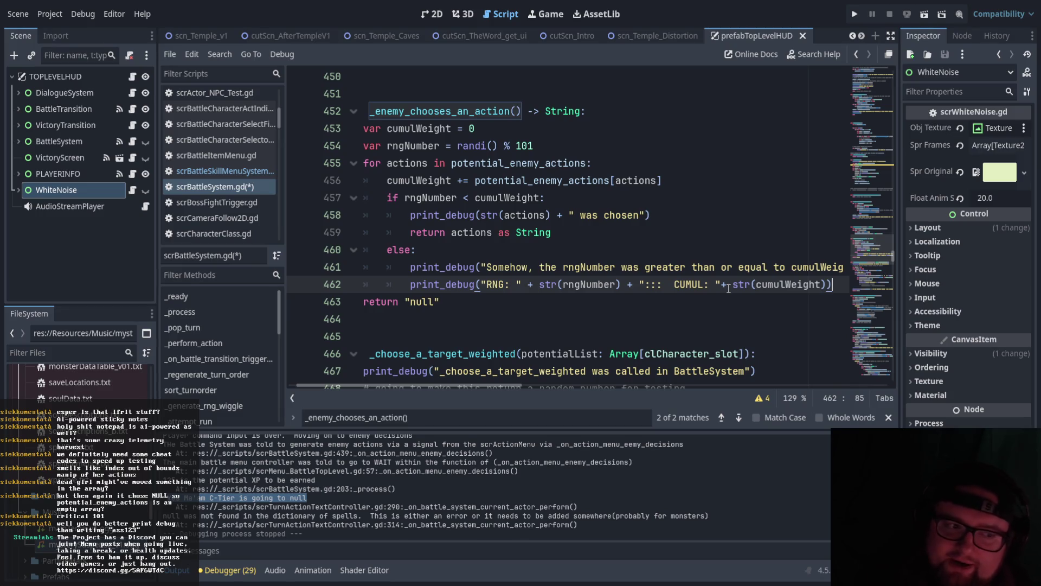
pyautogui.press('Return')
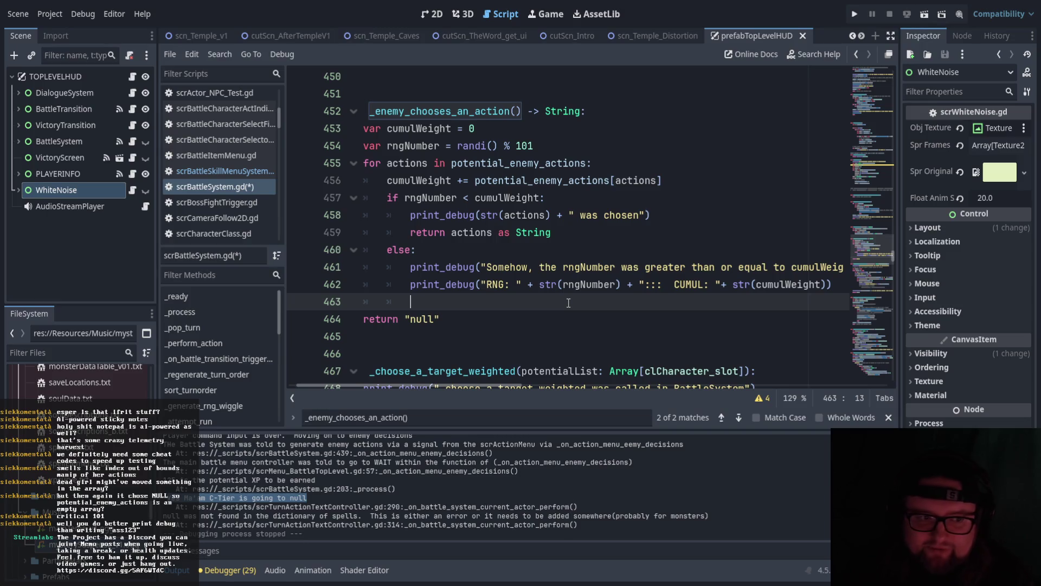
# Add print_debug("Falling back to action most likely to be chosen") and begin a rngNumber = line.
pyautogui.moveTo(513, 385)
pyautogui.mouseDown()
pyautogui.moveTo(538, 384)
pyautogui.moveTo(513, 388)
pyautogui.mouseUp()
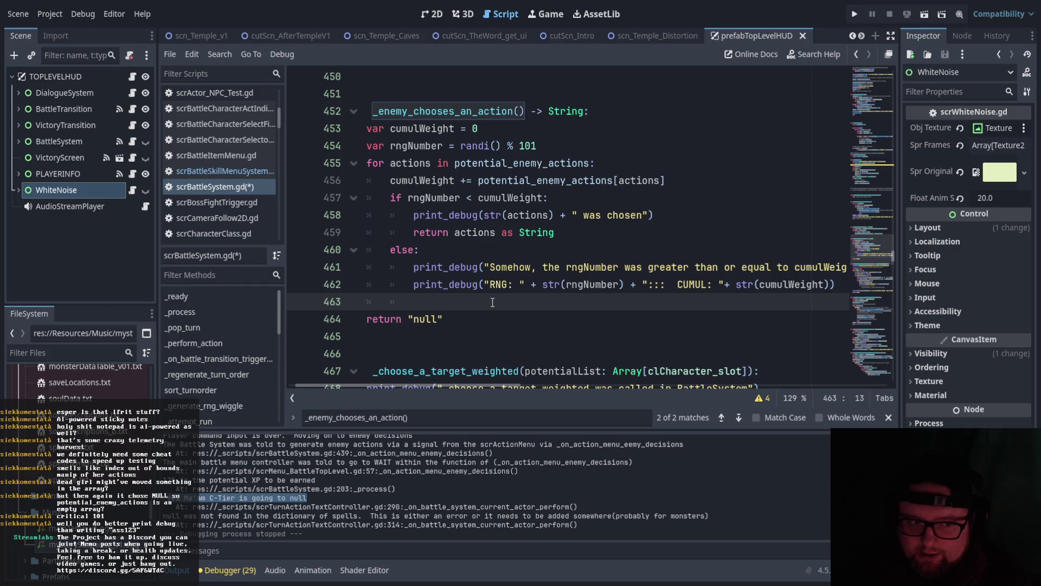
pyautogui.write('print_')
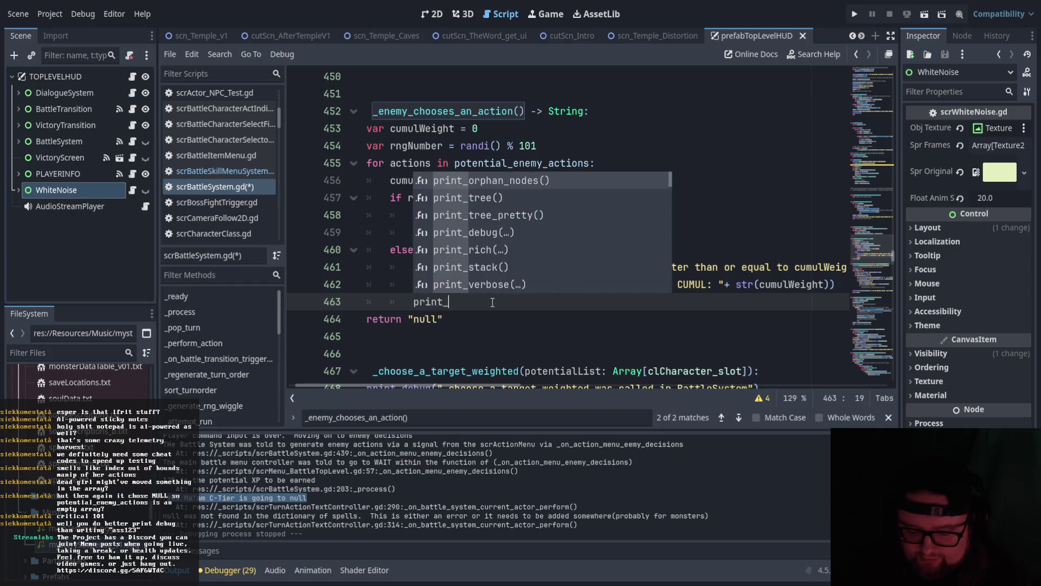
pyautogui.write('debug(')
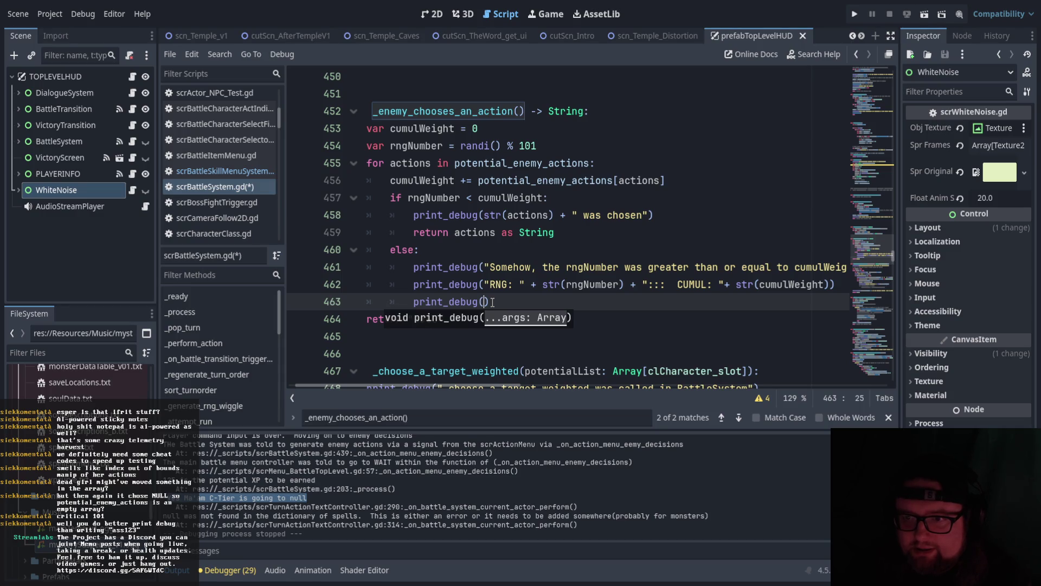
pyautogui.write('"falling back')
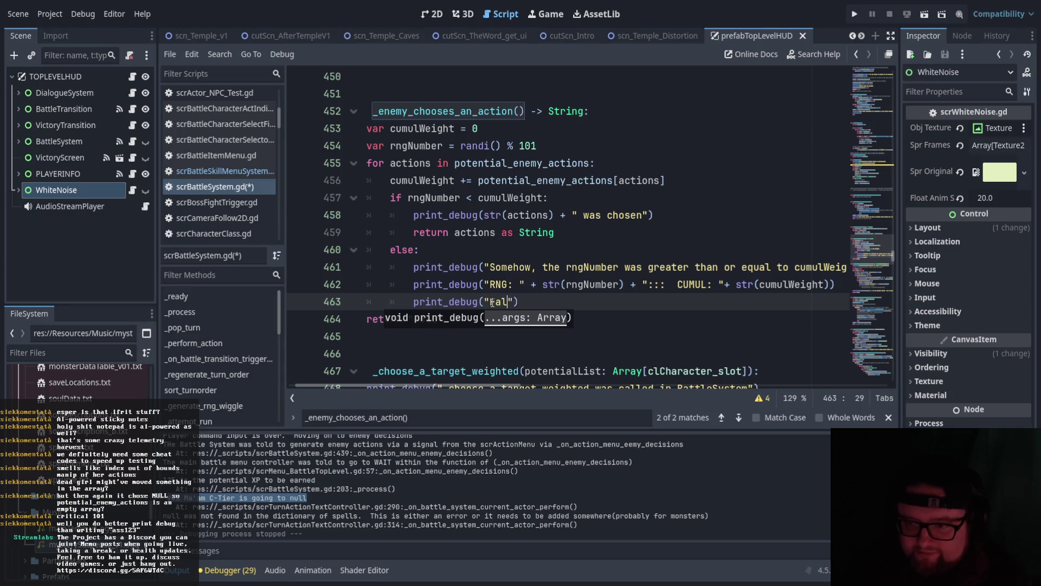
pyautogui.write(' to ')
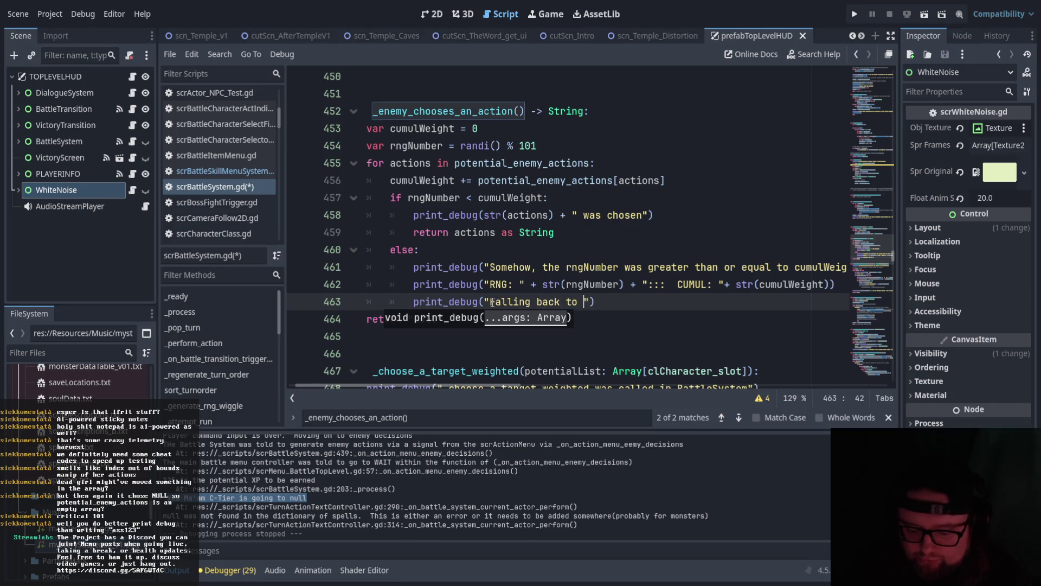
pyautogui.write('action most li')
pyautogui.write('kely to be chos')
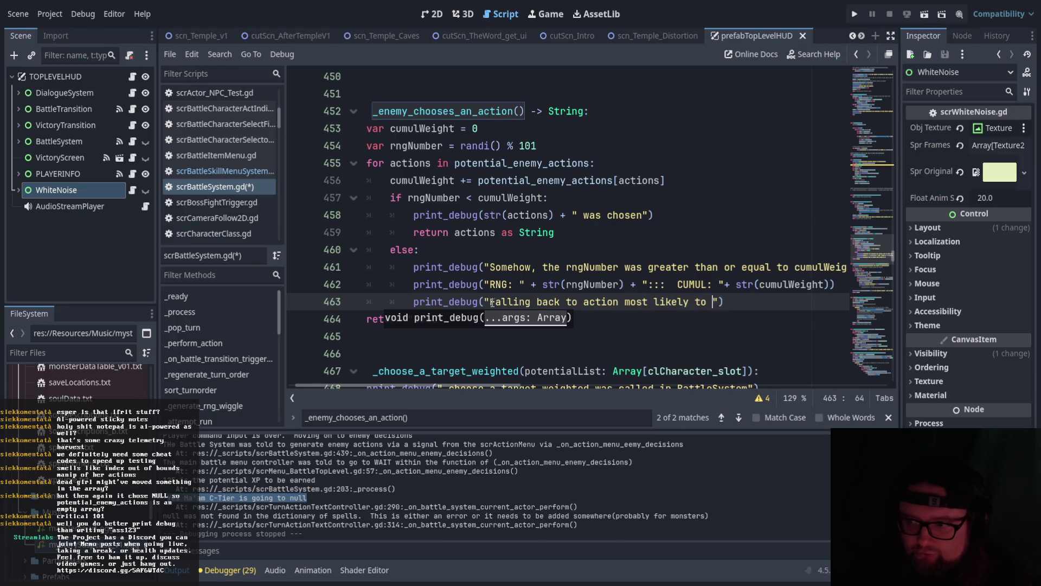
pyautogui.write('en")')
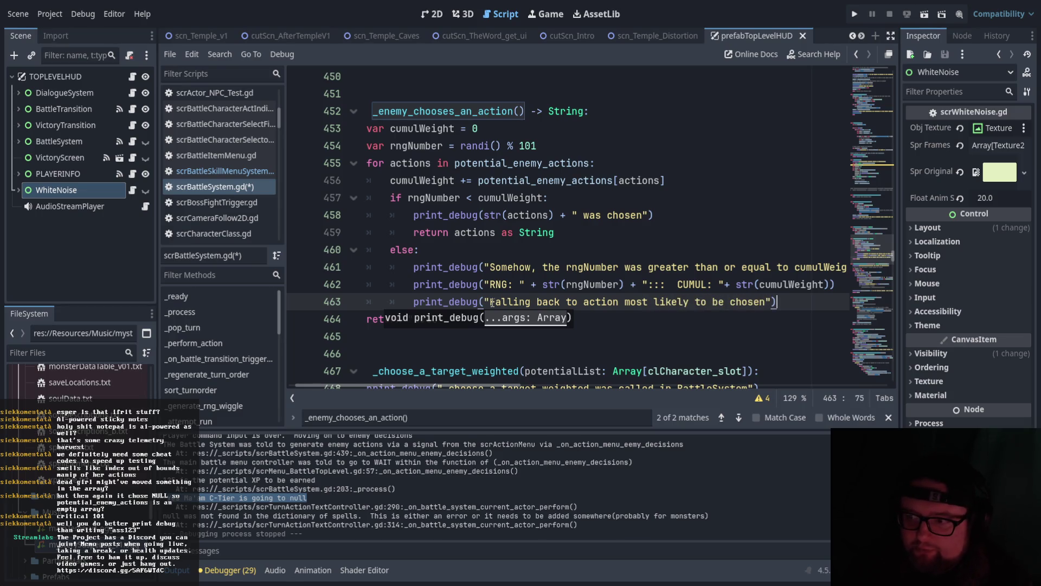
pyautogui.click(492, 302)
pyautogui.press('BackSpace')
pyautogui.write('F')
pyautogui.click(789, 301)
pyautogui.press('Return')
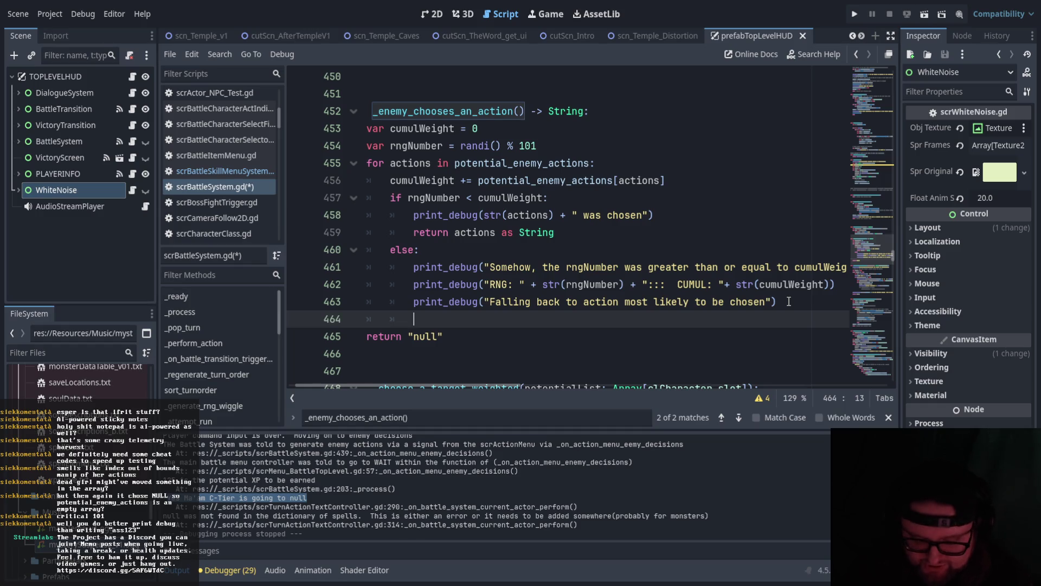
pyautogui.write('rngNumber ')
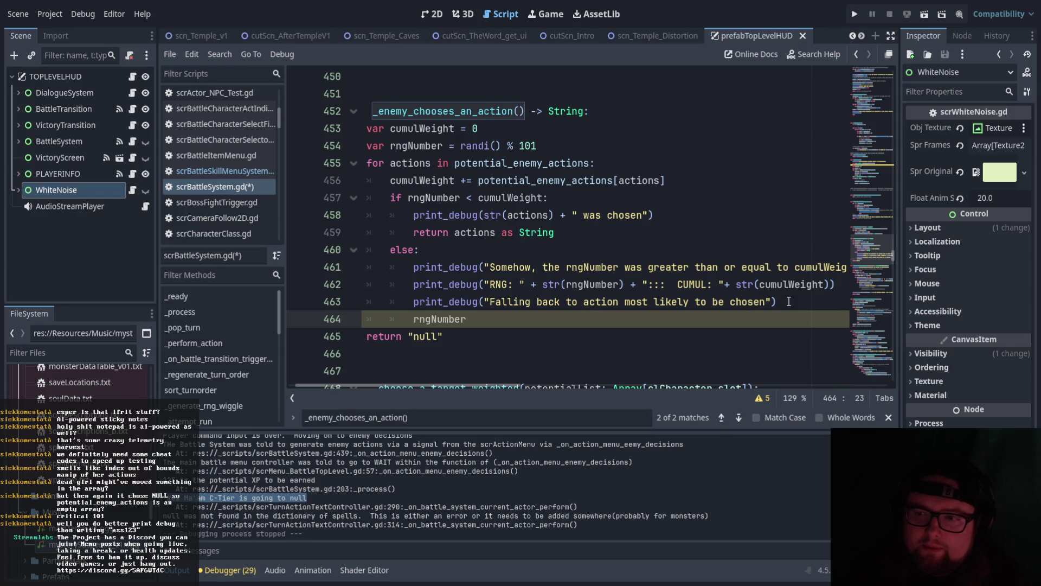
pyautogui.write('=')
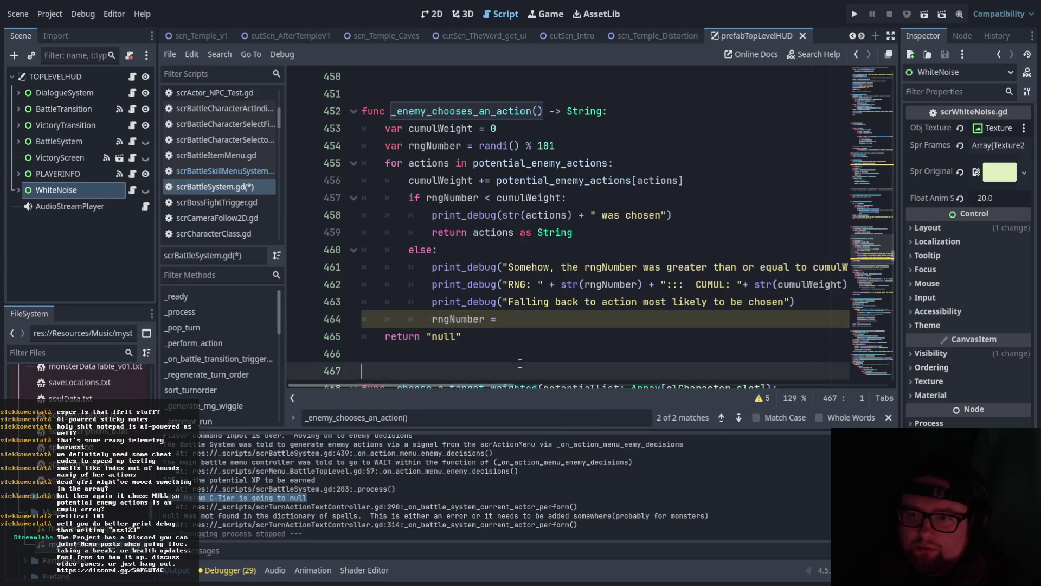
# Leave line 464's rngNumber = unfinished and move to line 456's cumulWeight addition.
pyautogui.press('Escape')
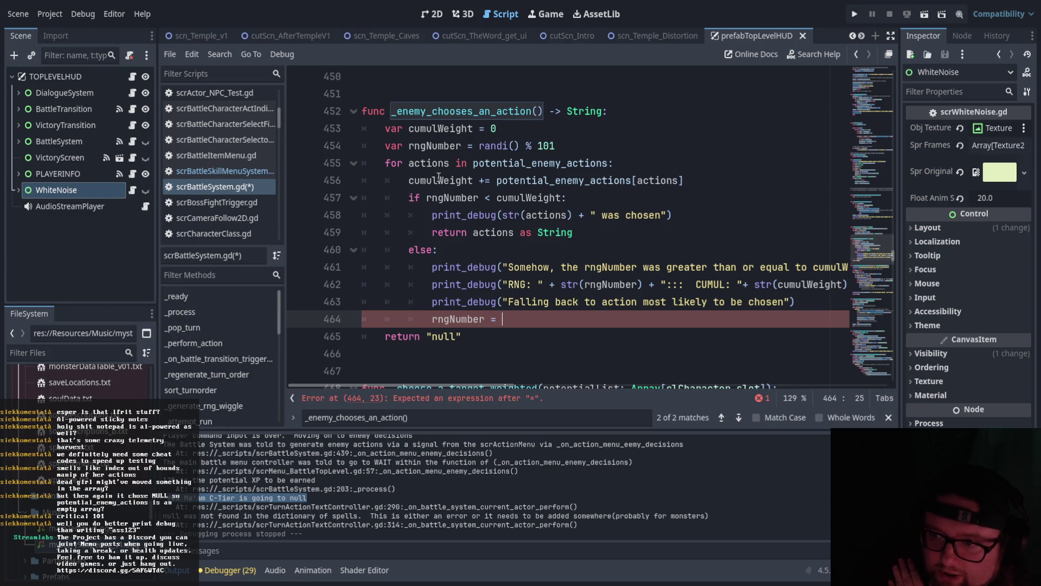
pyautogui.click(773, 180)
pyautogui.write('as ')
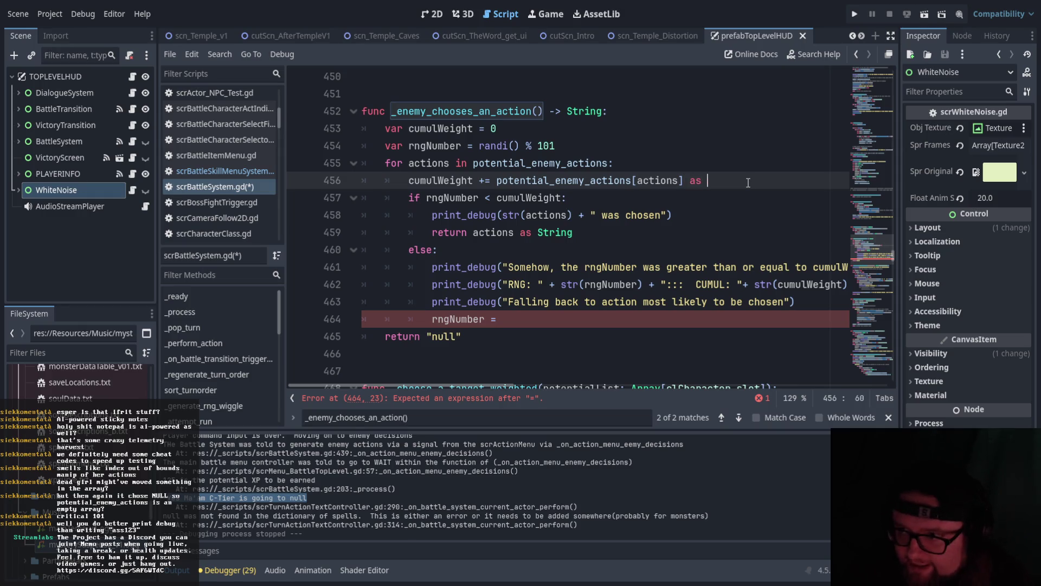
pyautogui.write('int')
pyautogui.press('Escape')
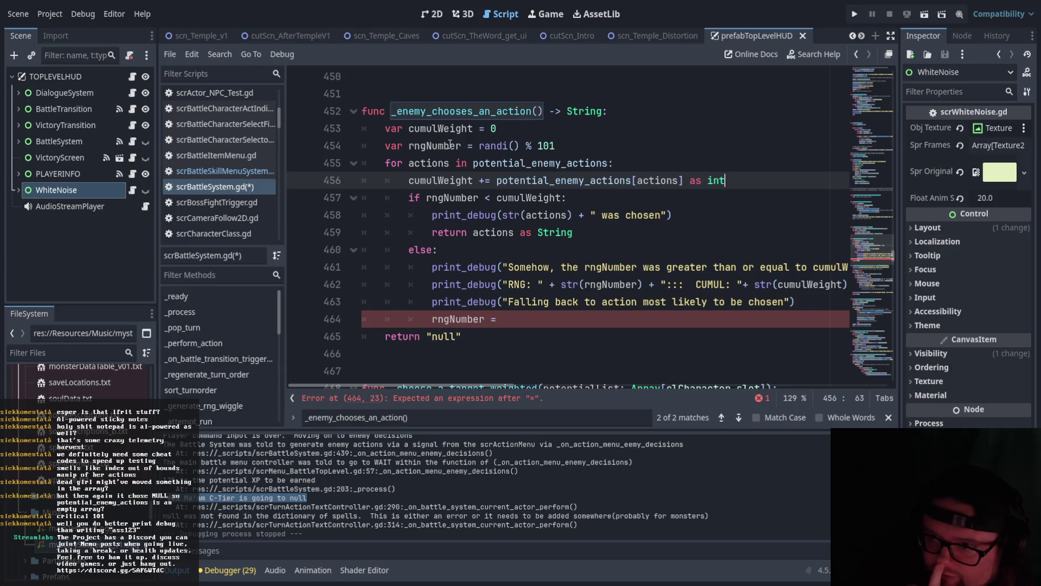
pyautogui.click(591, 145)
pyautogui.write('as int')
pyautogui.click(547, 127)
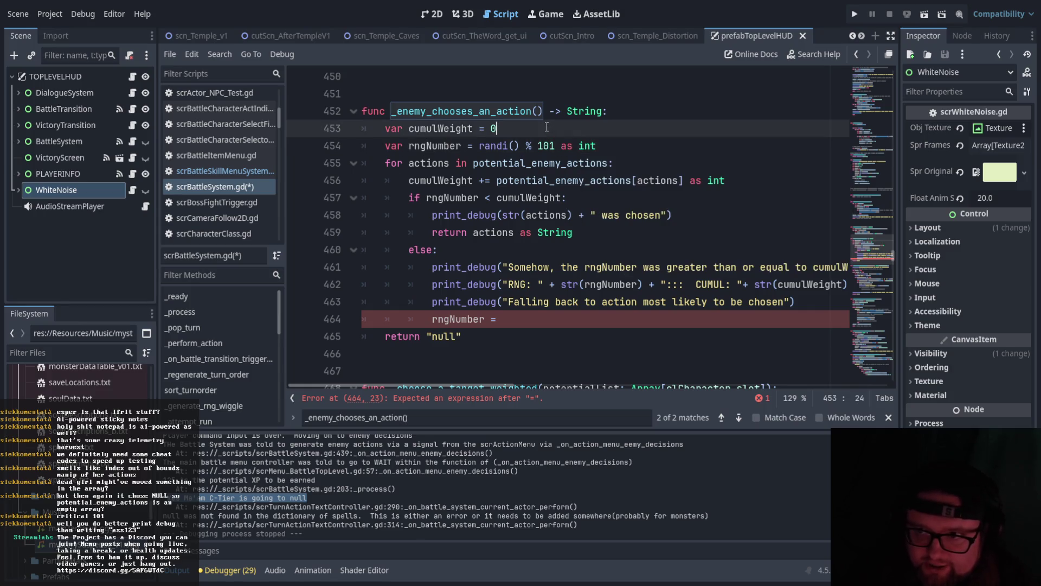
pyautogui.write(' as int')
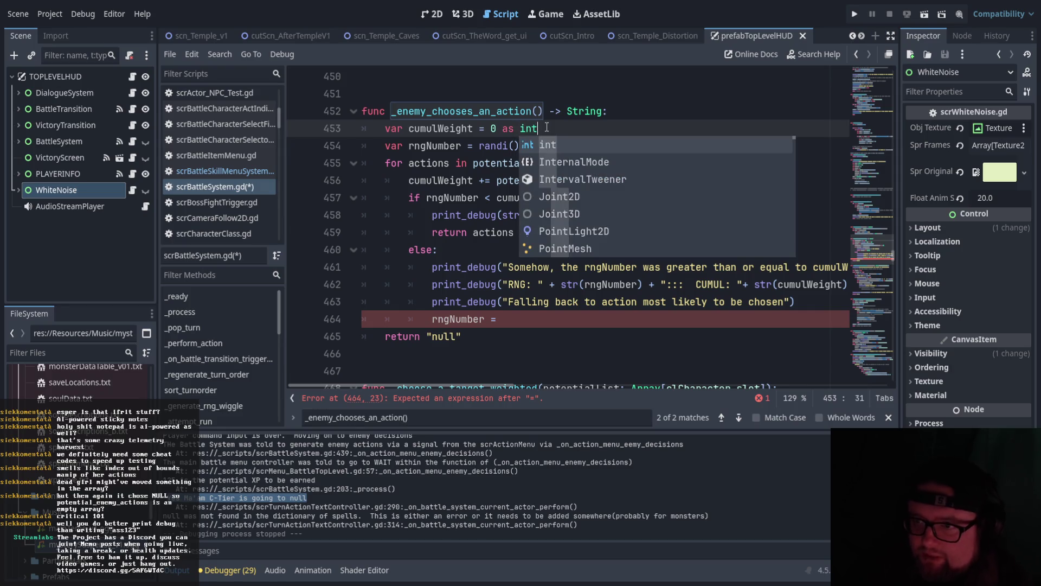
pyautogui.click(627, 95)
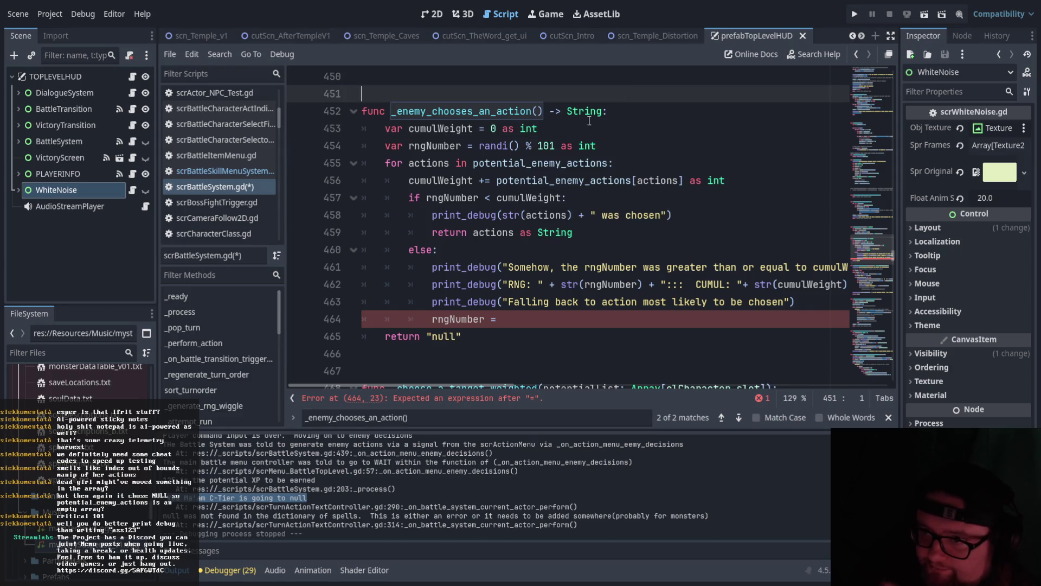
pyautogui.click(457, 129)
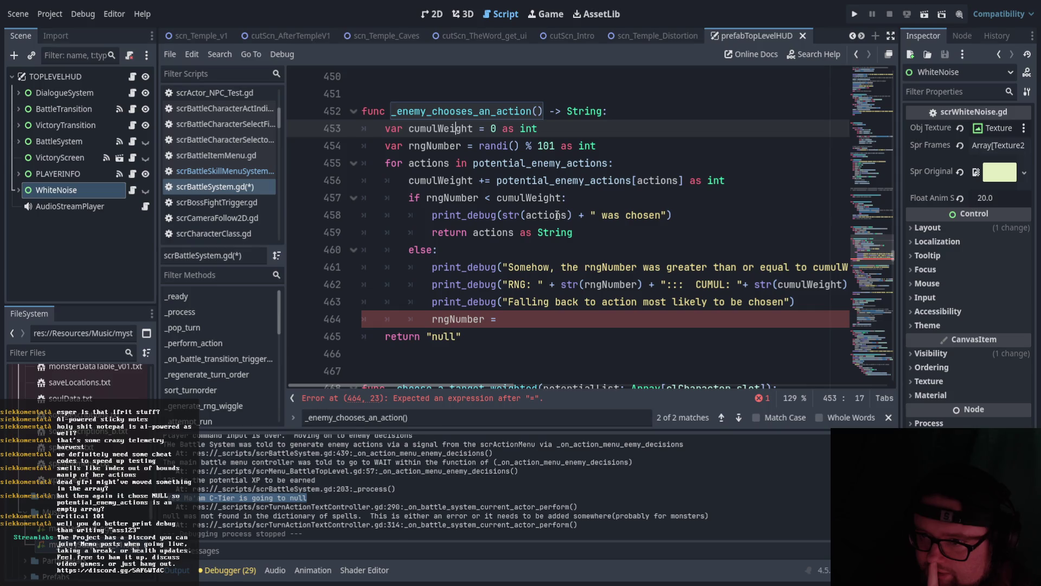
pyautogui.click(630, 333)
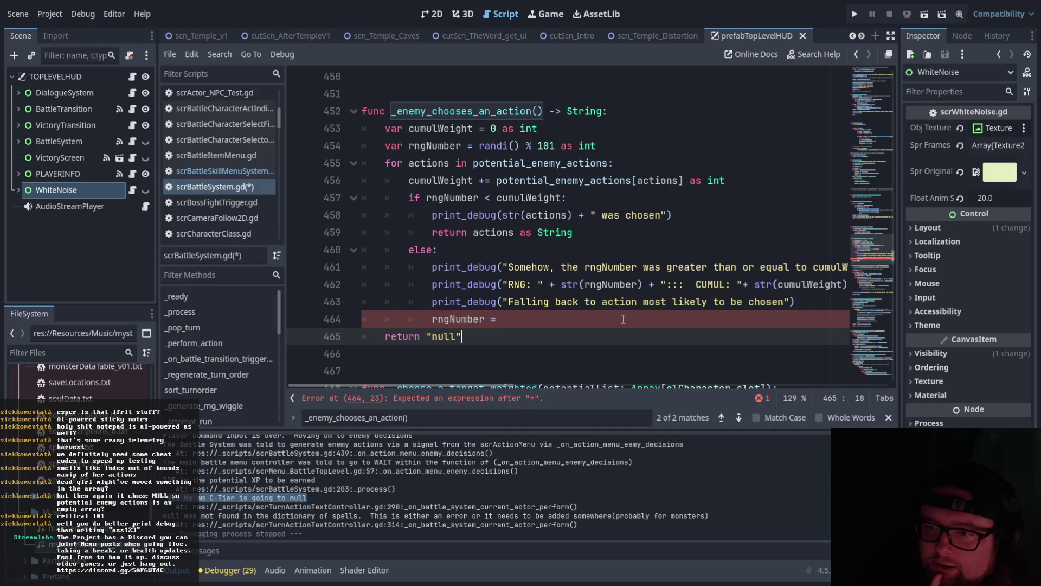
pyautogui.click(535, 319)
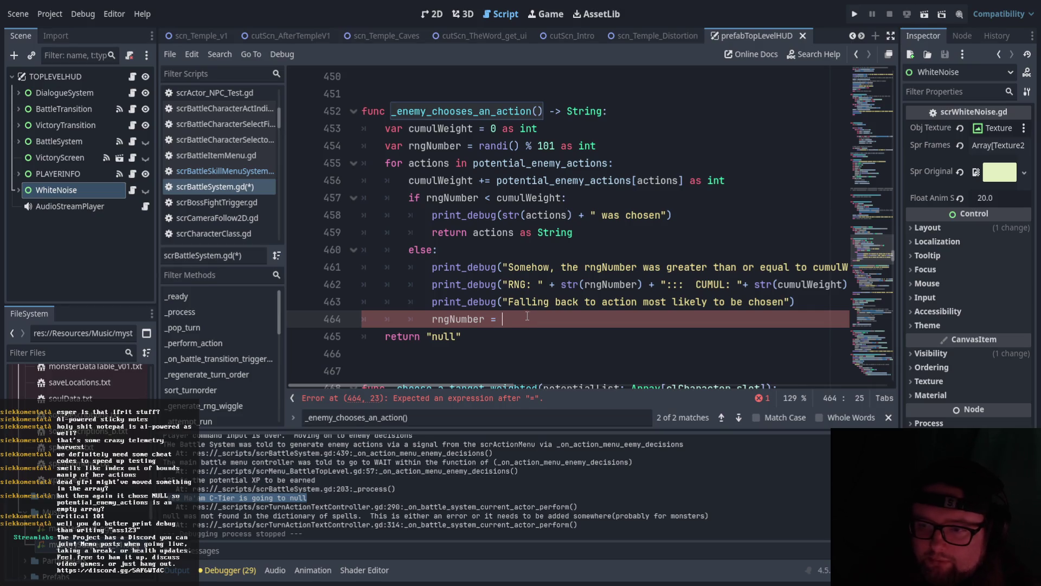
pyautogui.moveTo(502, 319); pyautogui.dragTo(433, 319)
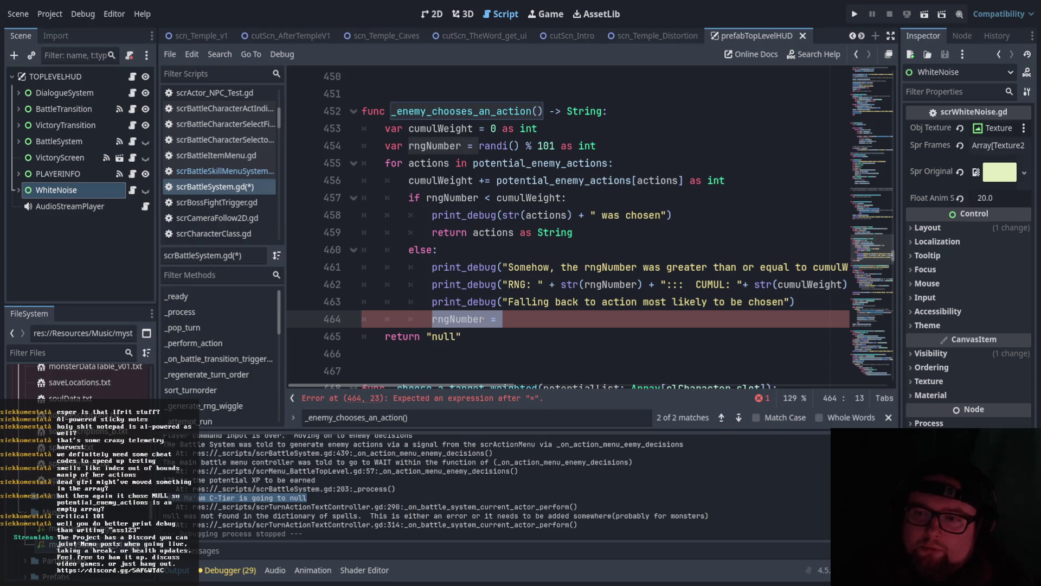
pyautogui.click(558, 93)
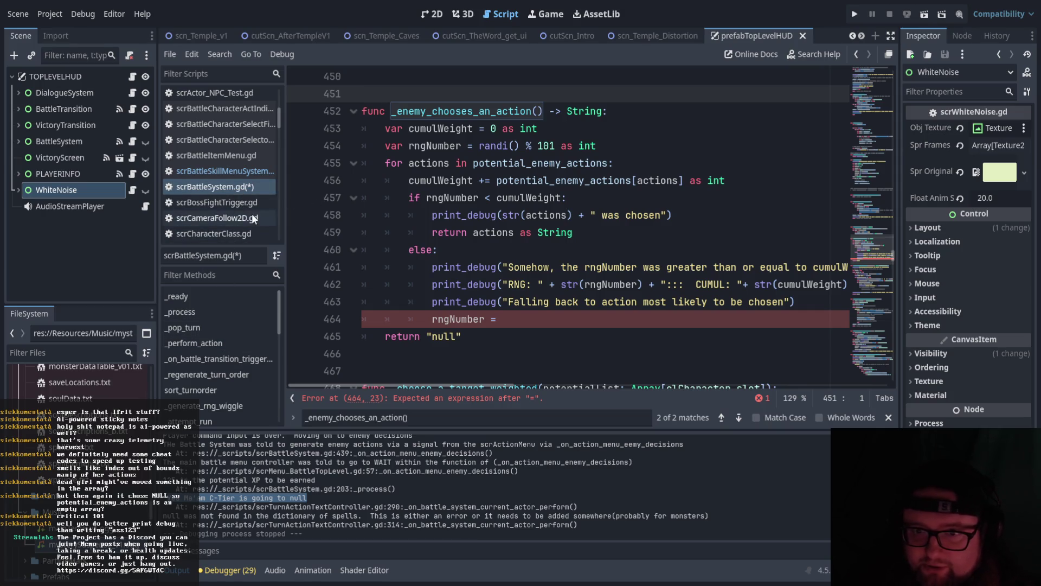
pyautogui.scroll(3, 81, 461)
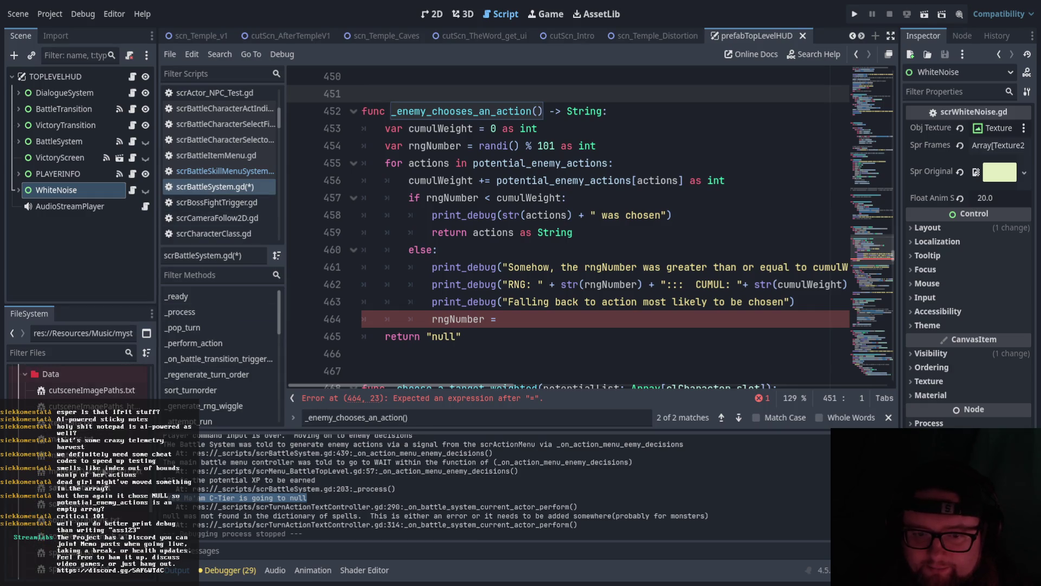
# Open mActions.txt from the Data folder, check boss1's attack:100, then return to scrBattleSystem.gd.
pyautogui.doubleClick(99, 446)
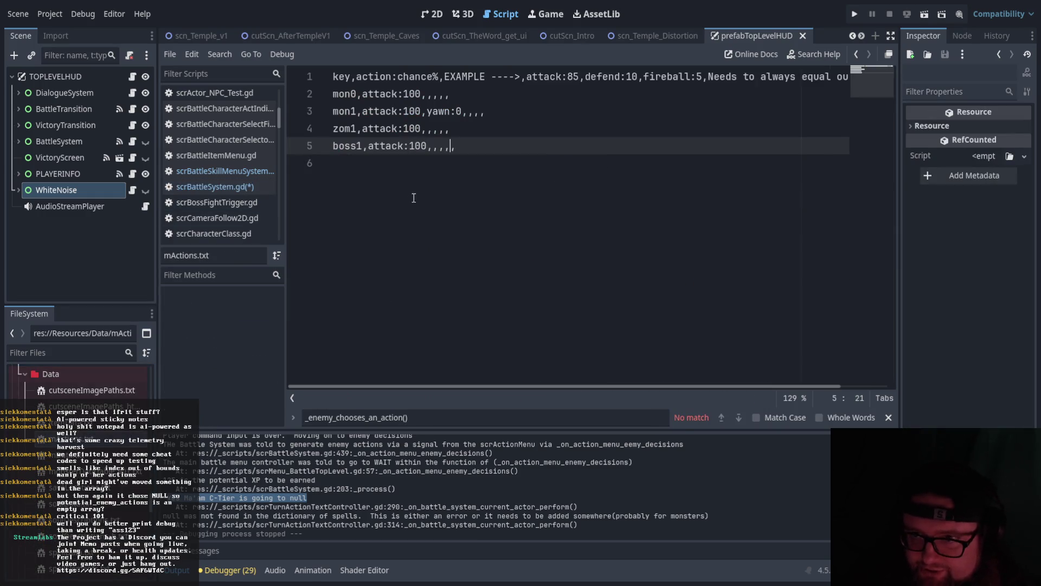
pyautogui.moveTo(368, 145); pyautogui.dragTo(427, 146)
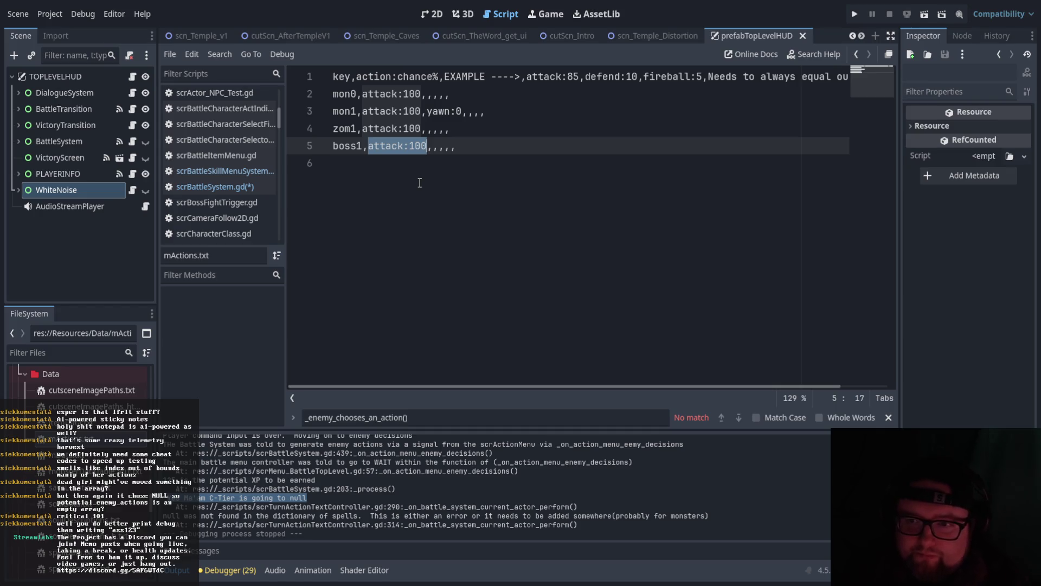
pyautogui.click(258, 189)
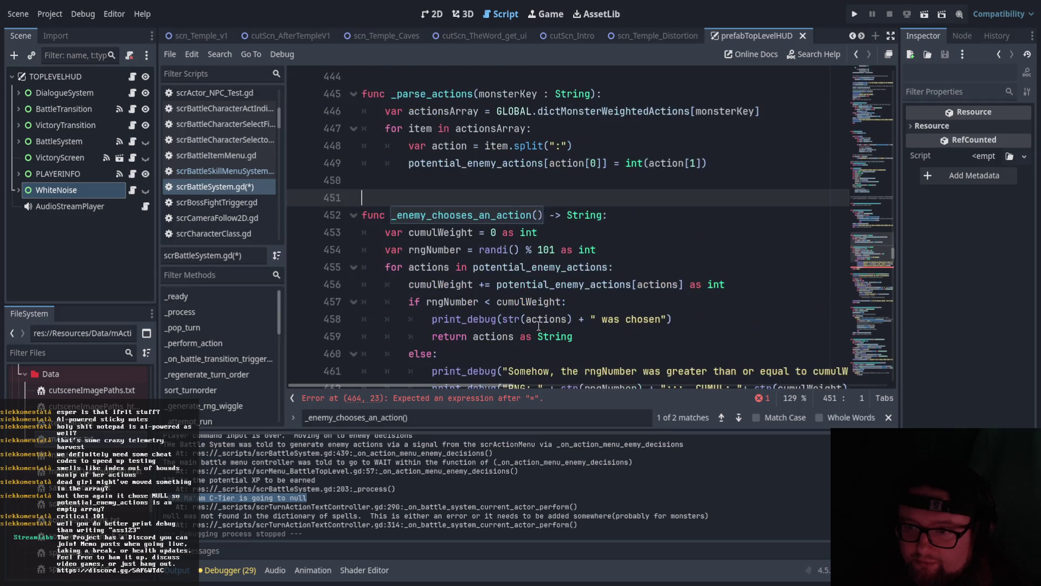
# Review scrBattleSystem.gd's rngNumber comparison and select the potential_enemy_actions for loop on line 455.
pyautogui.scroll(-3, 538, 325)
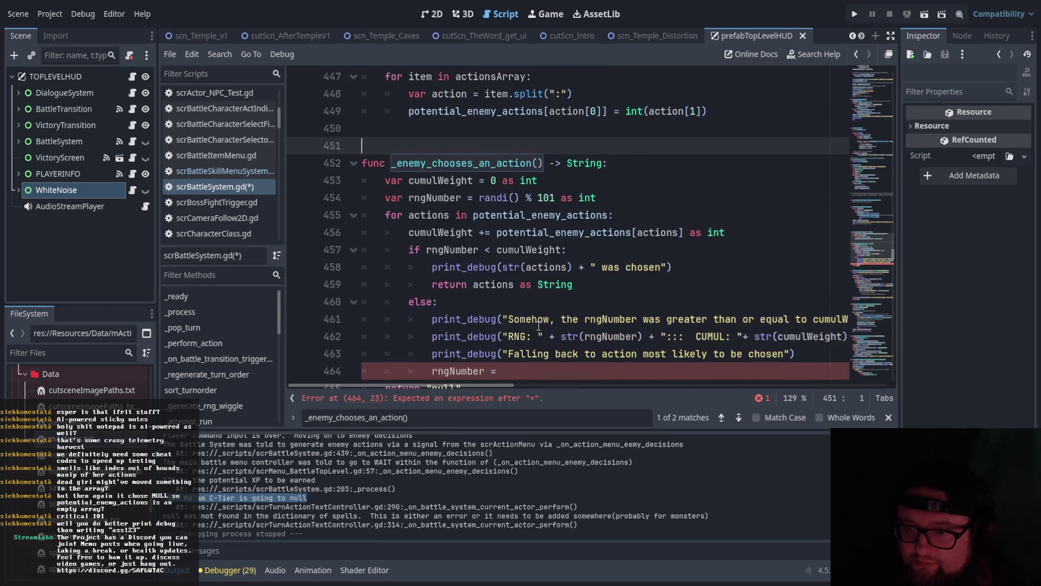
pyautogui.scroll(1, 539, 326)
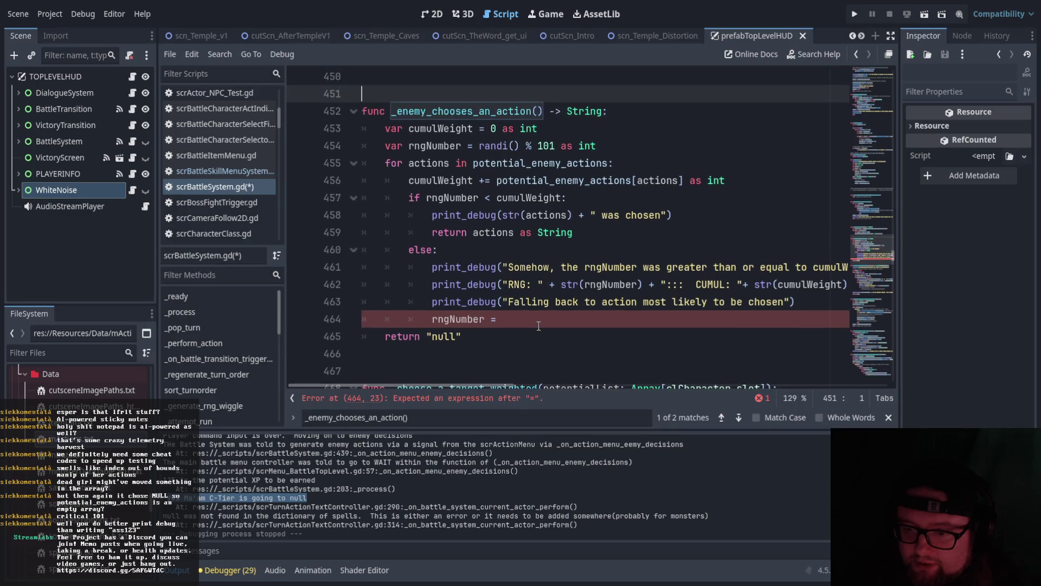
pyautogui.scroll(-2, 875, 256)
pyautogui.scroll(3, 875, 252)
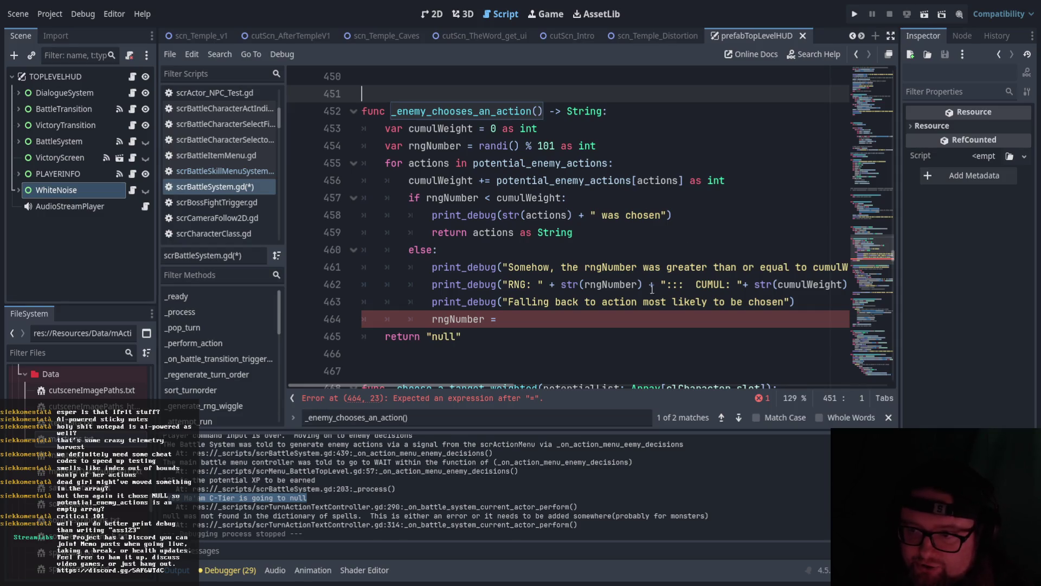
pyautogui.click(521, 324)
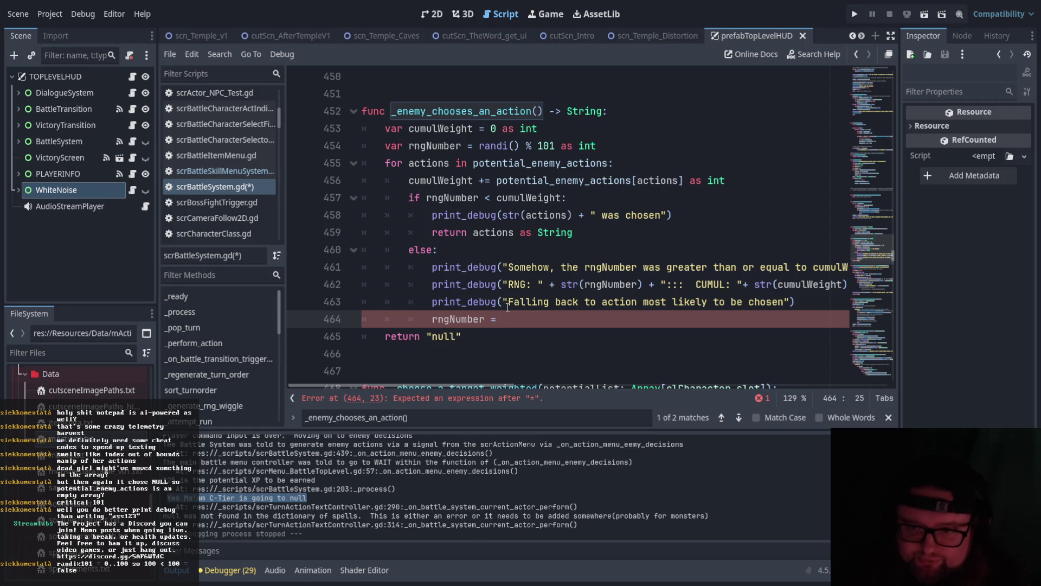
pyautogui.click(582, 200)
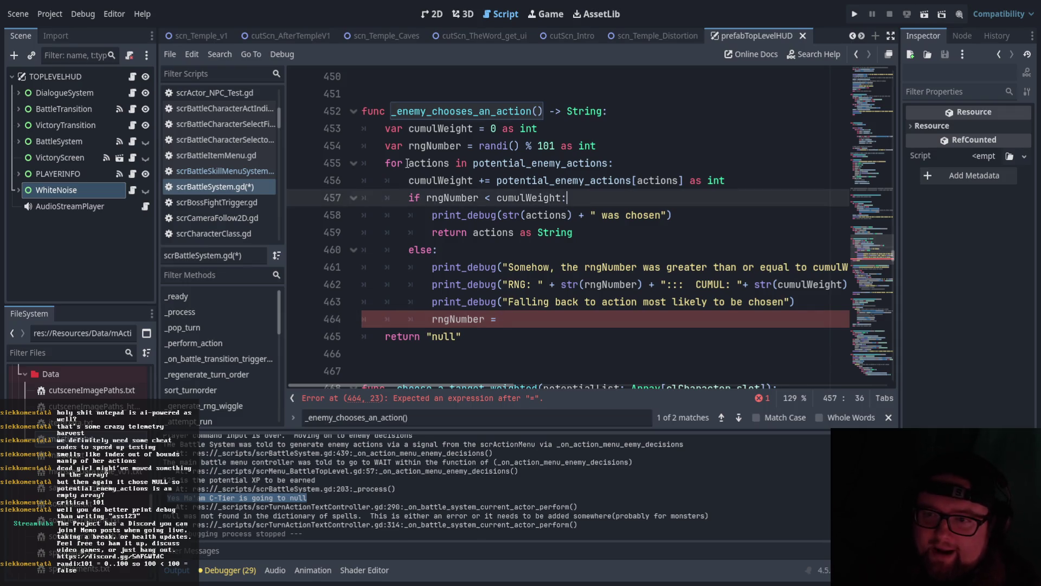
pyautogui.moveTo(385, 162)
pyautogui.mouseDown()
pyautogui.moveTo(466, 182)
pyautogui.moveTo(622, 168)
pyautogui.mouseUp()
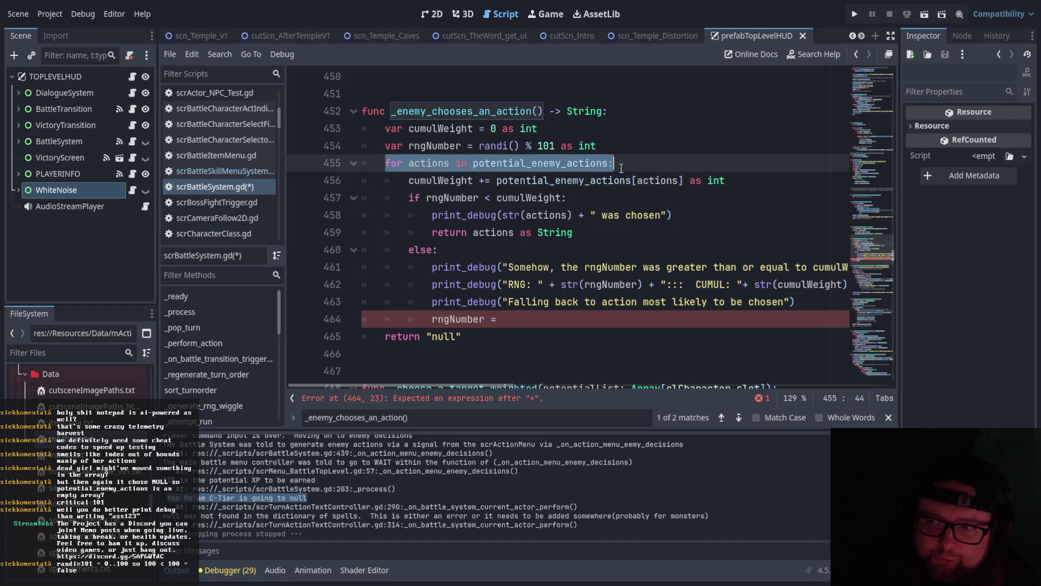
pyautogui.press('Up')
# With the paintbrush, sketch '0 - 100', 'Loop rng < total' and a circled 70.
pyautogui.hotkey('alt', 'Tab')
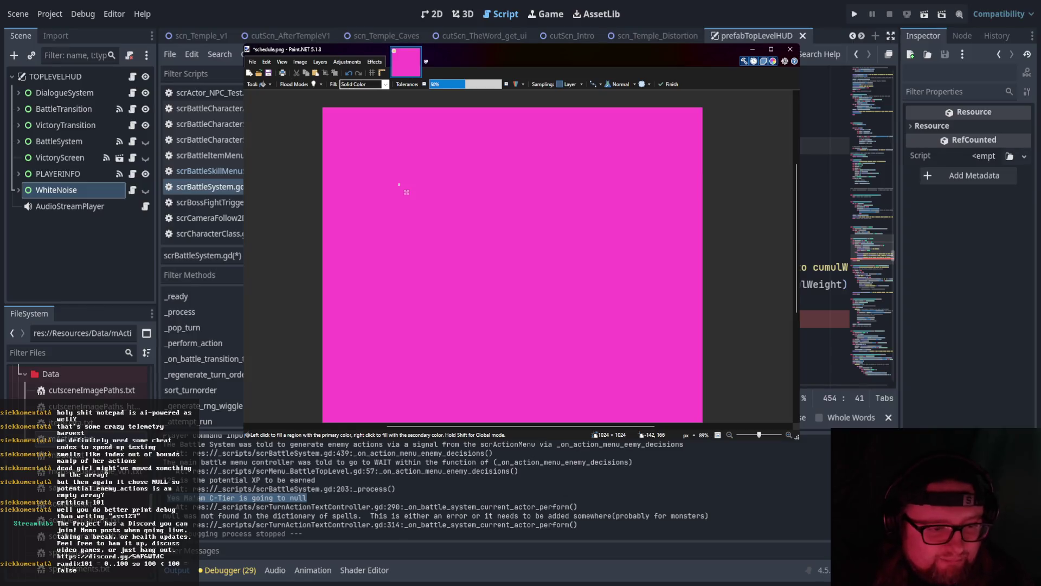
pyautogui.press('b')
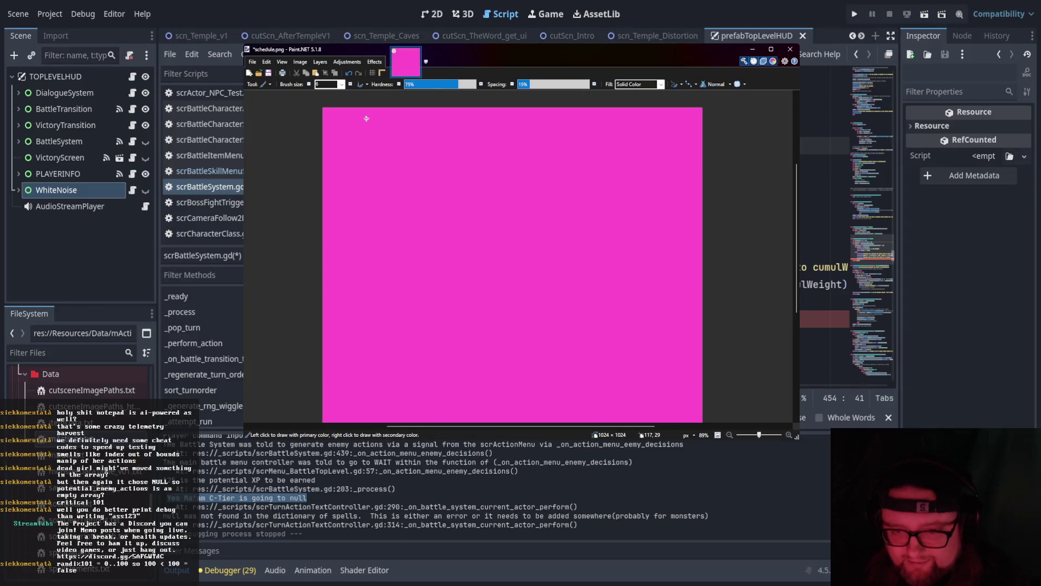
pyautogui.moveTo(349, 124)
pyautogui.mouseDown()
pyautogui.moveTo(339, 130)
pyautogui.moveTo(405, 126)
pyautogui.mouseUp()
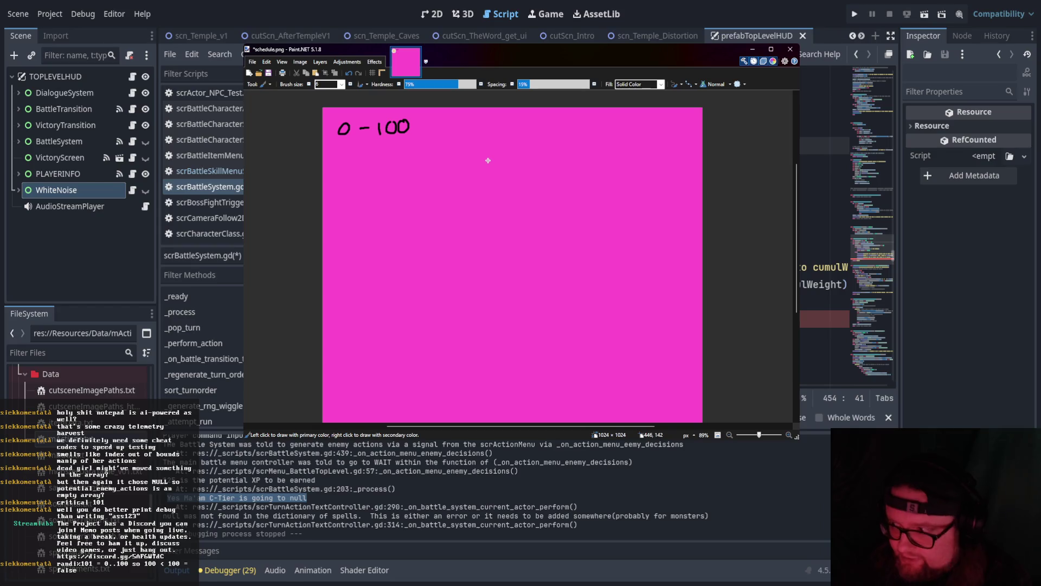
pyautogui.moveTo(331, 141)
pyautogui.mouseDown()
pyautogui.moveTo(408, 140)
pyautogui.moveTo(440, 115)
pyautogui.mouseUp()
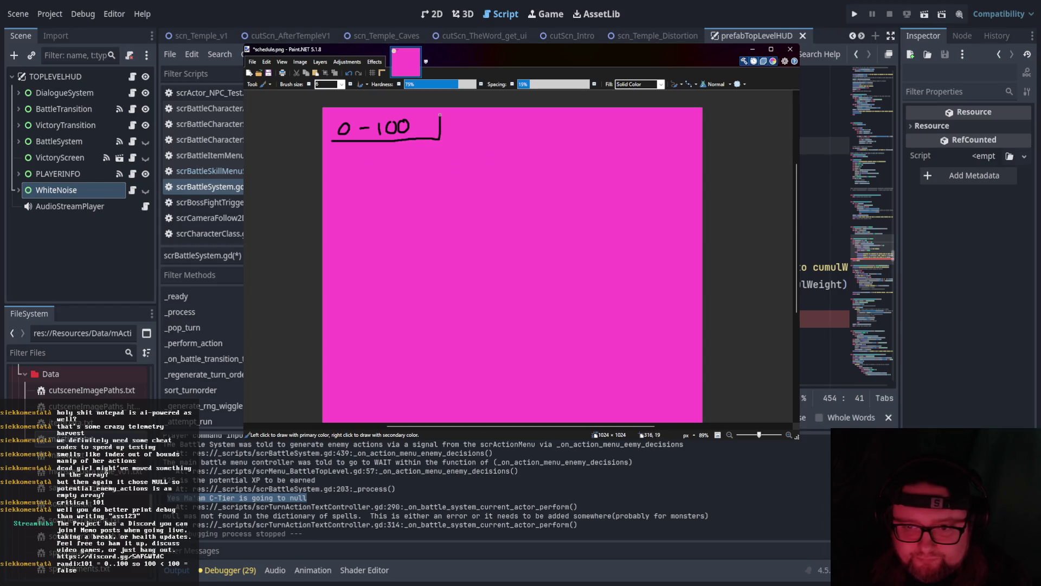
pyautogui.moveTo(367, 145)
pyautogui.mouseDown()
pyautogui.moveTo(366, 154)
pyautogui.moveTo(392, 166)
pyautogui.moveTo(396, 157)
pyautogui.mouseUp()
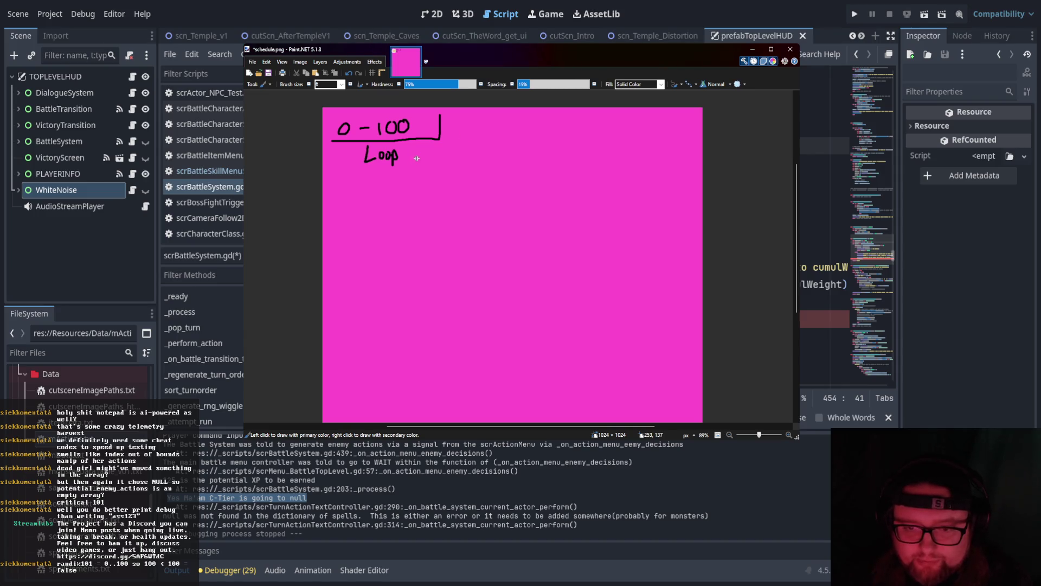
pyautogui.moveTo(417, 152)
pyautogui.mouseDown()
pyautogui.moveTo(440, 155)
pyautogui.moveTo(442, 168)
pyautogui.moveTo(478, 155)
pyautogui.mouseUp()
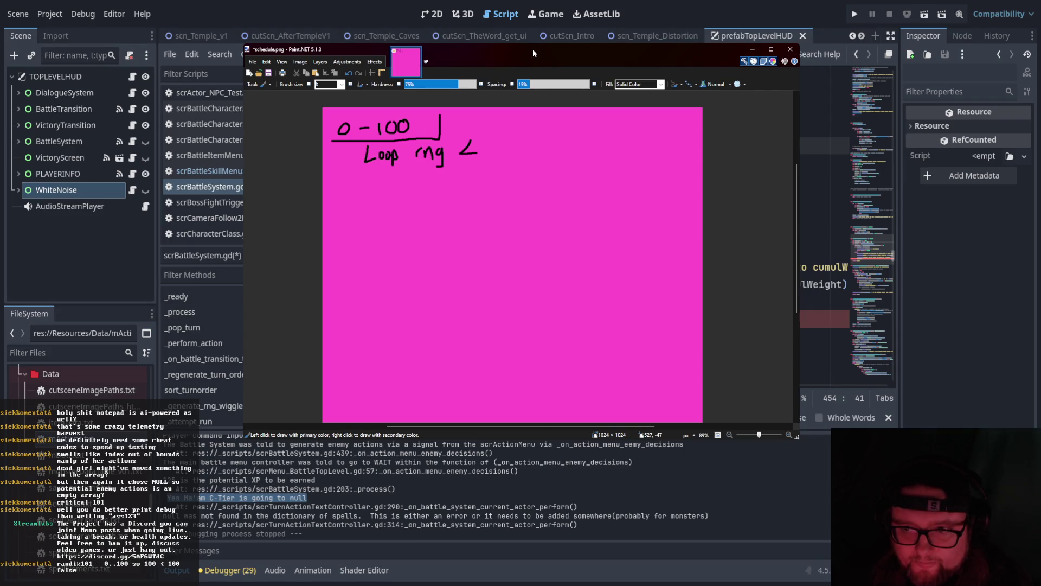
pyautogui.moveTo(496, 136)
pyautogui.mouseDown()
pyautogui.moveTo(495, 155)
pyautogui.moveTo(524, 148)
pyautogui.moveTo(537, 158)
pyautogui.mouseUp()
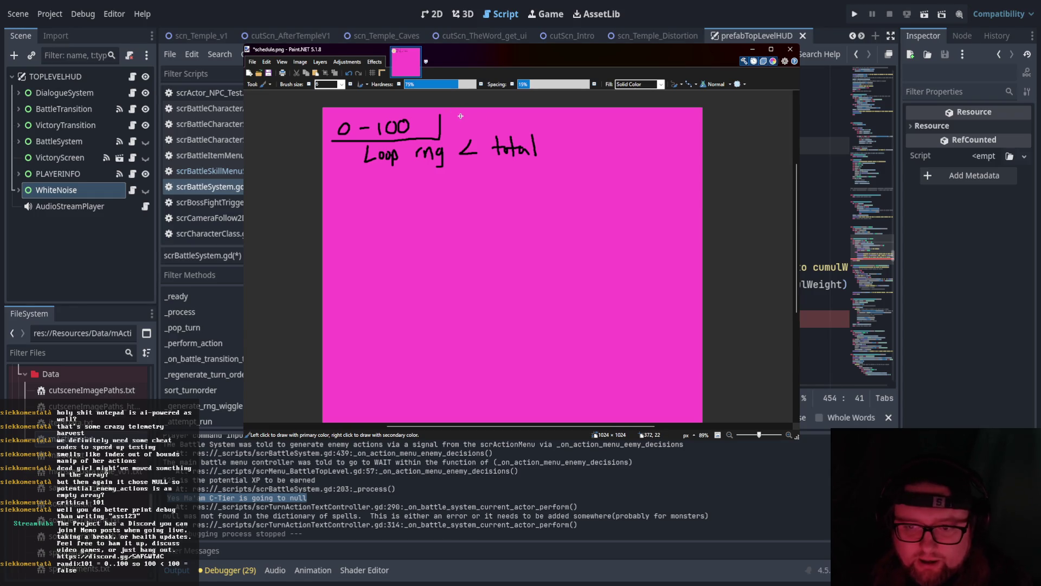
pyautogui.moveTo(462, 115)
pyautogui.mouseDown()
pyautogui.moveTo(469, 125)
pyautogui.moveTo(486, 113)
pyautogui.mouseUp()
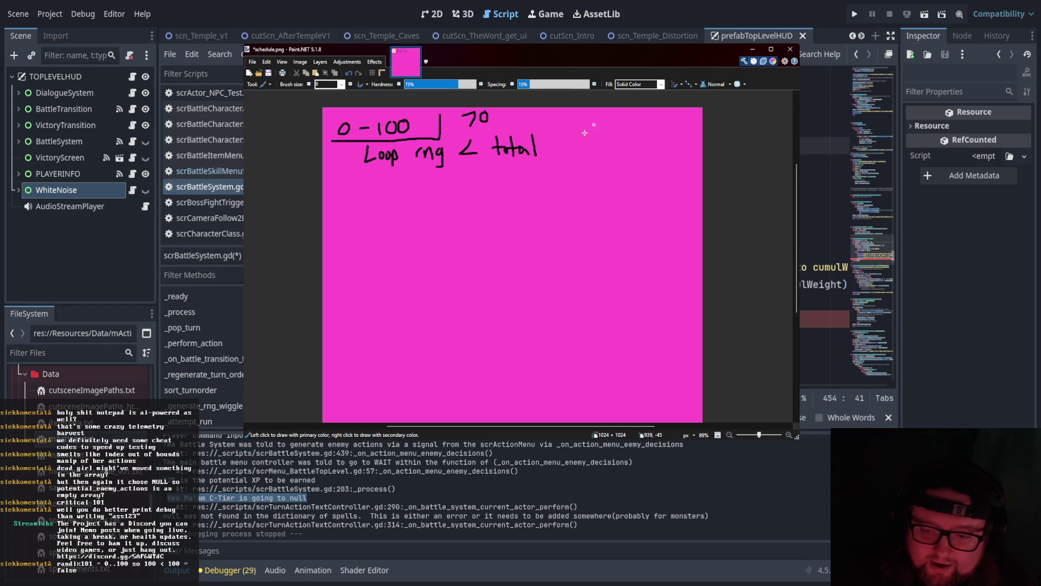
pyautogui.moveTo(447, 110)
pyautogui.mouseDown()
pyautogui.moveTo(473, 126)
pyautogui.moveTo(464, 109)
pyautogui.moveTo(518, 128)
pyautogui.moveTo(525, 114)
pyautogui.moveTo(547, 133)
pyautogui.mouseUp()
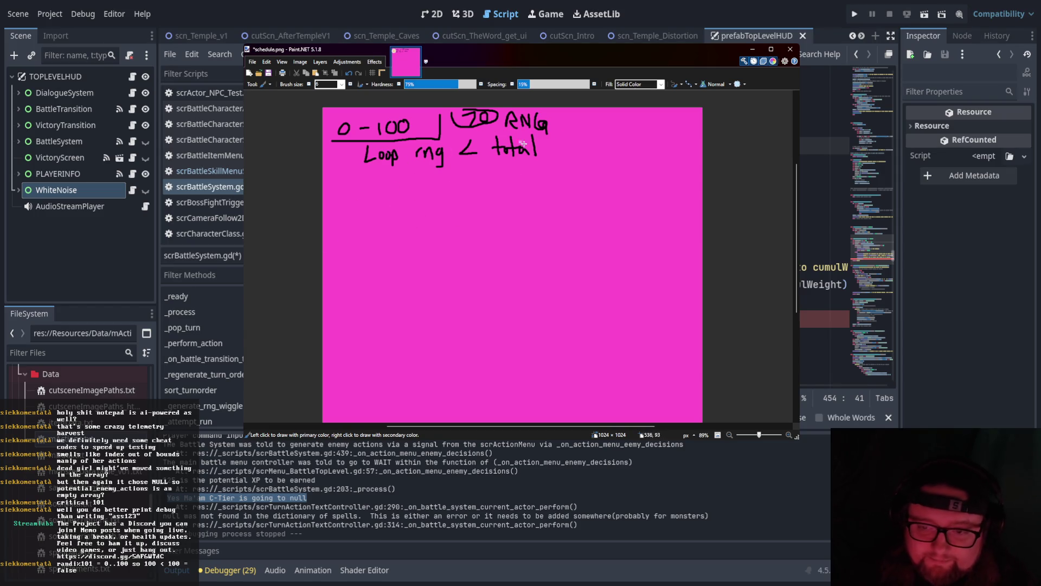
pyautogui.moveTo(372, 172); pyautogui.dragTo(534, 167)
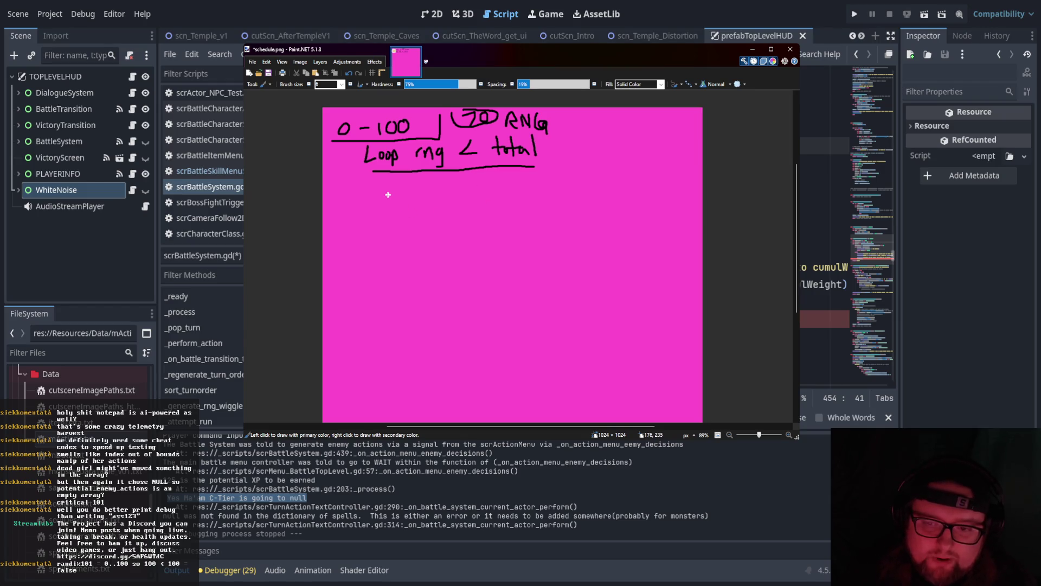
# Write 'Poison = 10%' under the underline and start 'RNG > Total' below it.
pyautogui.moveTo(383, 178)
pyautogui.mouseDown()
pyautogui.moveTo(384, 197)
pyautogui.moveTo(433, 195)
pyautogui.moveTo(374, 182)
pyautogui.moveTo(434, 183)
pyautogui.mouseUp()
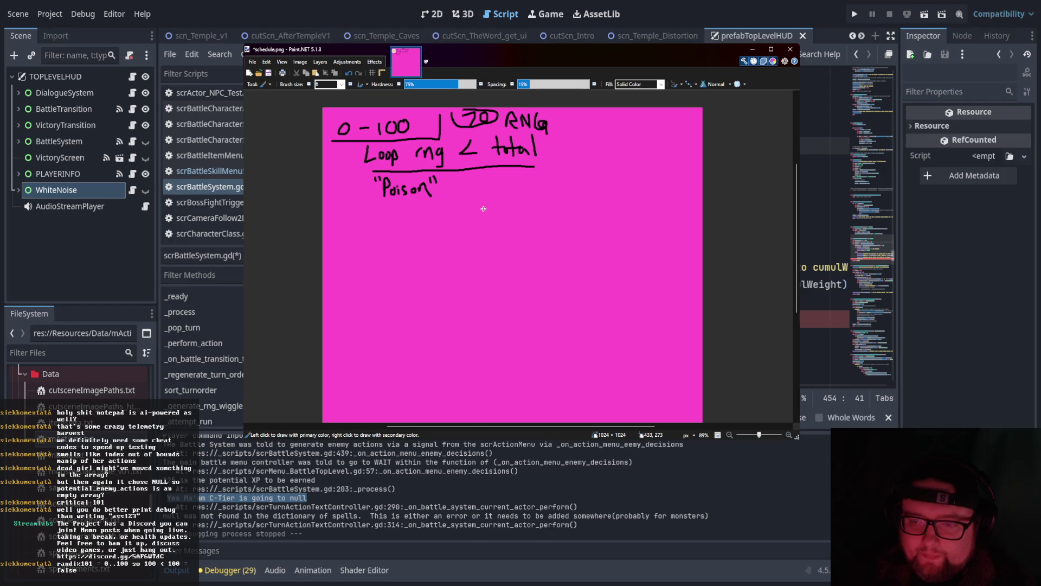
pyautogui.moveTo(455, 185); pyautogui.dragTo(488, 186)
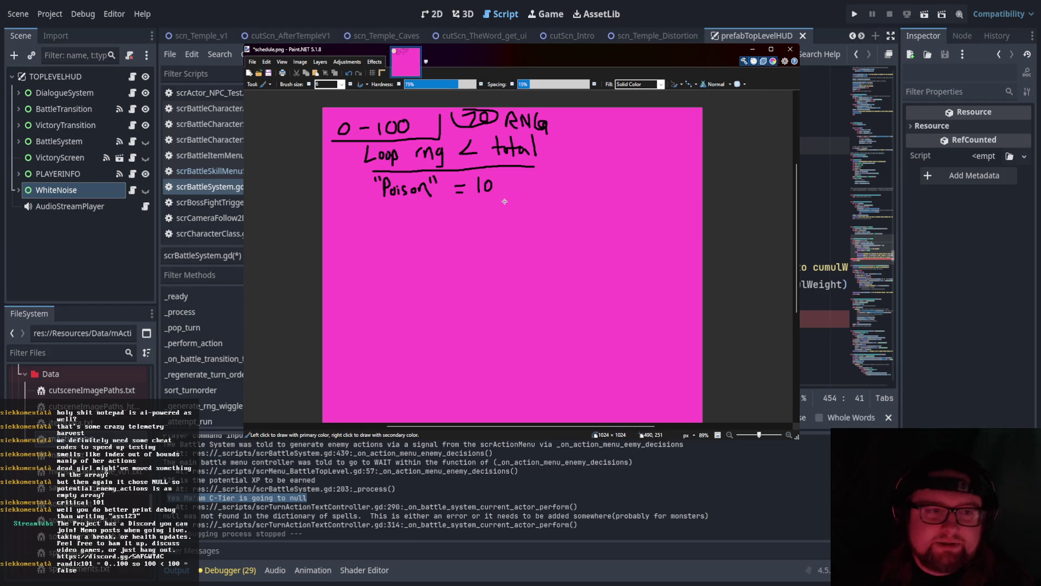
pyautogui.moveTo(503, 175); pyautogui.dragTo(506, 193)
pyautogui.moveTo(515, 185); pyautogui.dragTo(516, 183)
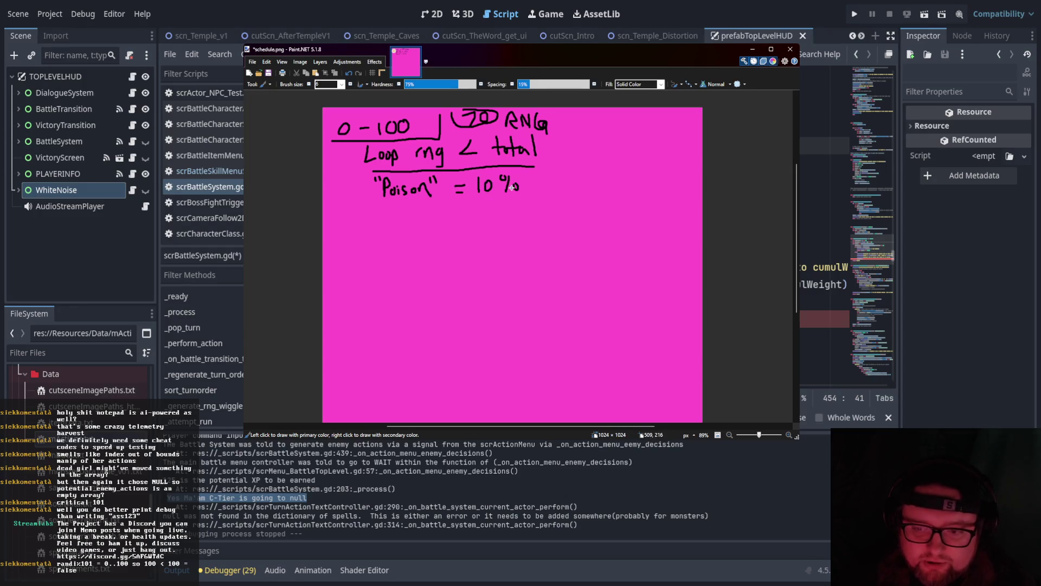
pyautogui.moveTo(422, 203)
pyautogui.mouseDown()
pyautogui.moveTo(446, 203)
pyautogui.moveTo(465, 219)
pyautogui.moveTo(531, 217)
pyautogui.moveTo(568, 175)
pyautogui.moveTo(551, 177)
pyautogui.moveTo(561, 158)
pyautogui.mouseUp()
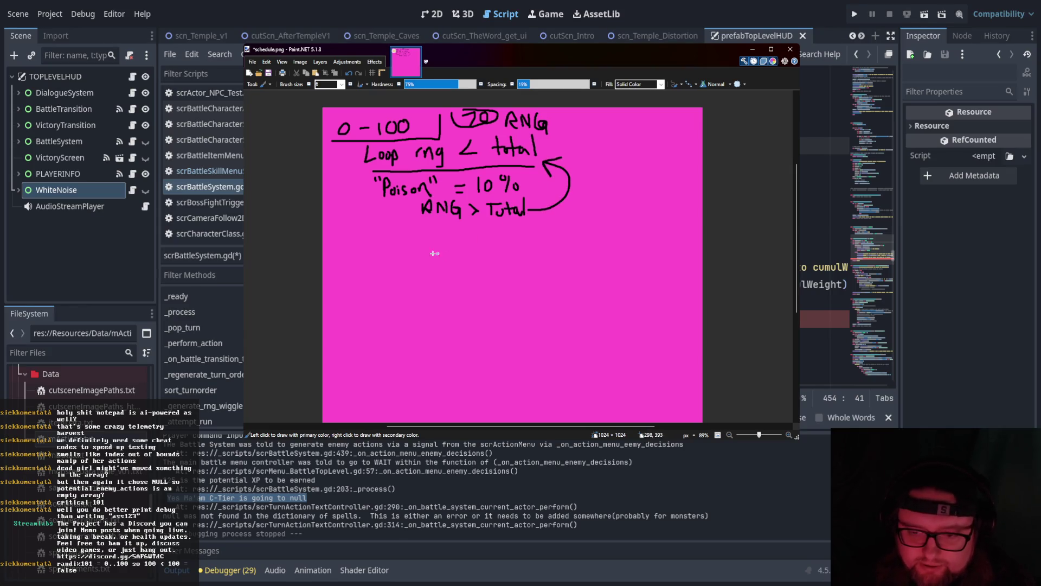
# Add the 'Fire = 20% (+=30)' line and an 'RNG >' note looping back to Loop.
pyautogui.moveTo(410, 227)
pyautogui.mouseDown()
pyautogui.moveTo(426, 239)
pyautogui.moveTo(440, 230)
pyautogui.moveTo(443, 242)
pyautogui.moveTo(491, 235)
pyautogui.mouseUp()
pyautogui.moveTo(483, 240)
pyautogui.mouseDown()
pyautogui.moveTo(510, 234)
pyautogui.moveTo(517, 245)
pyautogui.mouseUp()
pyautogui.moveTo(523, 230)
pyautogui.mouseDown()
pyautogui.moveTo(518, 243)
pyautogui.moveTo(526, 230)
pyautogui.moveTo(533, 242)
pyautogui.mouseUp()
pyautogui.moveTo(541, 234); pyautogui.dragTo(542, 236)
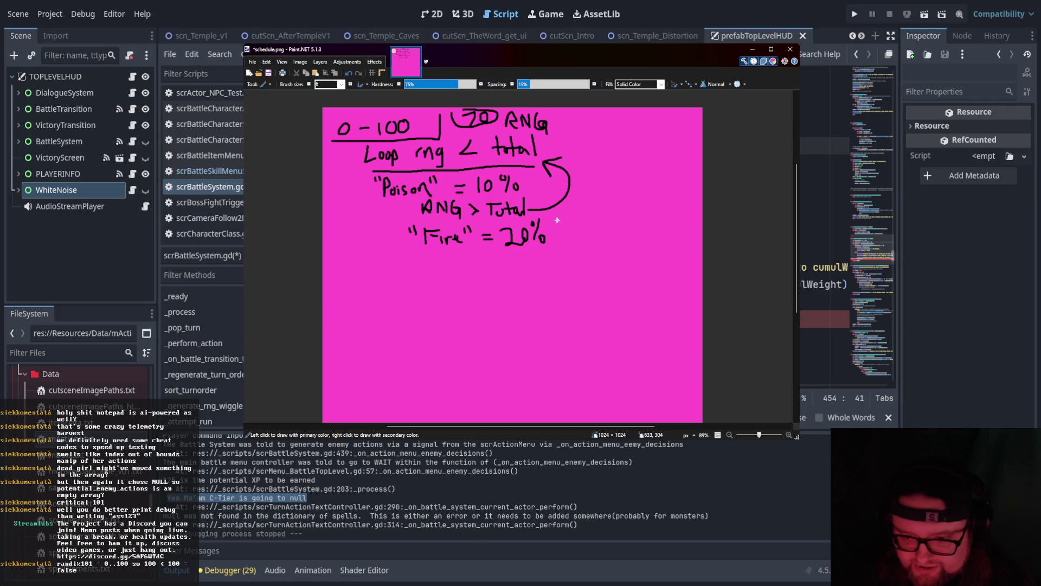
pyautogui.moveTo(558, 221); pyautogui.dragTo(556, 242)
pyautogui.moveTo(564, 227)
pyautogui.mouseDown()
pyautogui.moveTo(565, 240)
pyautogui.moveTo(596, 224)
pyautogui.mouseUp()
pyautogui.moveTo(601, 214); pyautogui.dragTo(602, 242)
pyautogui.moveTo(459, 248)
pyautogui.mouseDown()
pyautogui.moveTo(458, 262)
pyautogui.moveTo(469, 262)
pyautogui.mouseUp()
pyautogui.moveTo(473, 261)
pyautogui.mouseDown()
pyautogui.moveTo(473, 250)
pyautogui.moveTo(485, 262)
pyautogui.mouseUp()
pyautogui.moveTo(496, 251)
pyautogui.mouseDown()
pyautogui.moveTo(490, 259)
pyautogui.moveTo(509, 263)
pyautogui.moveTo(625, 245)
pyautogui.moveTo(566, 166)
pyautogui.mouseUp()
pyautogui.moveTo(585, 193)
pyautogui.mouseDown()
pyautogui.moveTo(563, 166)
pyautogui.moveTo(612, 169)
pyautogui.mouseUp()
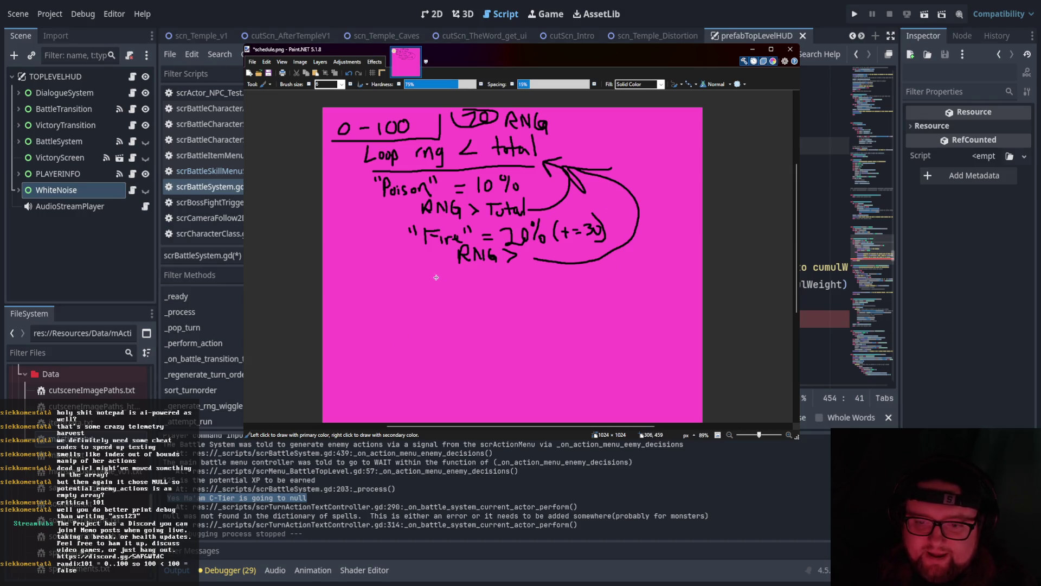
# Add a new '(+=100' entry, 'RNG < Total' beneath it, and a looping arrow toward 'return'.
pyautogui.moveTo(420, 272)
pyautogui.mouseDown()
pyautogui.moveTo(432, 273)
pyautogui.moveTo(437, 293)
pyautogui.mouseUp()
pyautogui.moveTo(429, 288)
pyautogui.mouseDown()
pyautogui.moveTo(466, 293)
pyautogui.moveTo(474, 274)
pyautogui.moveTo(478, 291)
pyautogui.moveTo(490, 274)
pyautogui.moveTo(514, 290)
pyautogui.moveTo(536, 267)
pyautogui.moveTo(539, 287)
pyautogui.moveTo(584, 281)
pyautogui.mouseUp()
pyautogui.moveTo(587, 277); pyautogui.dragTo(605, 283)
pyautogui.moveTo(609, 271)
pyautogui.mouseDown()
pyautogui.moveTo(621, 273)
pyautogui.moveTo(611, 290)
pyautogui.mouseUp()
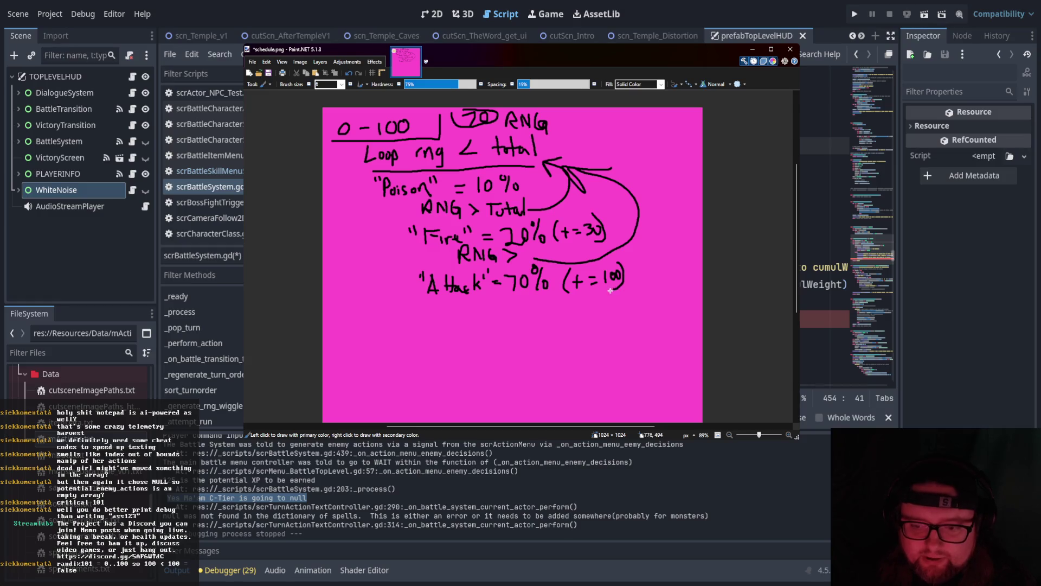
pyautogui.moveTo(472, 296)
pyautogui.mouseDown()
pyautogui.moveTo(472, 310)
pyautogui.moveTo(500, 296)
pyautogui.moveTo(511, 312)
pyautogui.moveTo(545, 313)
pyautogui.moveTo(551, 297)
pyautogui.moveTo(560, 310)
pyautogui.moveTo(588, 297)
pyautogui.moveTo(578, 309)
pyautogui.mouseUp()
pyautogui.hotkey('ctrl', 'z')
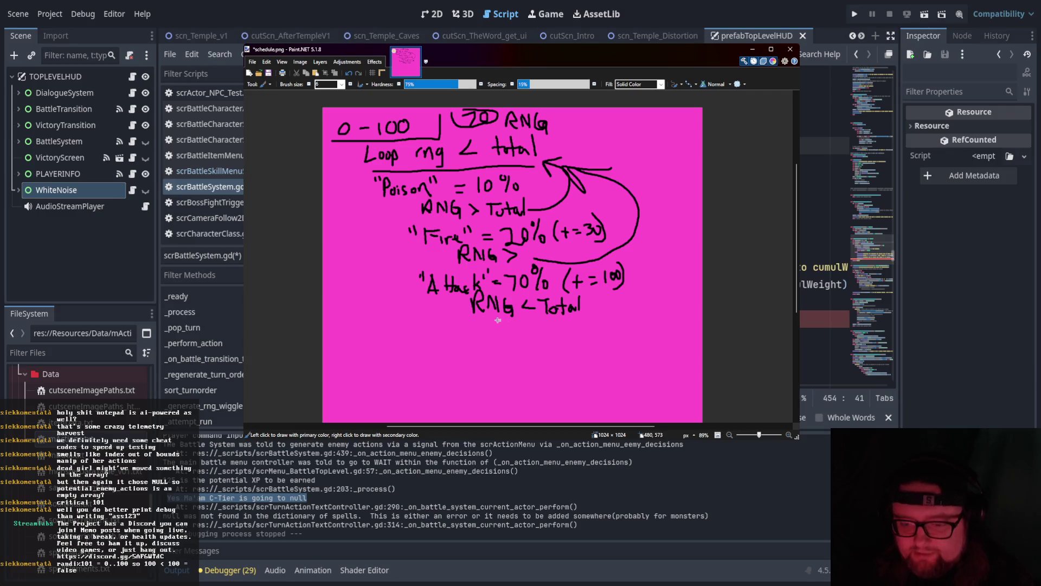
pyautogui.moveTo(456, 313)
pyautogui.mouseDown()
pyautogui.moveTo(440, 312)
pyautogui.moveTo(374, 363)
pyautogui.moveTo(419, 360)
pyautogui.moveTo(408, 374)
pyautogui.mouseUp()
pyautogui.moveTo(439, 343)
pyautogui.mouseDown()
pyautogui.moveTo(439, 359)
pyautogui.moveTo(451, 342)
pyautogui.mouseUp()
pyautogui.moveTo(454, 349)
pyautogui.mouseDown()
pyautogui.moveTo(469, 355)
pyautogui.moveTo(513, 333)
pyautogui.moveTo(522, 351)
pyautogui.mouseUp()
# Write 'action in dict Key' at the top right and 'return "attack"' beside the arrow.
pyautogui.click(475, 352)
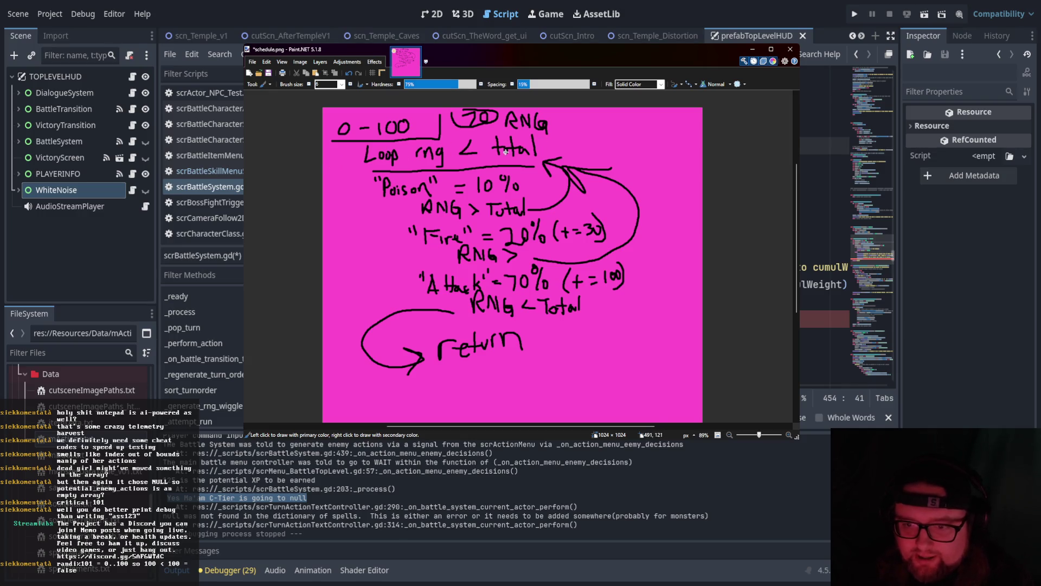
pyautogui.moveTo(577, 129)
pyautogui.mouseDown()
pyautogui.moveTo(639, 138)
pyautogui.moveTo(702, 124)
pyautogui.mouseUp()
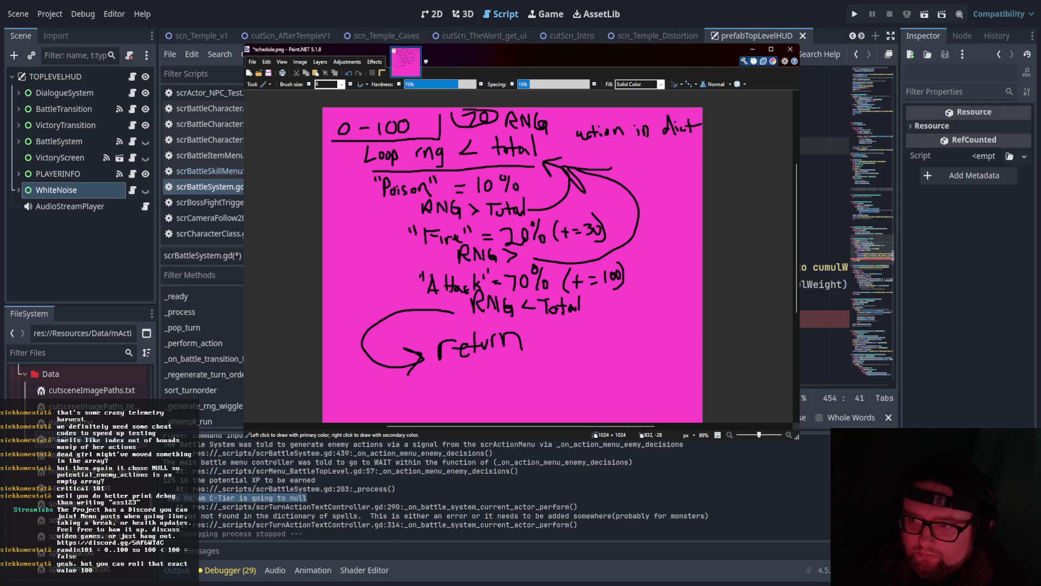
pyautogui.click(824, 162)
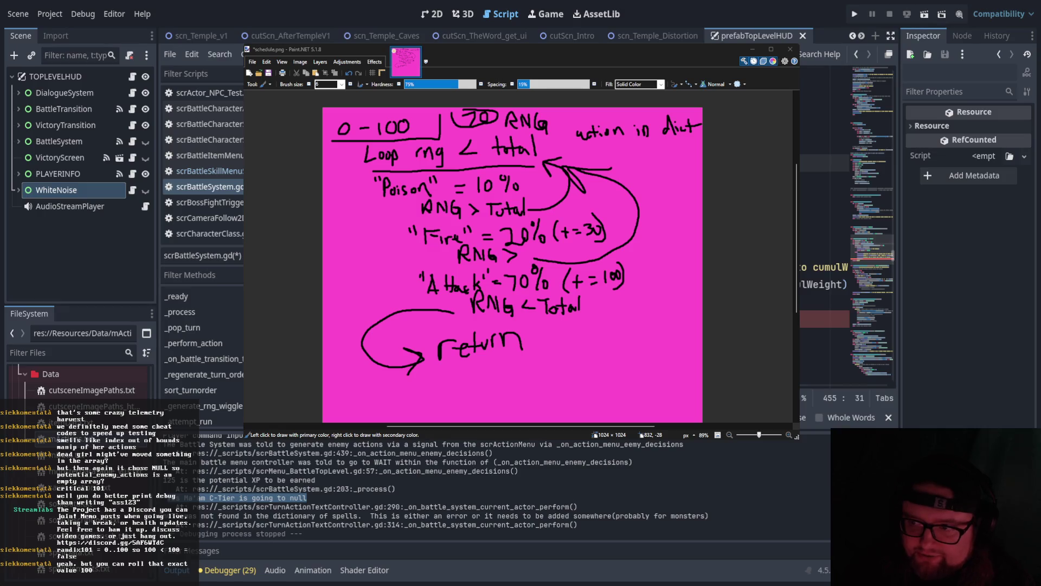
pyautogui.click(650, 64)
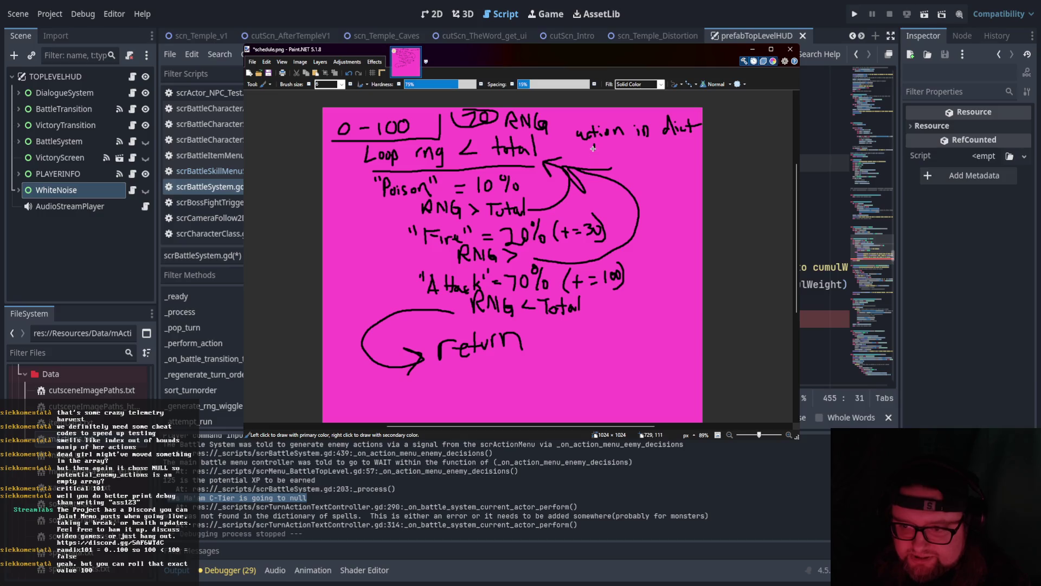
pyautogui.moveTo(593, 142)
pyautogui.mouseDown()
pyautogui.moveTo(623, 157)
pyautogui.moveTo(620, 168)
pyautogui.mouseUp()
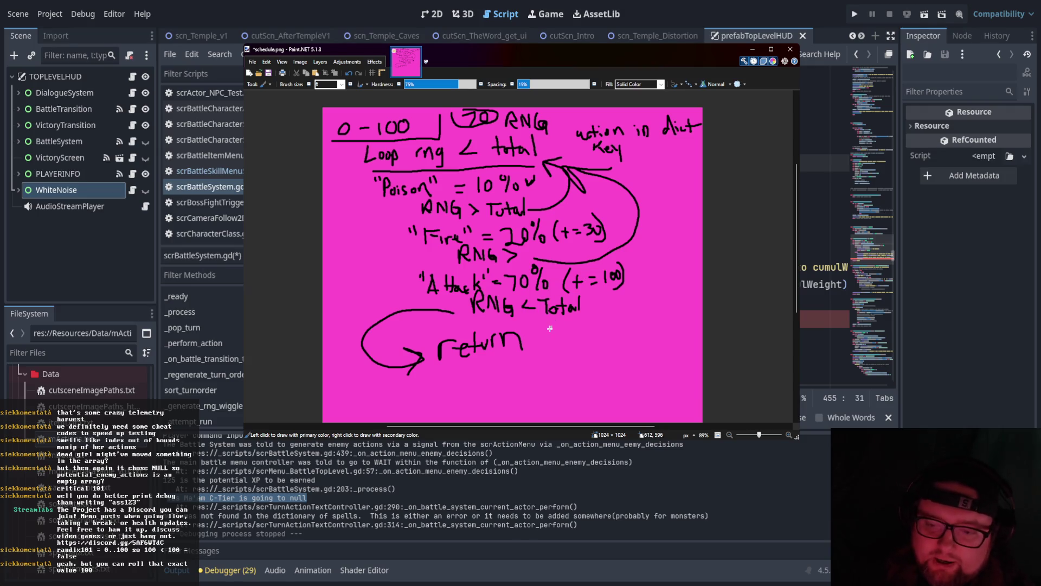
pyautogui.moveTo(546, 327)
pyautogui.mouseDown()
pyautogui.moveTo(566, 348)
pyautogui.moveTo(575, 336)
pyautogui.moveTo(638, 339)
pyautogui.moveTo(649, 325)
pyautogui.mouseUp()
pyautogui.moveTo(656, 317); pyautogui.dragTo(654, 324)
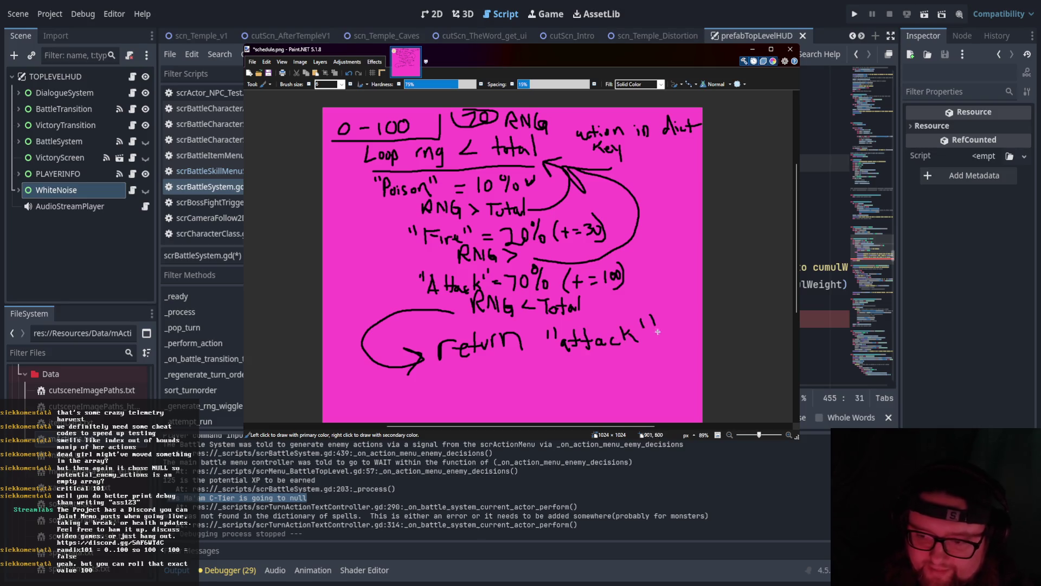
# List the weights 'Poison:10, Fire:20, Attack:70' at the bottom with a line under the return arrow.
pyautogui.moveTo(344, 388)
pyautogui.mouseDown()
pyautogui.moveTo(344, 406)
pyautogui.moveTo(348, 397)
pyautogui.moveTo(503, 399)
pyautogui.mouseUp()
pyautogui.click(408, 395)
pyautogui.click(408, 401)
pyautogui.click(486, 386)
pyautogui.click(486, 396)
pyautogui.moveTo(510, 383)
pyautogui.mouseDown()
pyautogui.moveTo(522, 407)
pyautogui.moveTo(537, 380)
pyautogui.moveTo(540, 391)
pyautogui.mouseUp()
pyautogui.moveTo(544, 382)
pyautogui.mouseDown()
pyautogui.moveTo(545, 397)
pyautogui.moveTo(548, 388)
pyautogui.mouseUp()
pyautogui.moveTo(550, 381)
pyautogui.mouseDown()
pyautogui.moveTo(551, 396)
pyautogui.moveTo(618, 381)
pyautogui.mouseUp()
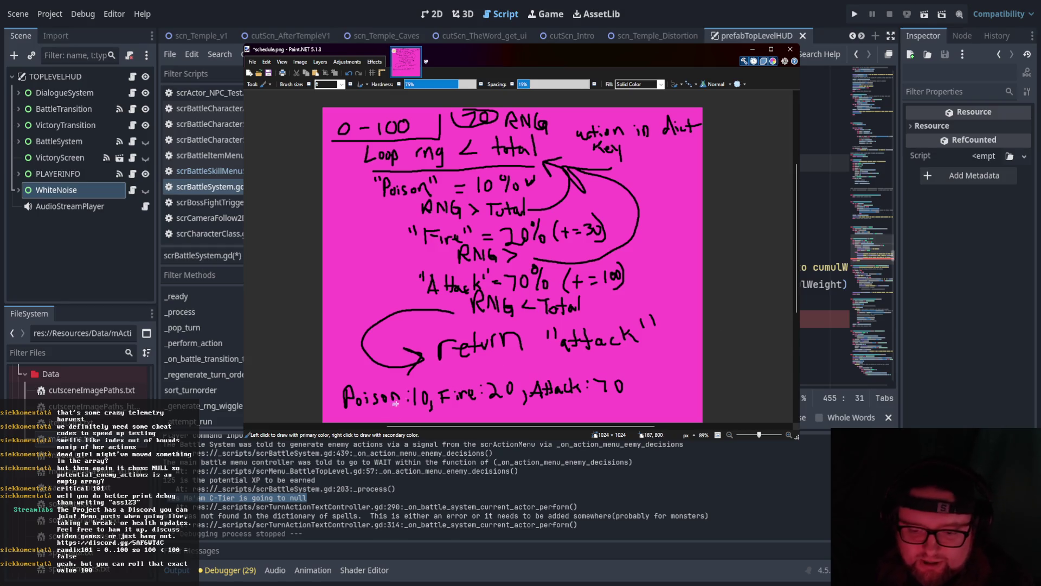
pyautogui.moveTo(353, 378)
pyautogui.mouseDown()
pyautogui.moveTo(537, 379)
pyautogui.moveTo(488, 429)
pyautogui.moveTo(360, 390)
pyautogui.mouseUp()
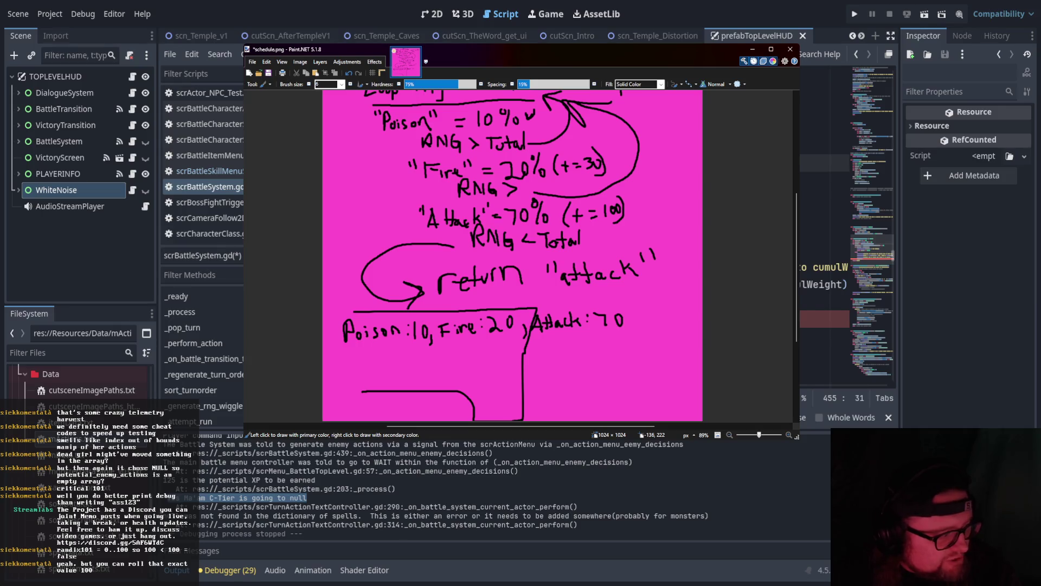
pyautogui.hotkey('alt', 'Tab')
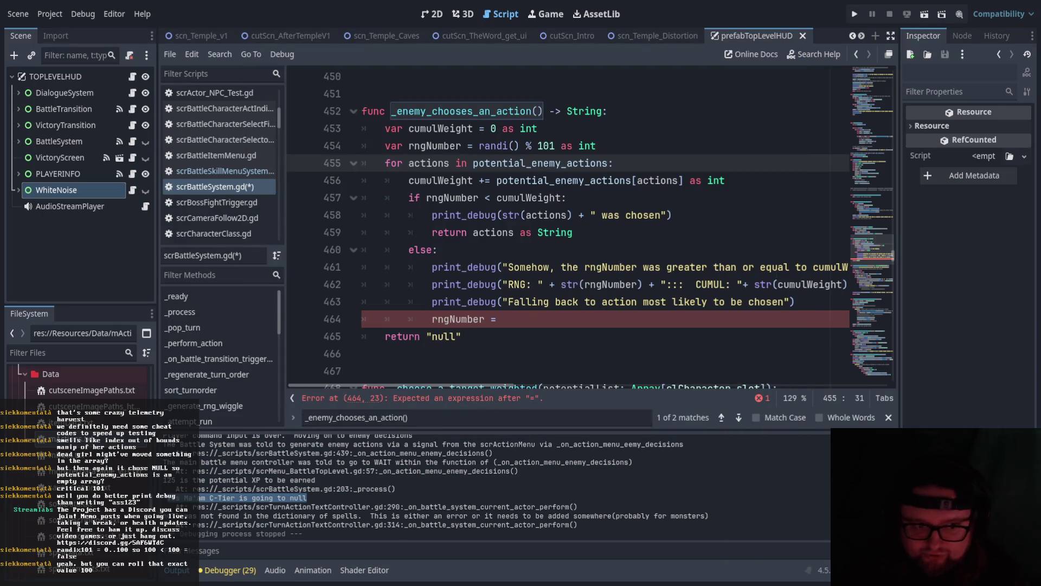
# Change line 457's check to <= and make line 464 read rngNumber = 100.
pyautogui.click(477, 337)
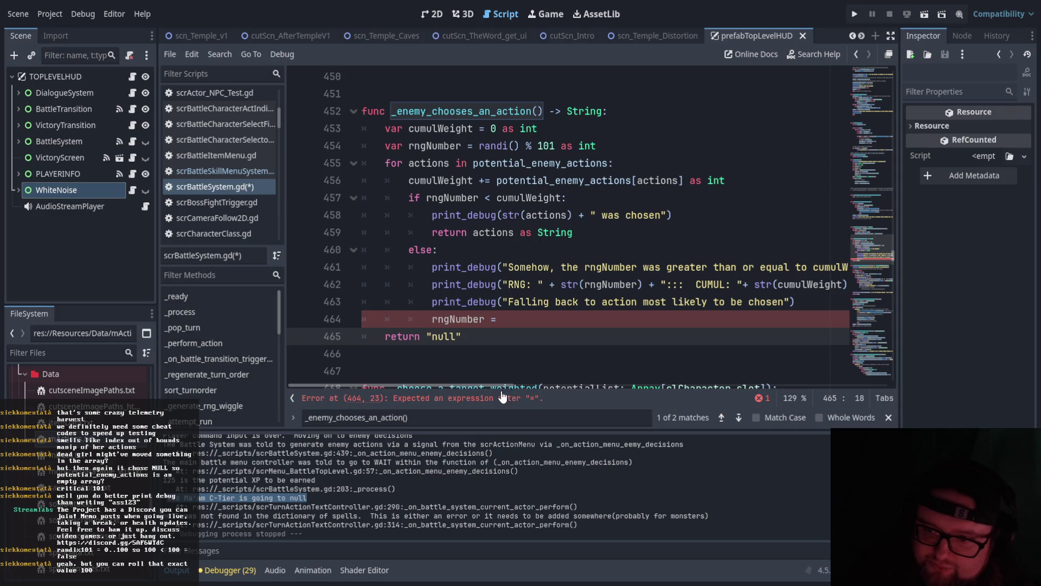
pyautogui.hscroll(3, 513, 382)
pyautogui.hscroll(-2, 512, 383)
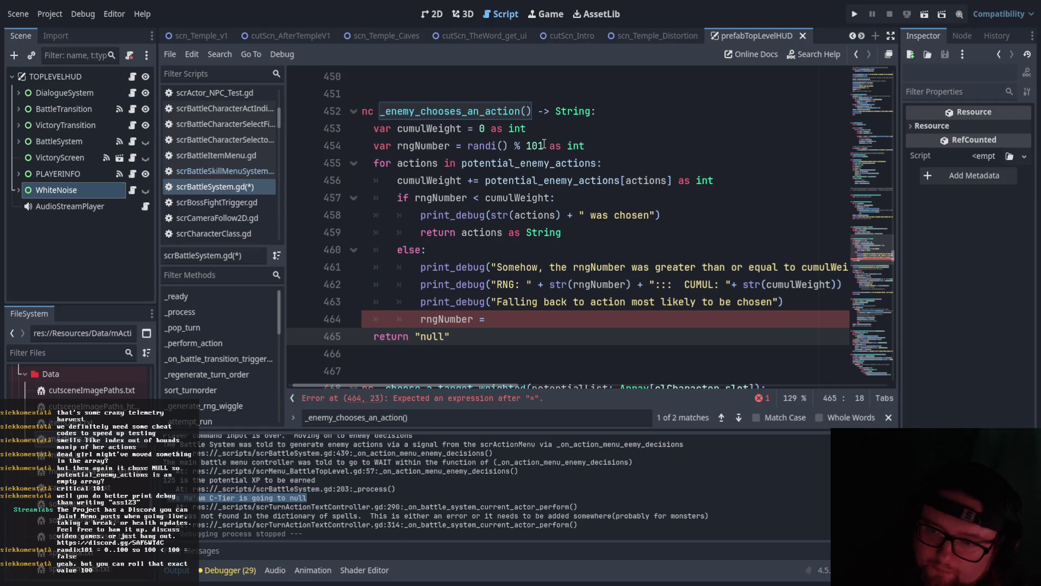
pyautogui.click(481, 197)
pyautogui.write('=')
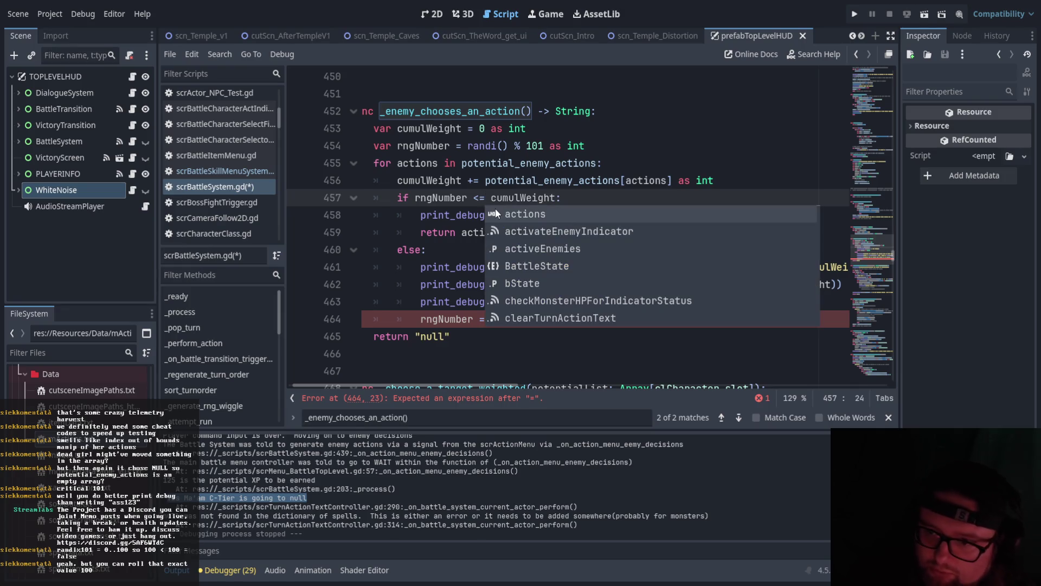
pyautogui.click(503, 357)
pyautogui.moveTo(504, 319); pyautogui.dragTo(422, 324)
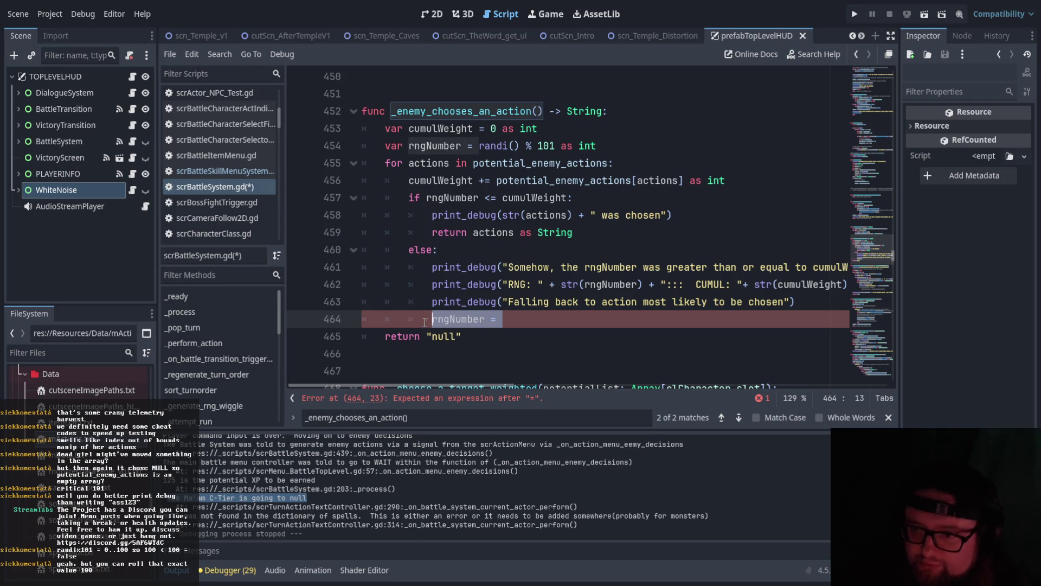
pyautogui.click(504, 318)
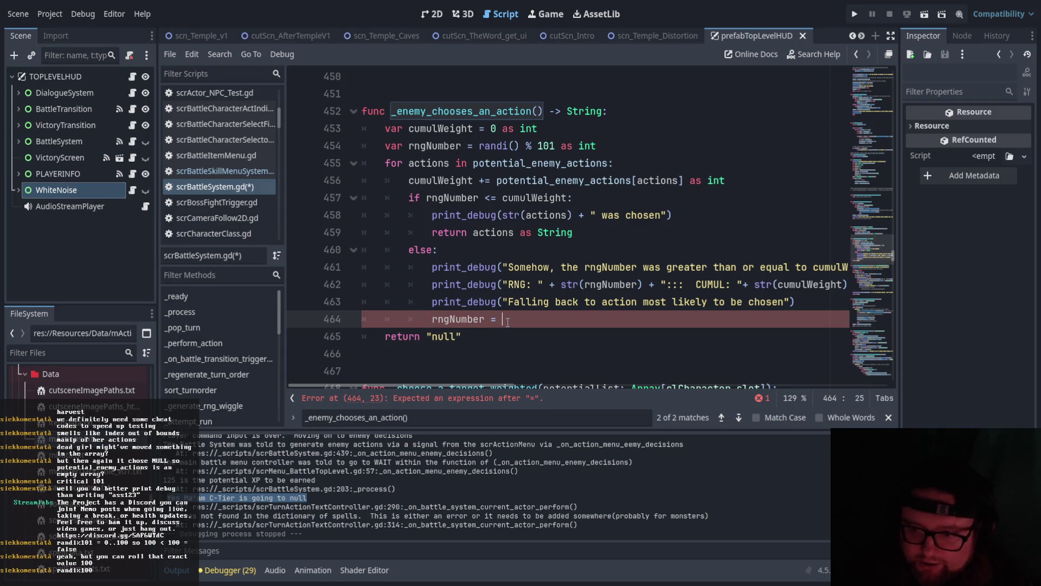
pyautogui.write('100')
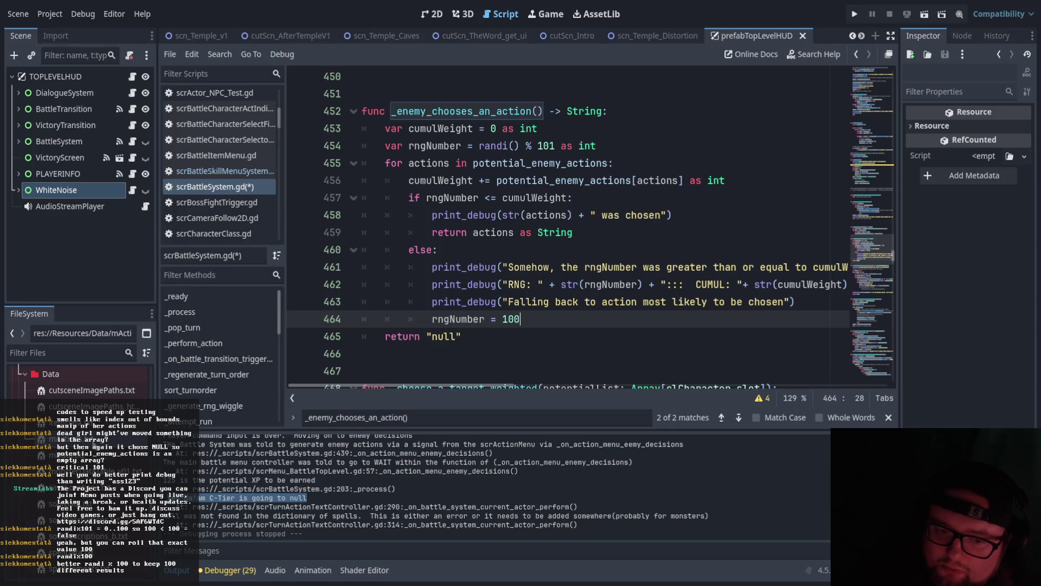
# Open mActions.txt and mark boss1's attack:100 entry.
pyautogui.doubleClick(71, 438)
pyautogui.click(371, 187)
pyautogui.moveTo(368, 146); pyautogui.dragTo(428, 148)
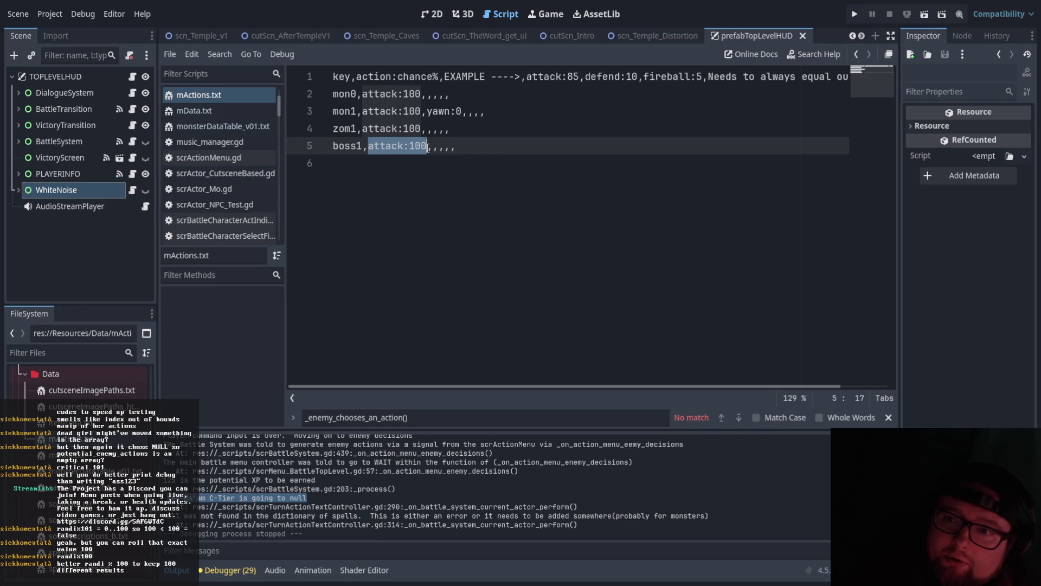
pyautogui.click(421, 158)
pyautogui.moveTo(363, 111); pyautogui.dragTo(421, 110)
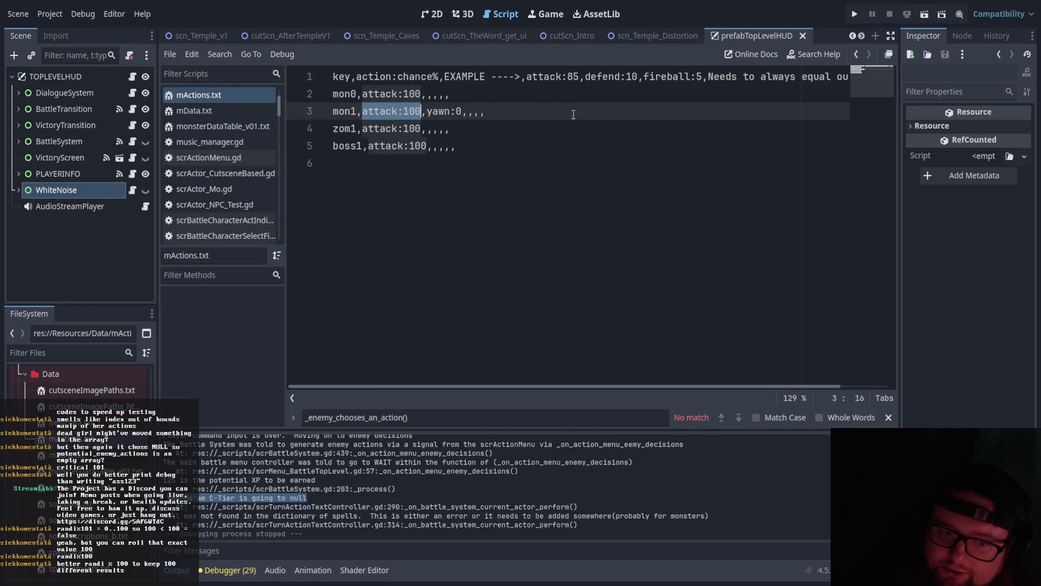
pyautogui.moveTo(362, 128); pyautogui.dragTo(459, 128)
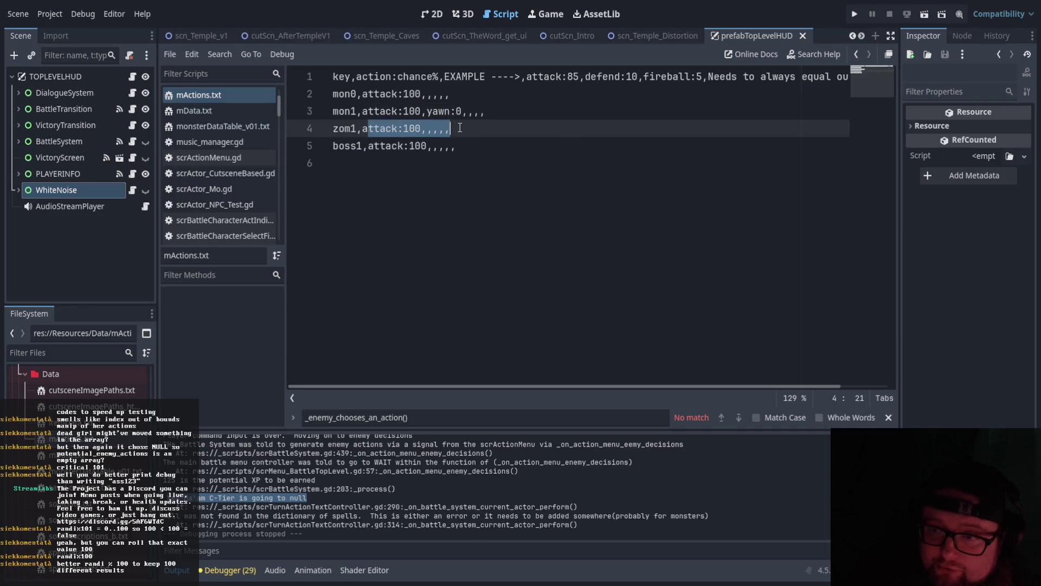
pyautogui.moveTo(362, 111); pyautogui.dragTo(498, 104)
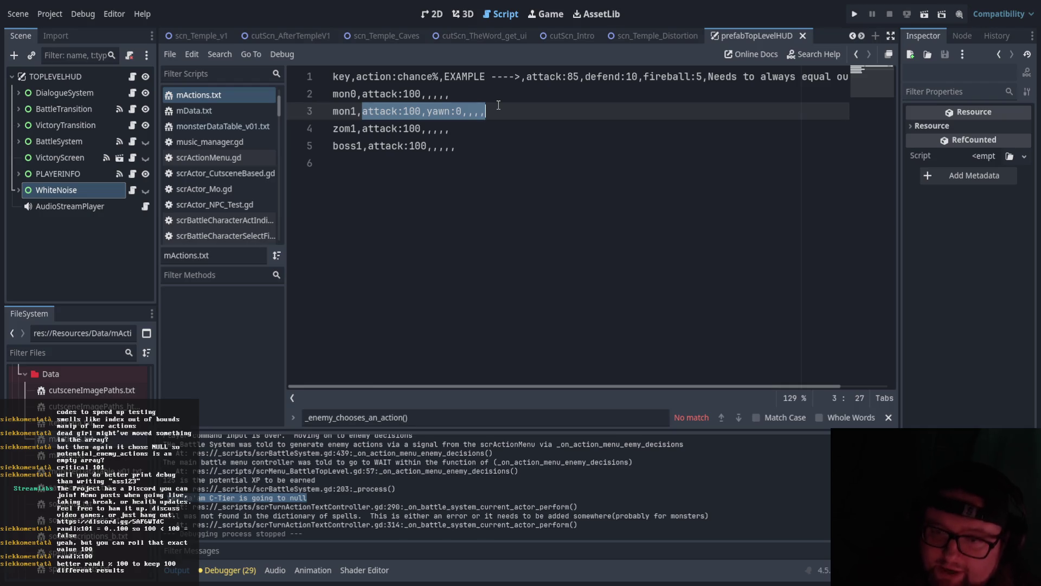
pyautogui.click(484, 129)
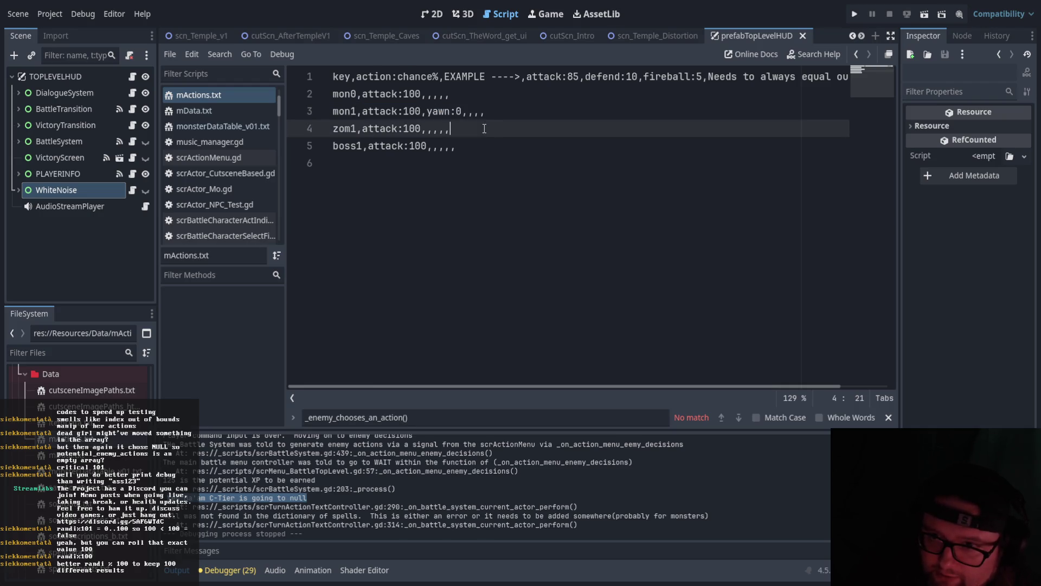
pyautogui.moveTo(483, 128); pyautogui.dragTo(362, 128)
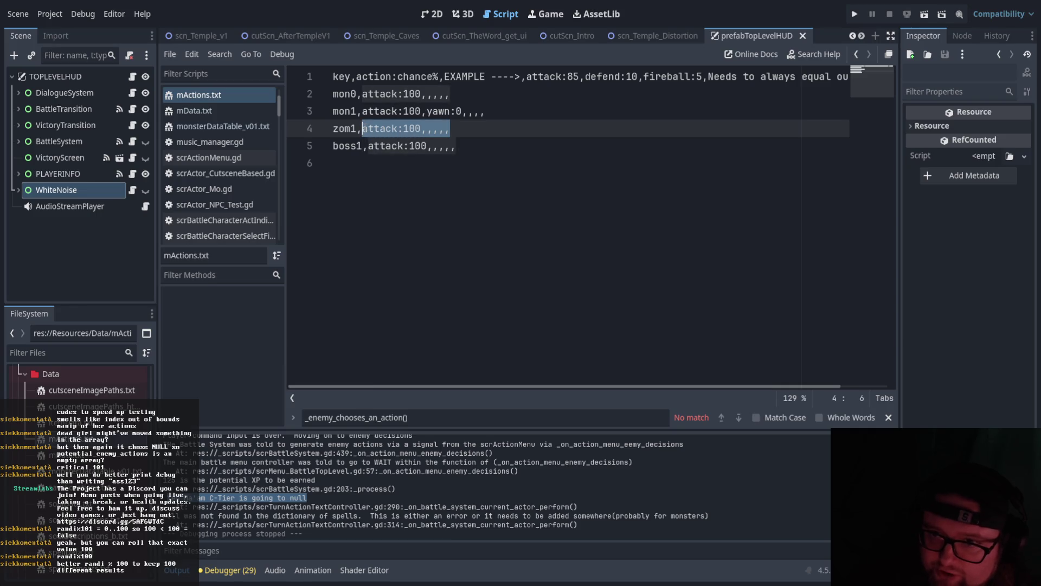
pyautogui.click(402, 166)
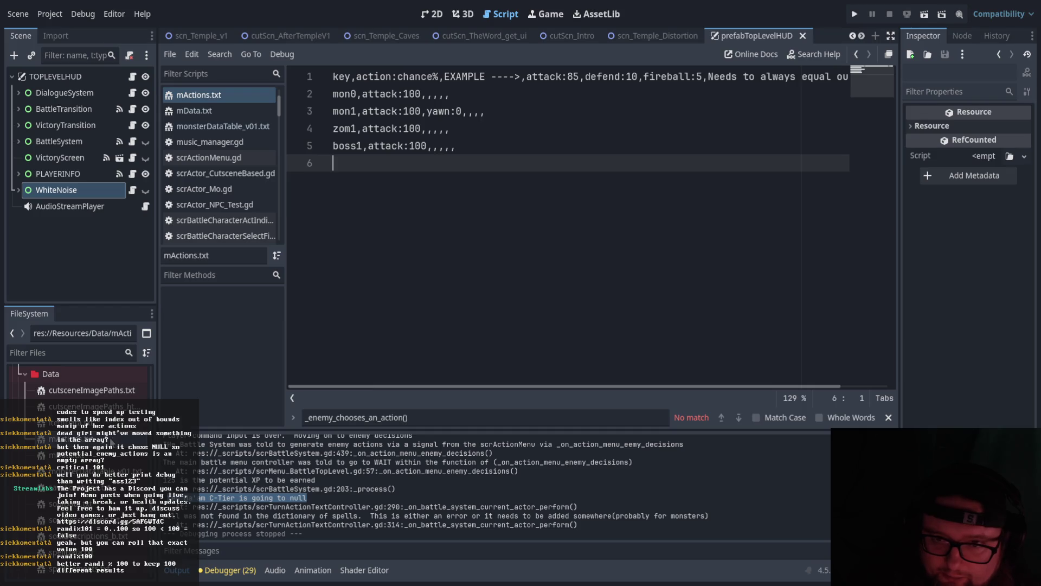
pyautogui.scroll(-5, 223, 227)
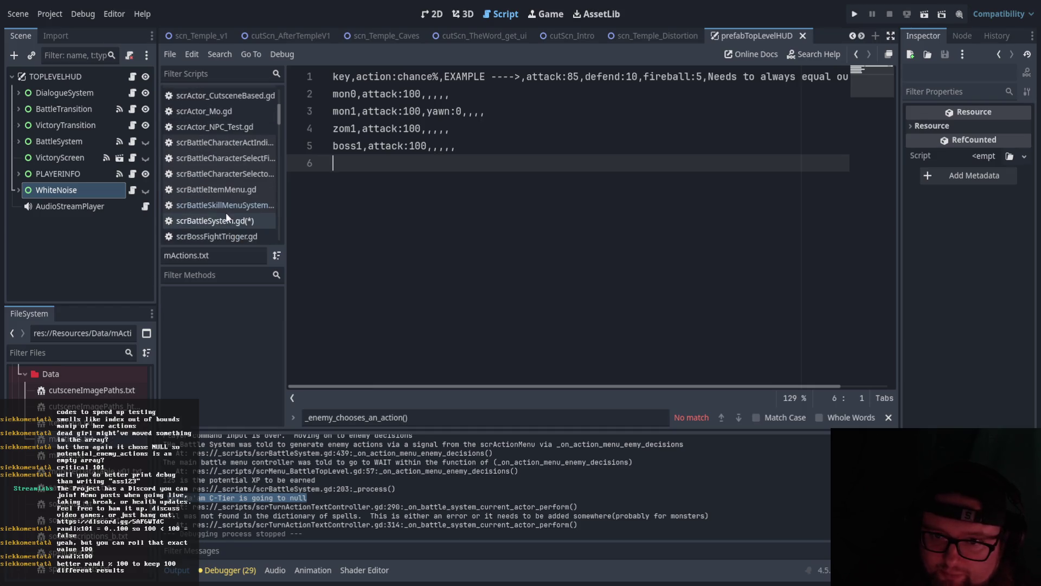
pyautogui.click(232, 220)
# Try % 100 on line 454, then restore randi() % 101 while inspecting the function.
pyautogui.click(552, 145)
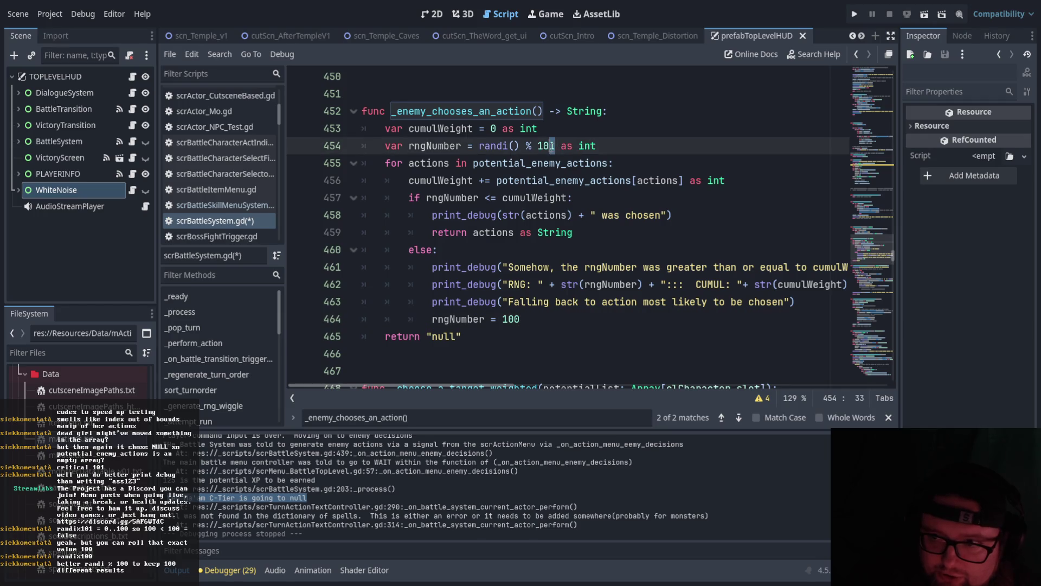
pyautogui.write('0')
pyautogui.click(545, 215)
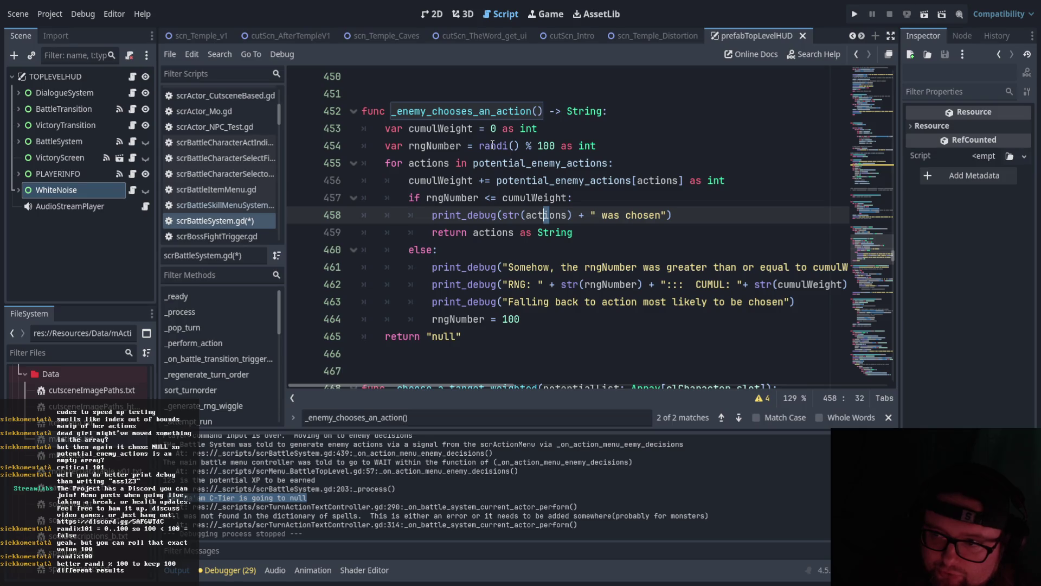
pyautogui.click(627, 136)
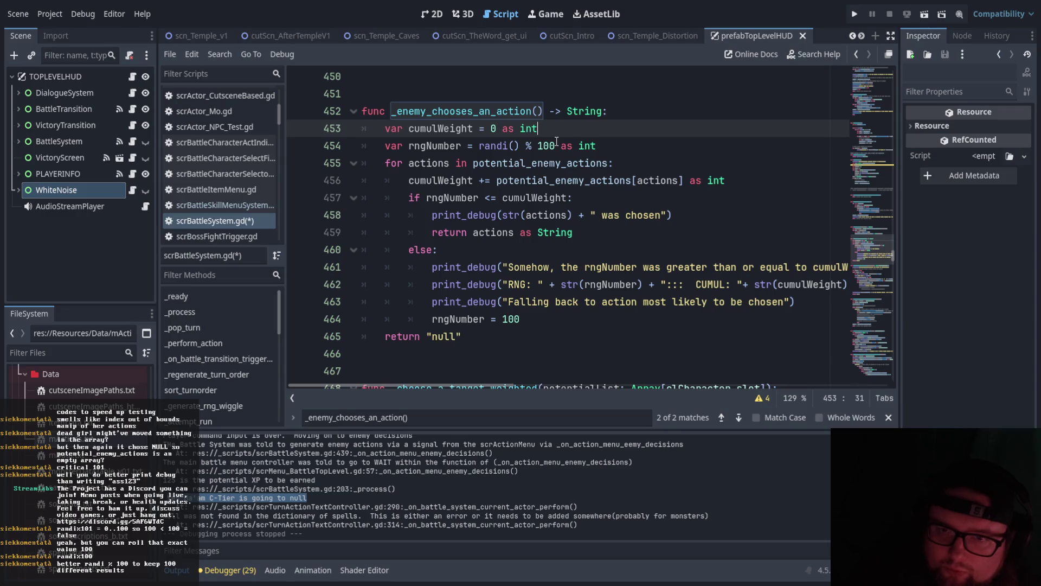
pyautogui.moveTo(556, 144); pyautogui.dragTo(533, 145)
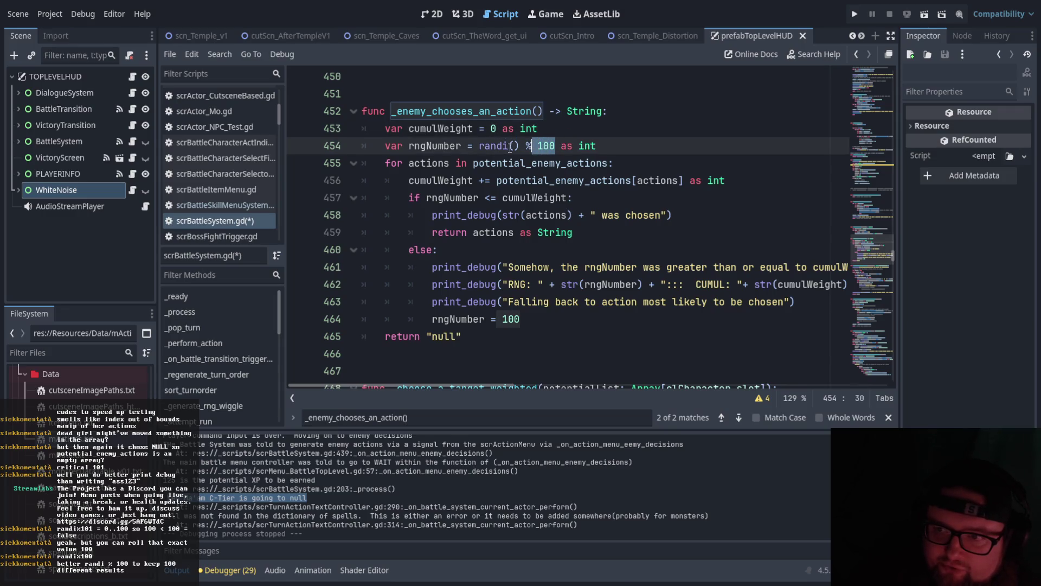
pyautogui.click(557, 146)
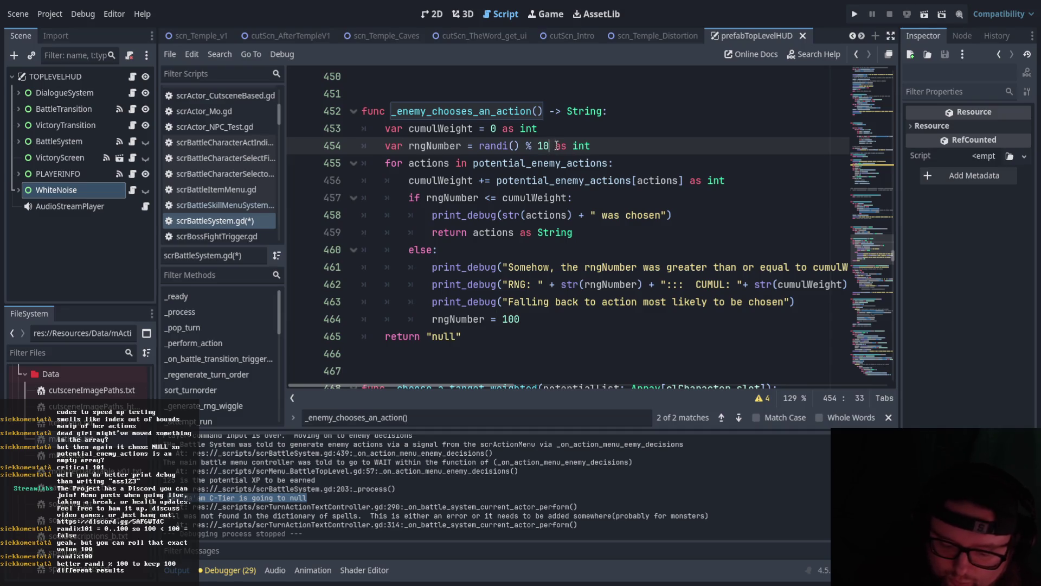
pyautogui.press('BackSpace')
pyautogui.write('1')
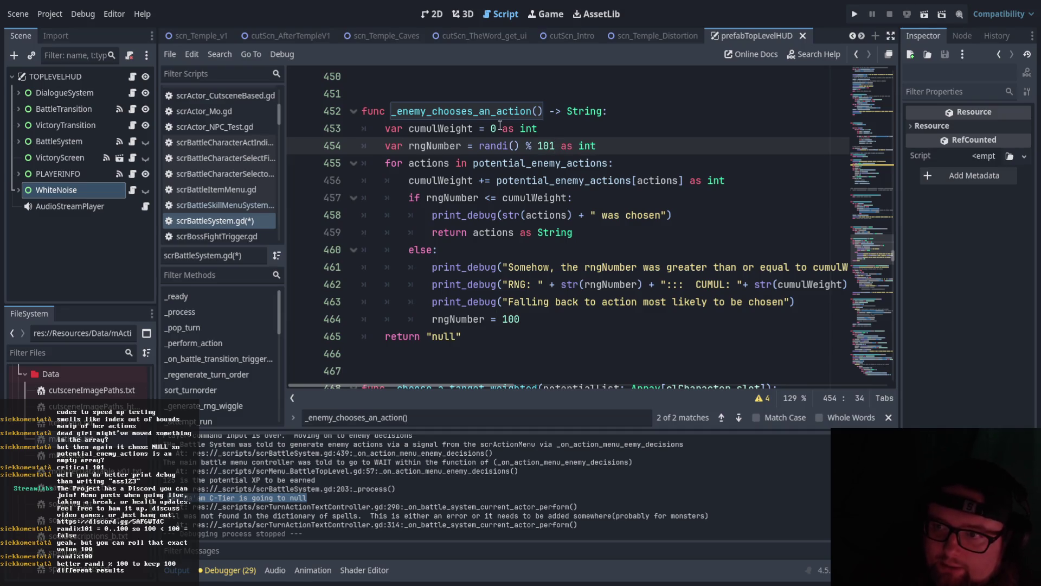
pyautogui.click(509, 147)
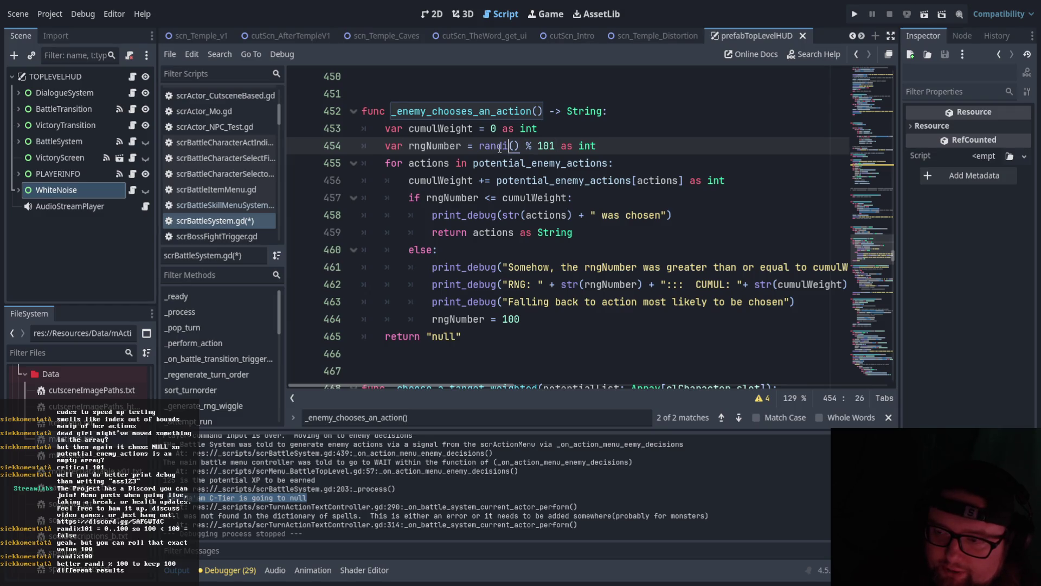
pyautogui.click(499, 147)
pyautogui.click(531, 308)
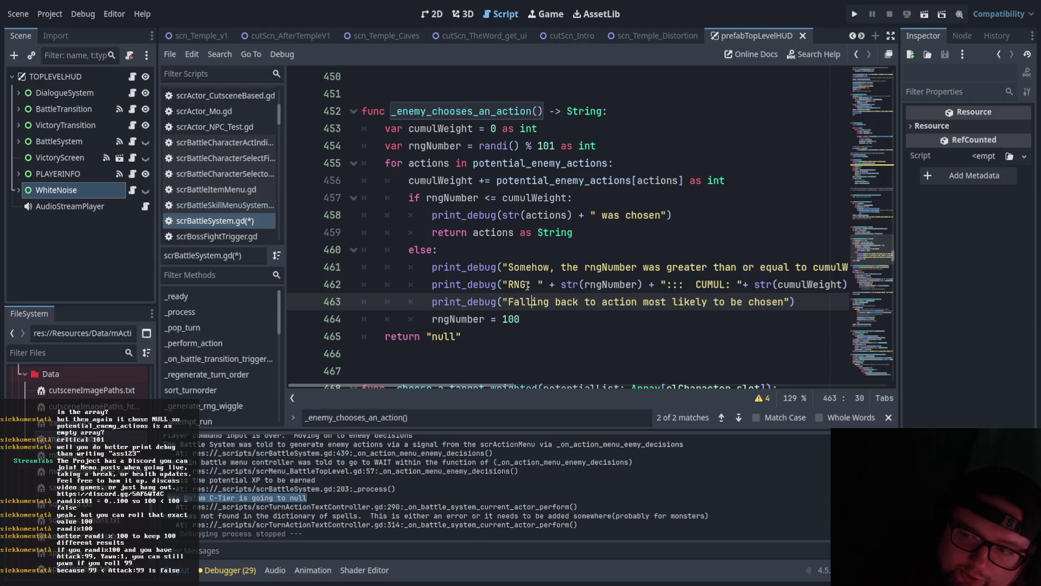
# Set the roll to randi() % 100, make line 457 strictly <, and change the fallback to 99.
pyautogui.click(556, 144)
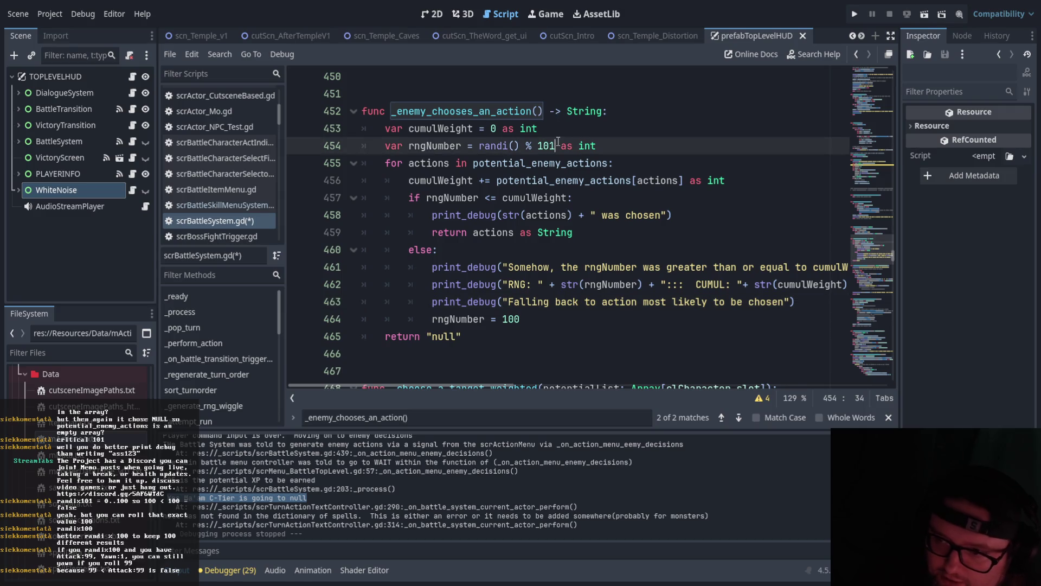
pyautogui.press('BackSpace')
pyautogui.write('0')
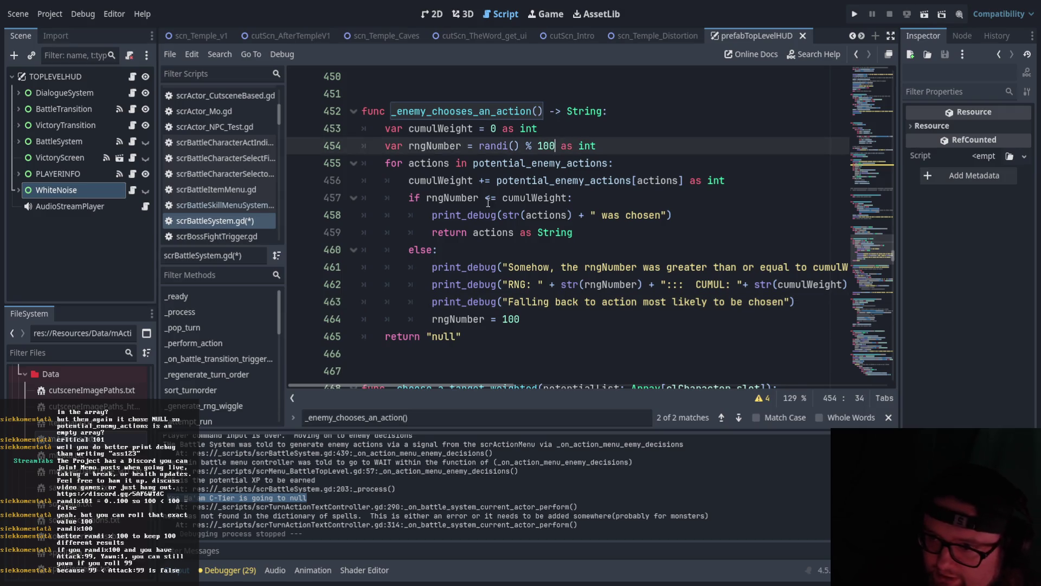
pyautogui.click(496, 197)
pyautogui.press('BackSpace')
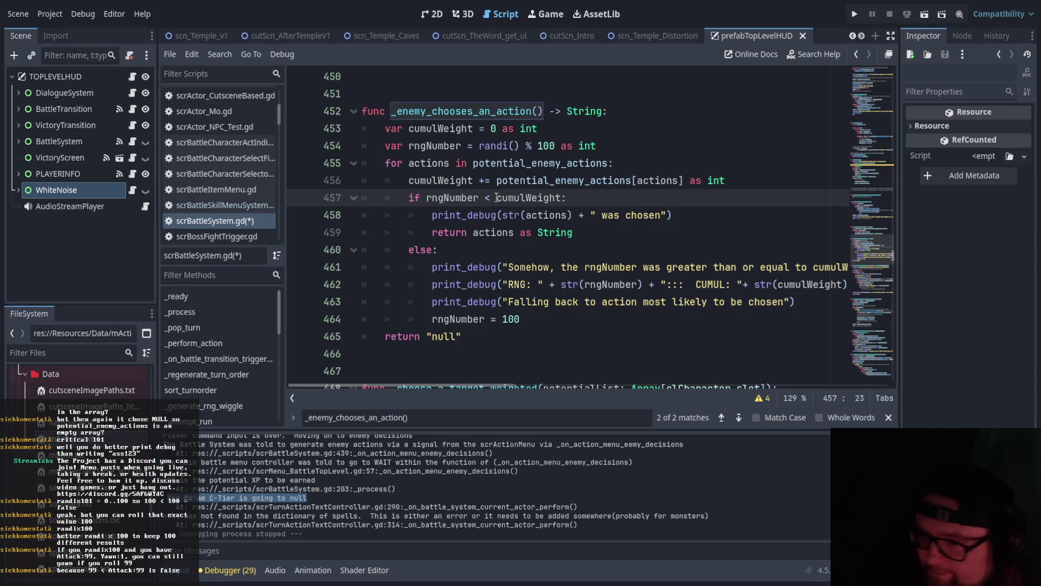
pyautogui.doubleClick(505, 319)
pyautogui.write('99')
pyautogui.click(533, 342)
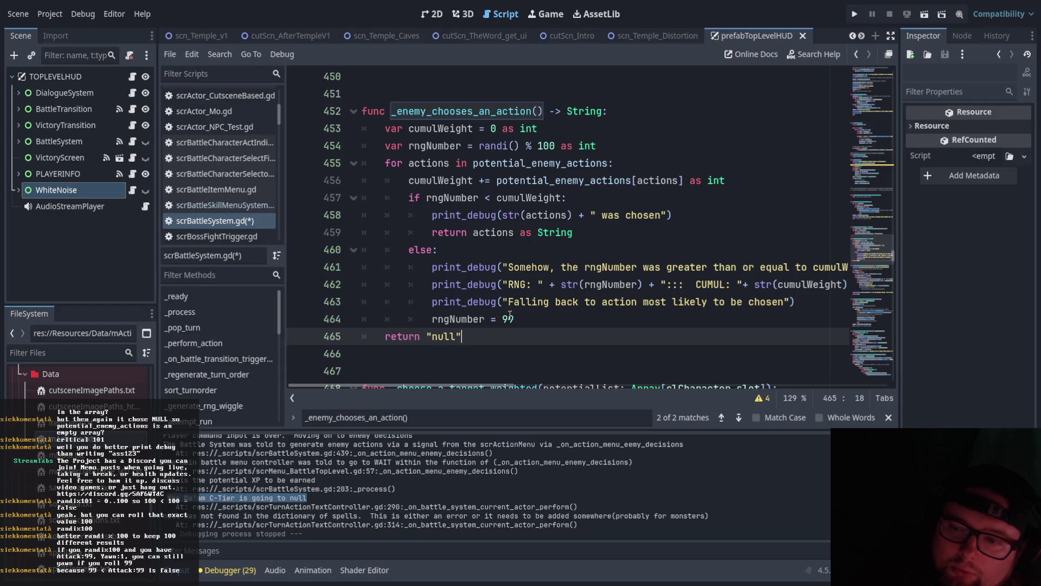
# Paste cumulWeight from line 457 over the 99 on line 464, append '- 1', and save.
pyautogui.click(516, 318)
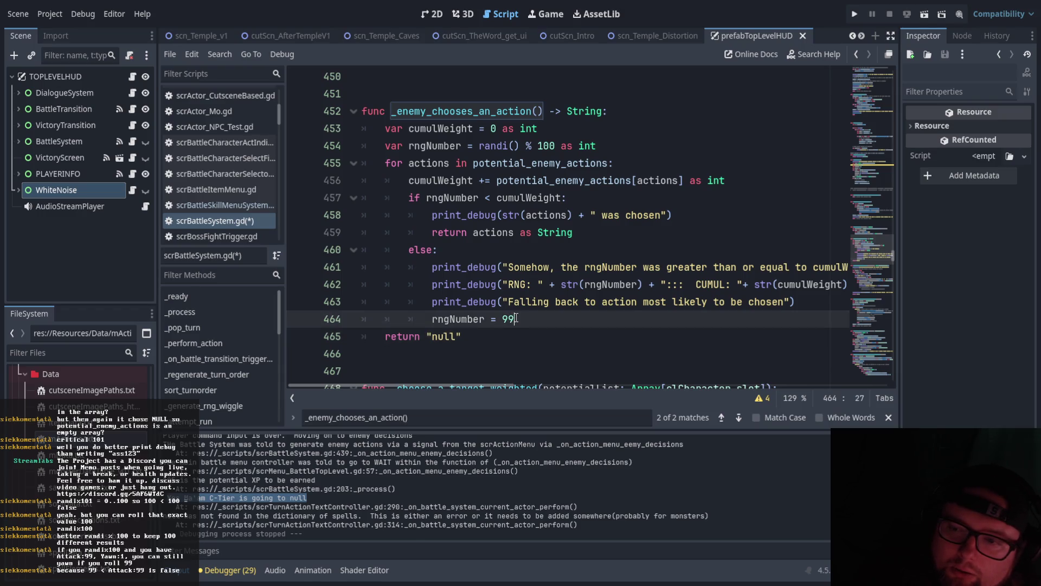
pyautogui.doubleClick(556, 199)
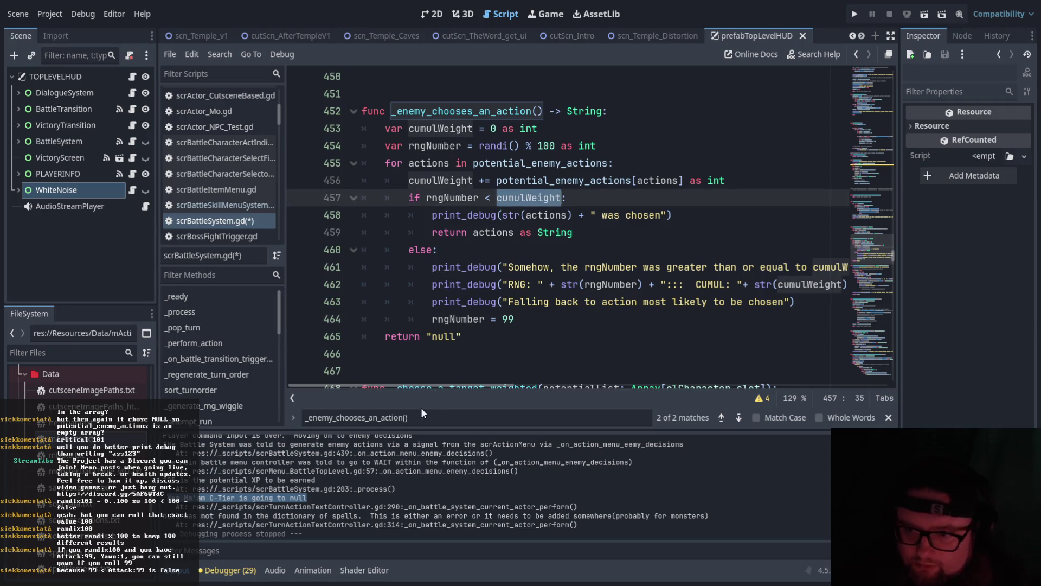
pyautogui.hotkey('ctrl', 'c')
pyautogui.doubleClick(506, 319)
pyautogui.hotkey('ctrl', 'v')
pyautogui.write('- 1')
pyautogui.click(666, 340)
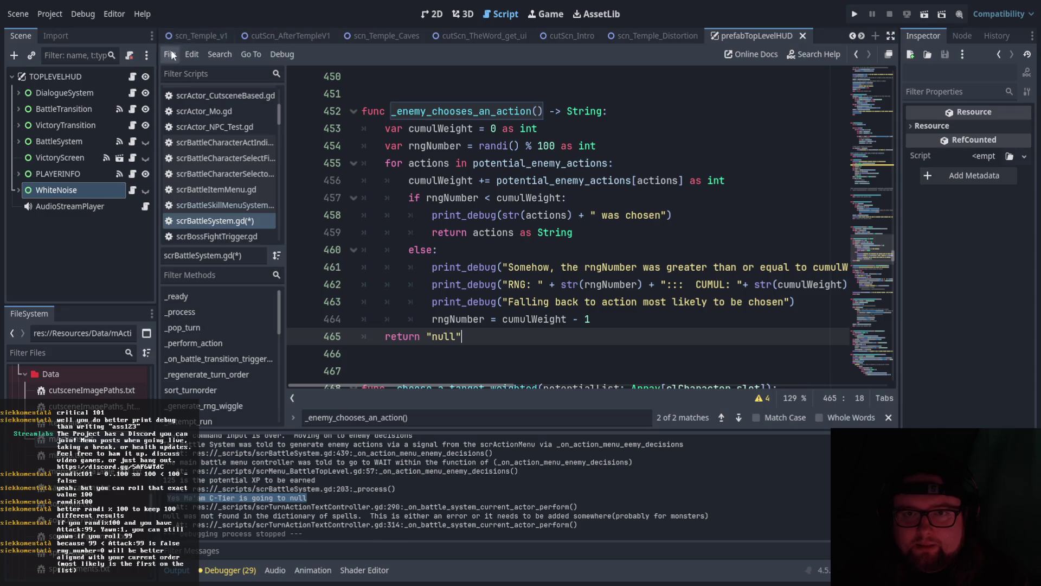
pyautogui.hotkey('ctrl', 's')
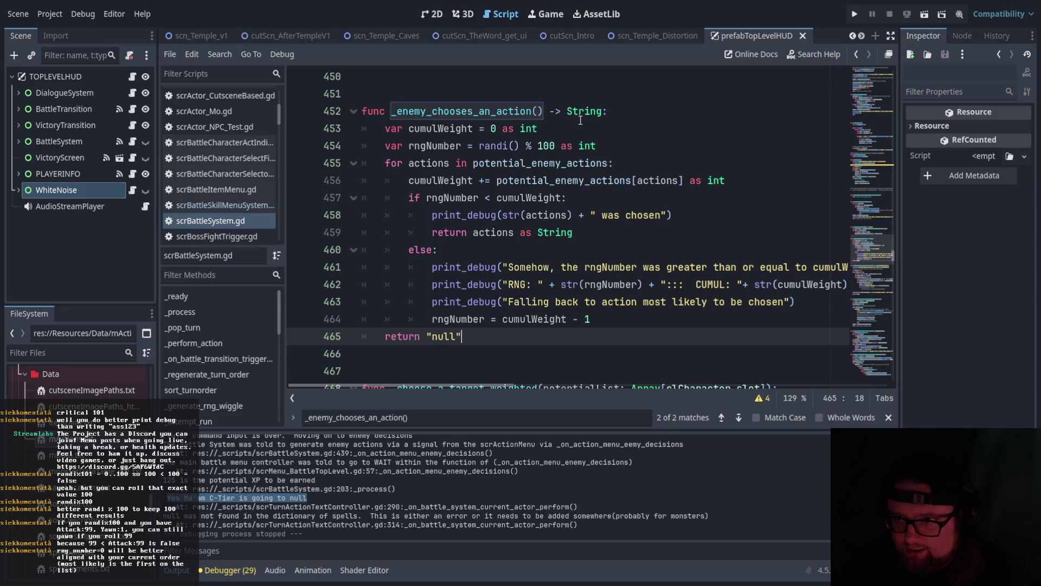
# Type '# this looks at mActions.txt dictionary dump based on monster key(not monster string name)' on line 451.
pyautogui.click(561, 98)
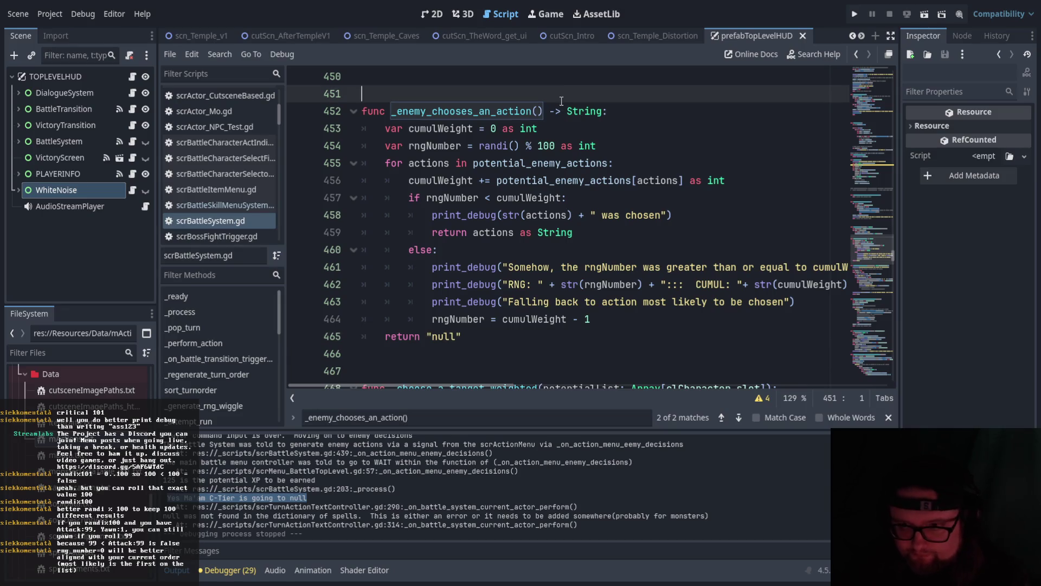
pyautogui.write('# this looks at mActions.txt dictionary d')
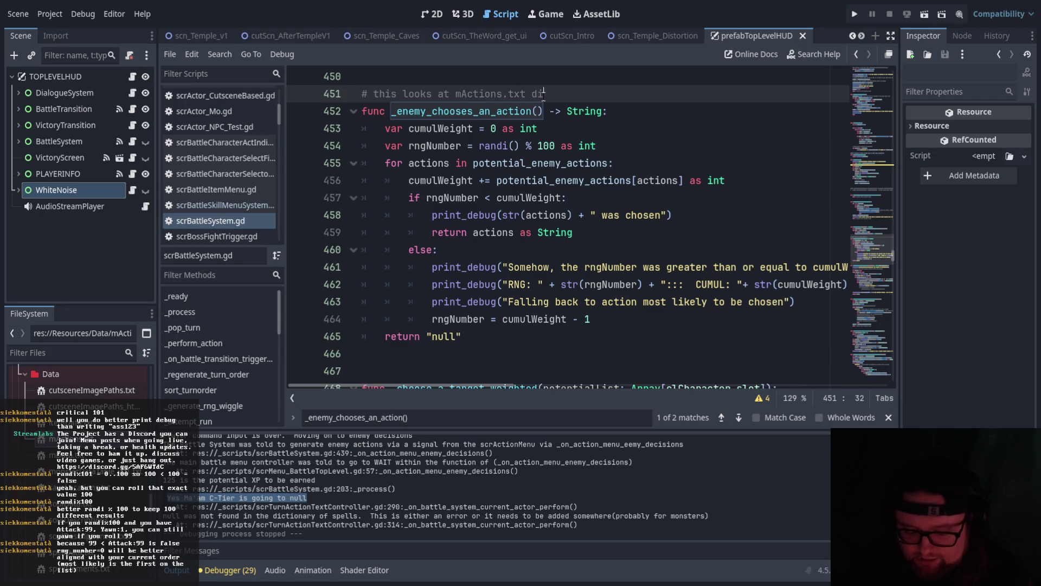
pyautogui.write('ump based on')
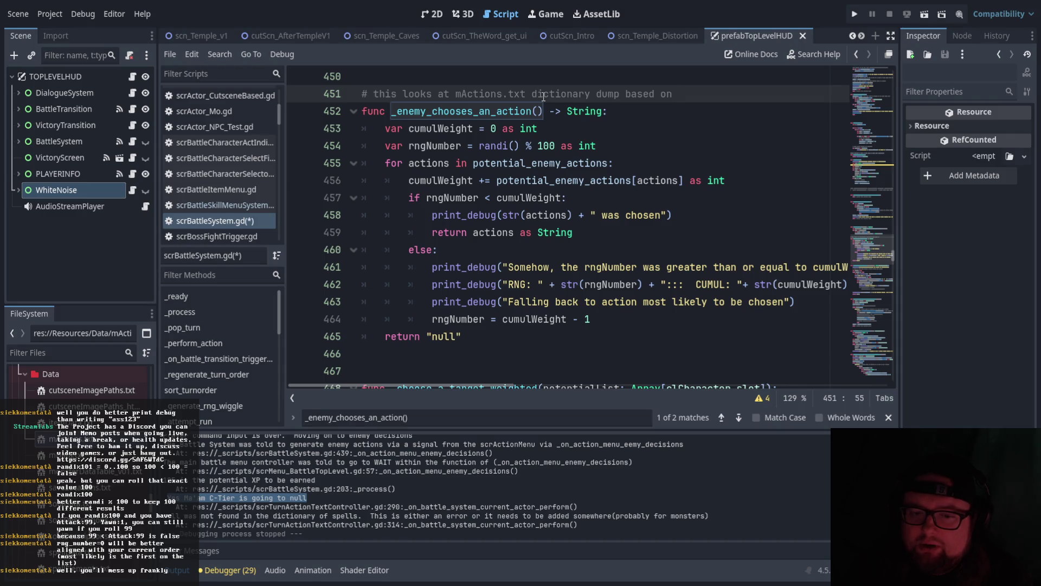
pyautogui.write('monster key')
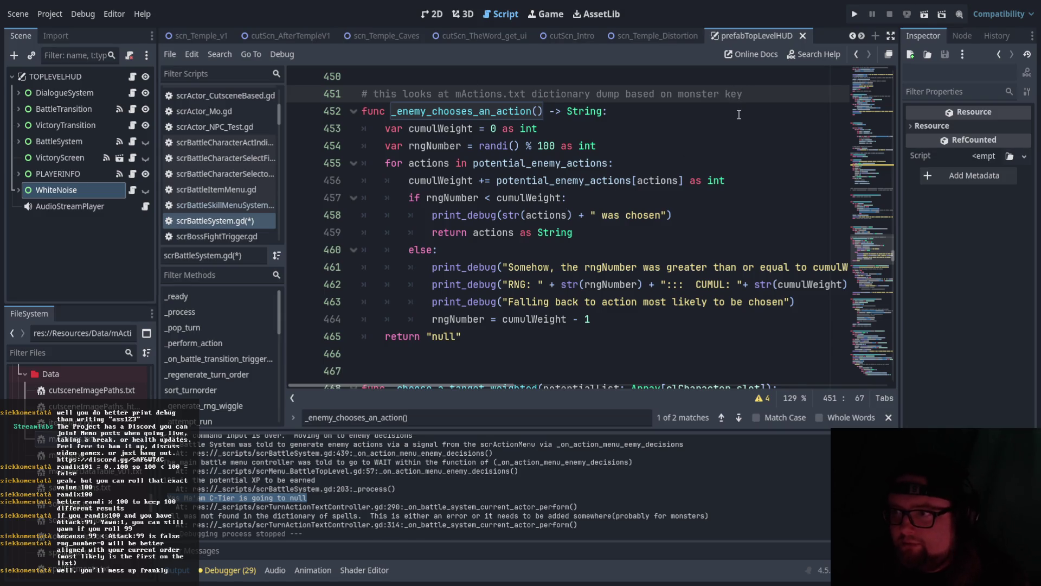
pyautogui.write('(not monster siut')
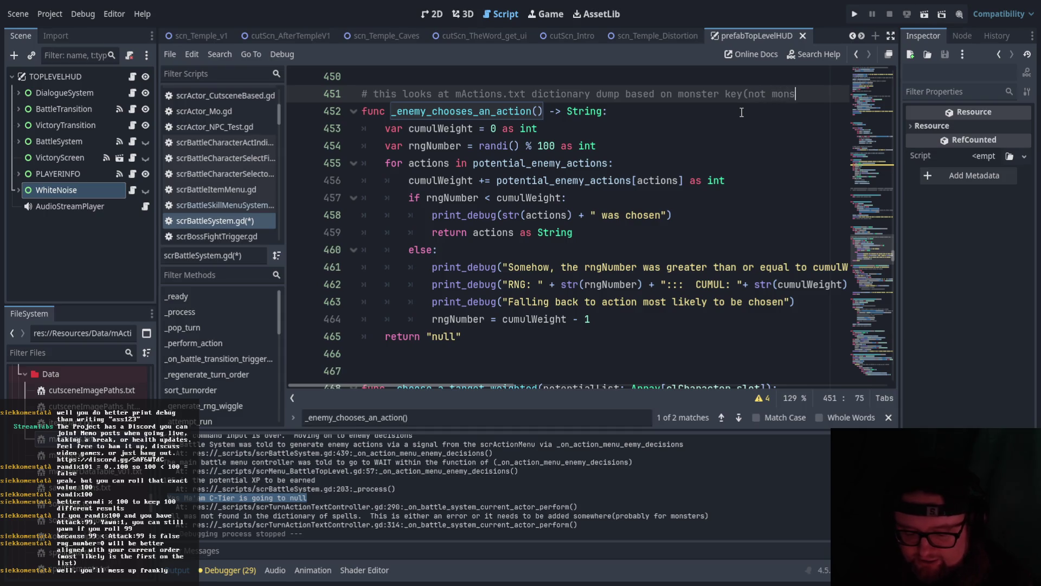
pyautogui.press('BackSpace')
pyautogui.press('BackSpace')
pyautogui.press('BackSpace')
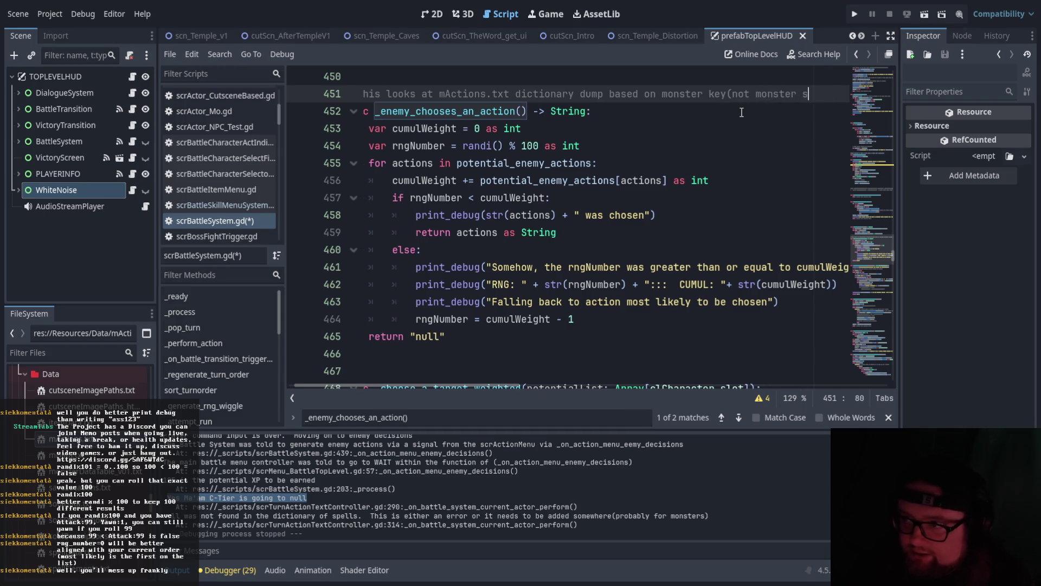
pyautogui.write('string name)')
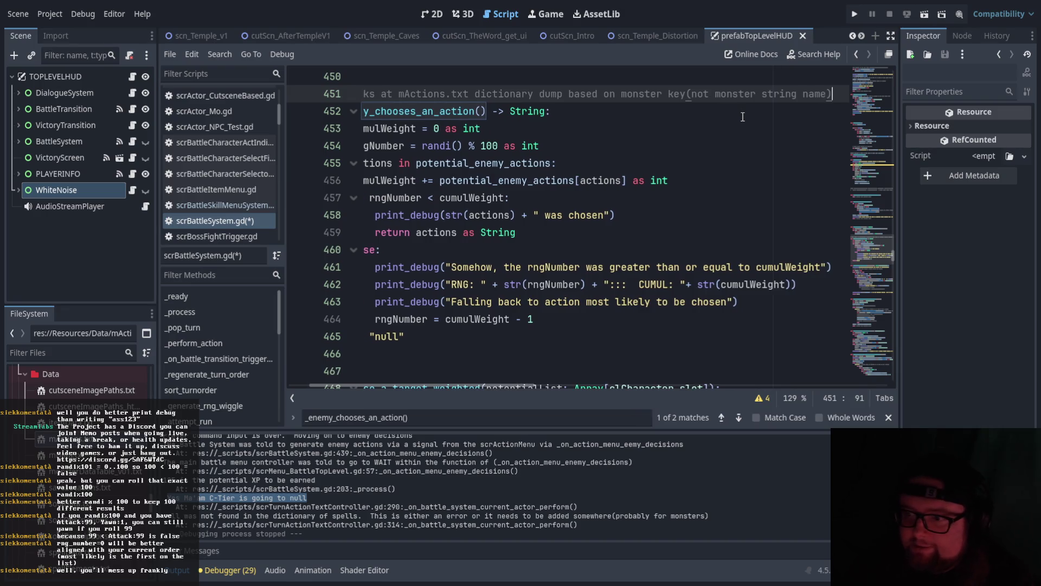
pyautogui.moveTo(503, 385); pyautogui.dragTo(466, 380)
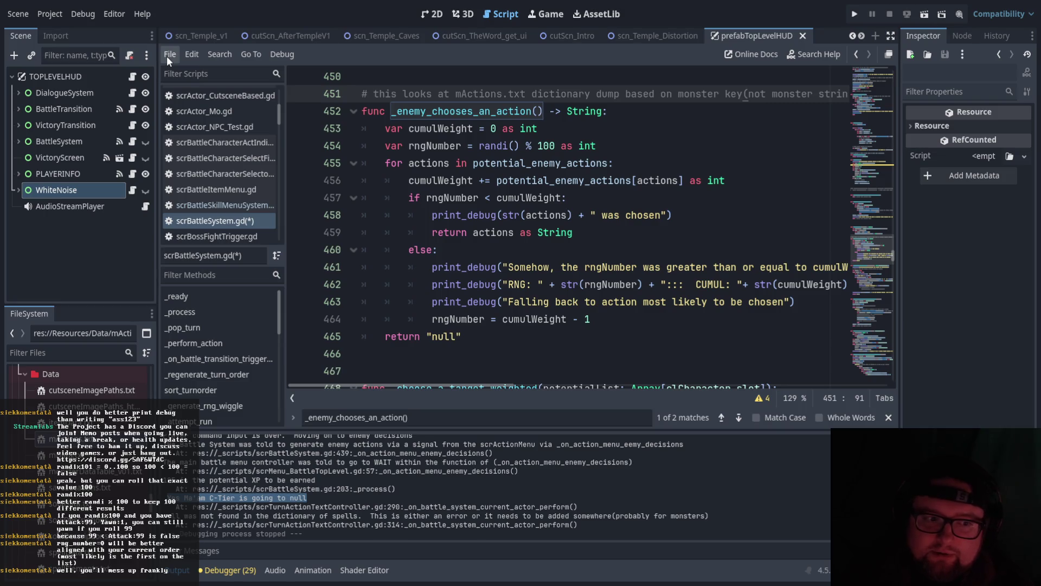
# Save, then replace 'rngNumber = cumulWeight - 1' on line 464 with 'return actions as String' from line 459.
pyautogui.hotkey('ctrl', 's')
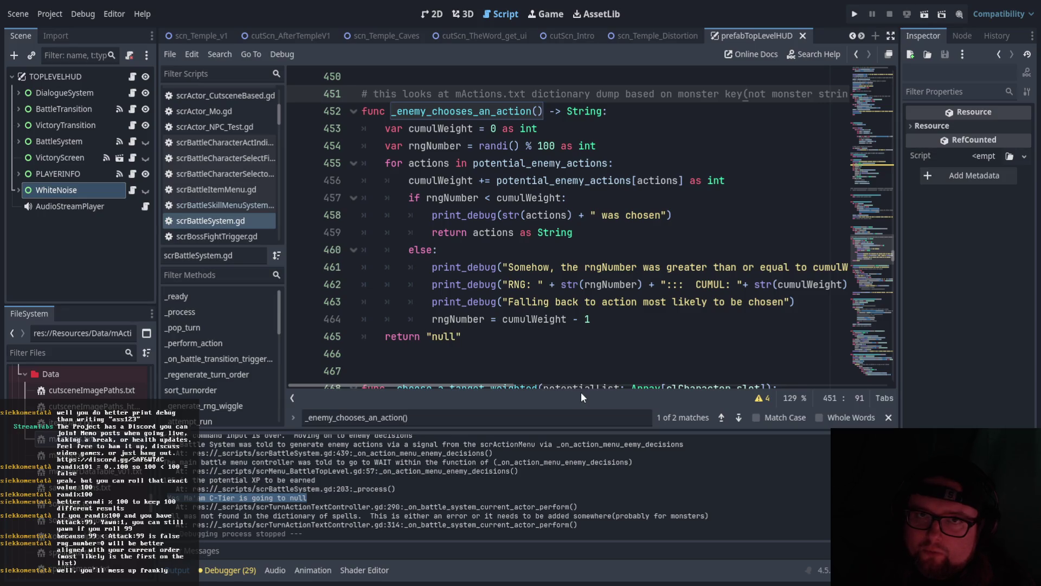
pyautogui.moveTo(591, 319); pyautogui.dragTo(430, 319)
pyautogui.hotkey('ctrl', 'x')
pyautogui.moveTo(573, 232); pyautogui.dragTo(433, 232)
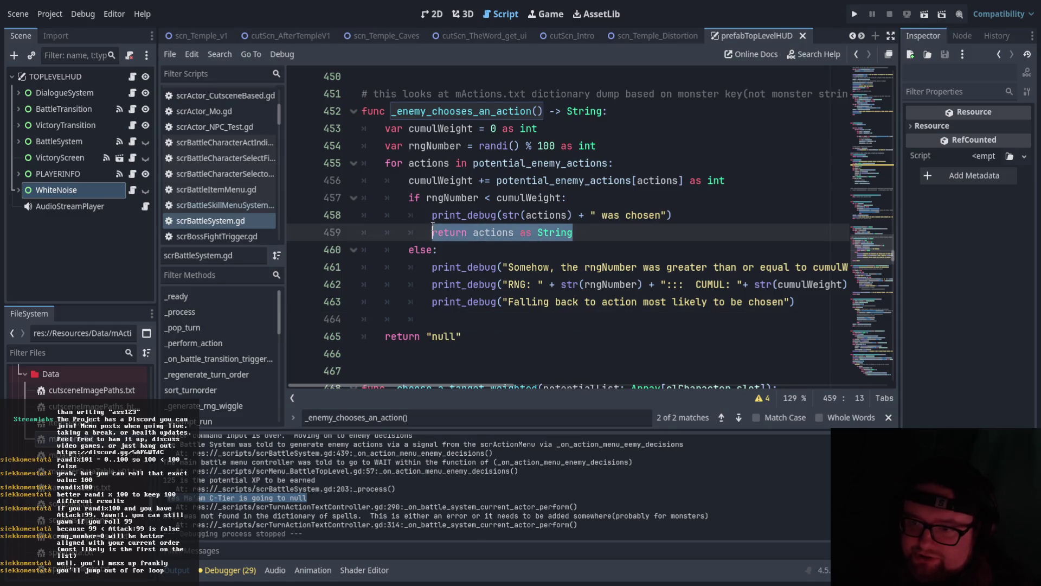
pyautogui.click(466, 321)
pyautogui.hotkey('ctrl', 'v')
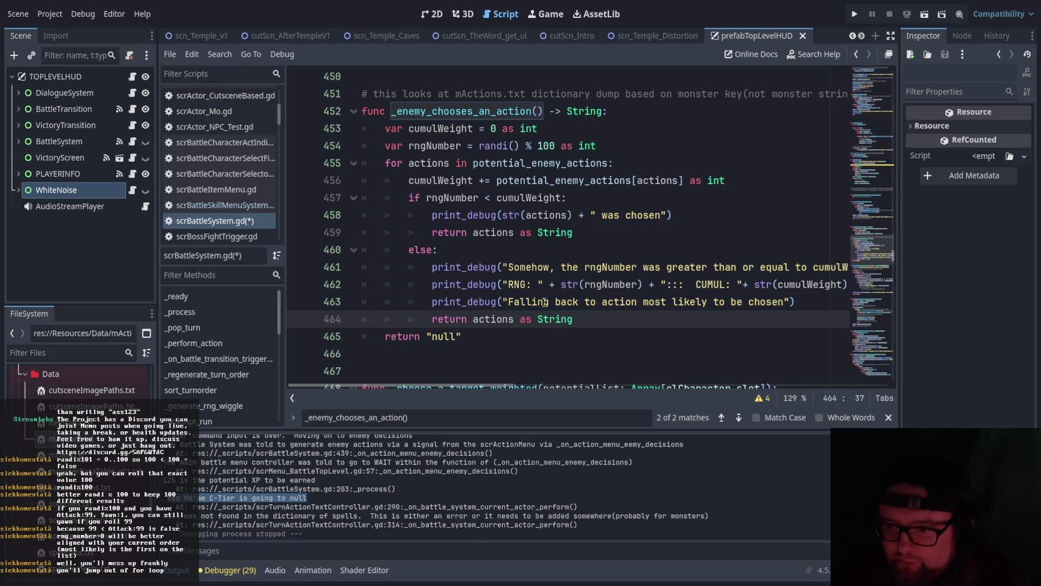
pyautogui.click(542, 353)
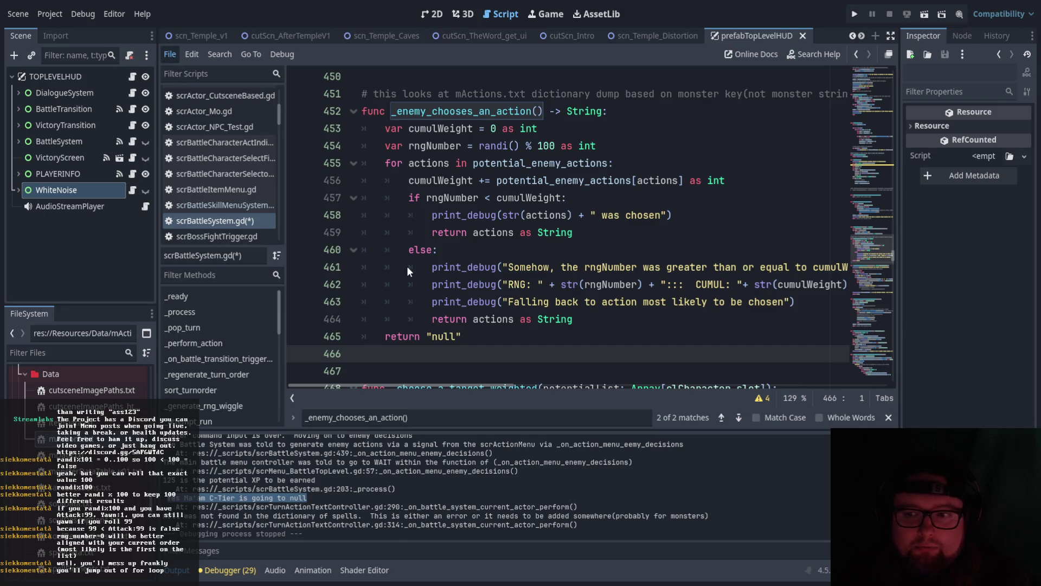
# Save scrBattleSystem.gd and open monsterDataTable_v01.txt from the FileSystem dock.
pyautogui.hotkey('ctrl', 's')
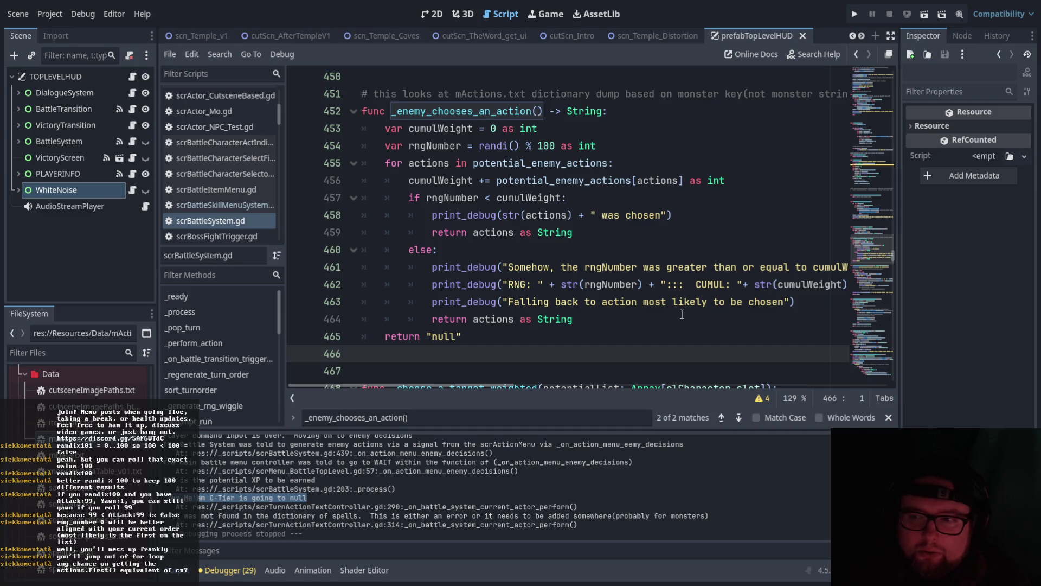
pyautogui.click(574, 181)
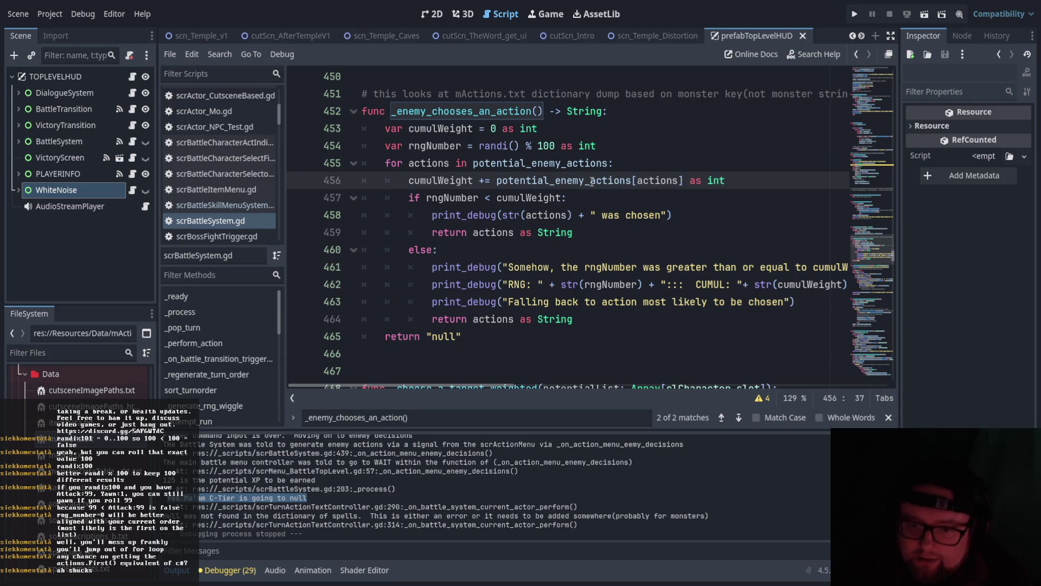
pyautogui.doubleClick(81, 455)
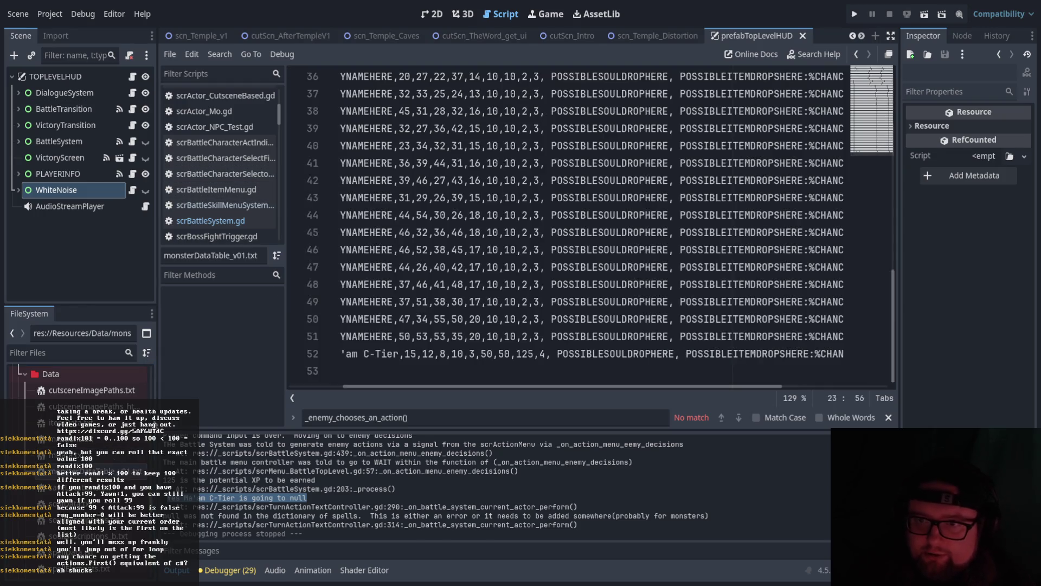
# Step through the mon0, mon1 and mon3 rows down to the boss1 entry.
pyautogui.hscroll(-3, 429, 386)
pyautogui.scroll(12, 366, 362)
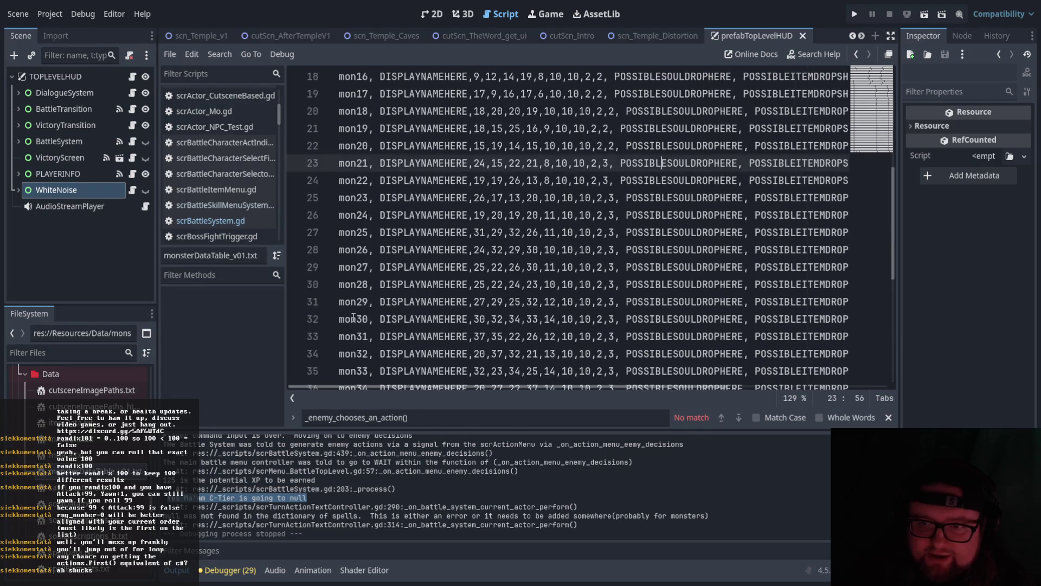
pyautogui.click(332, 95)
pyautogui.click(332, 110)
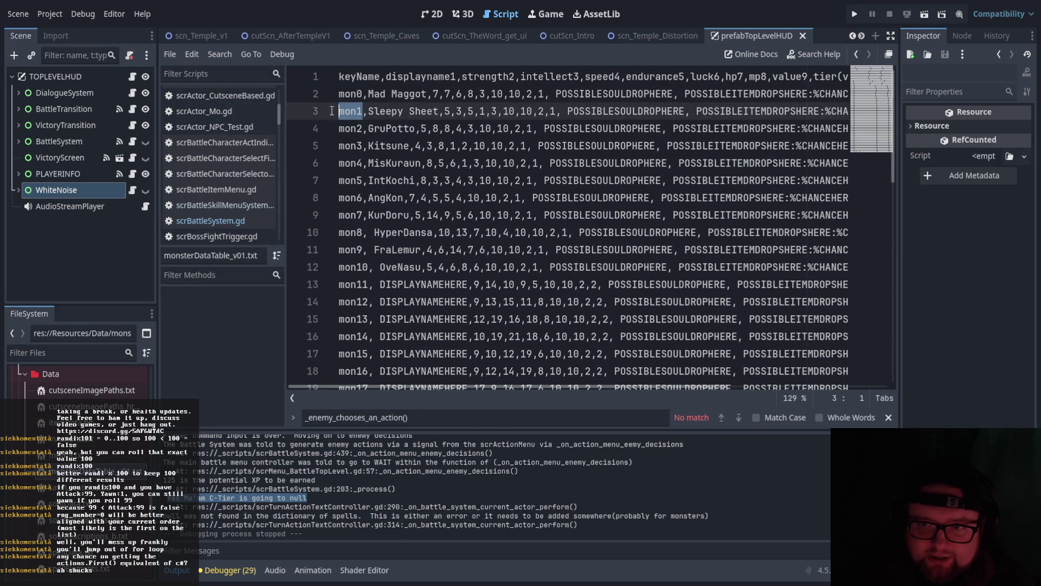
pyautogui.click(334, 128)
pyautogui.click(337, 146)
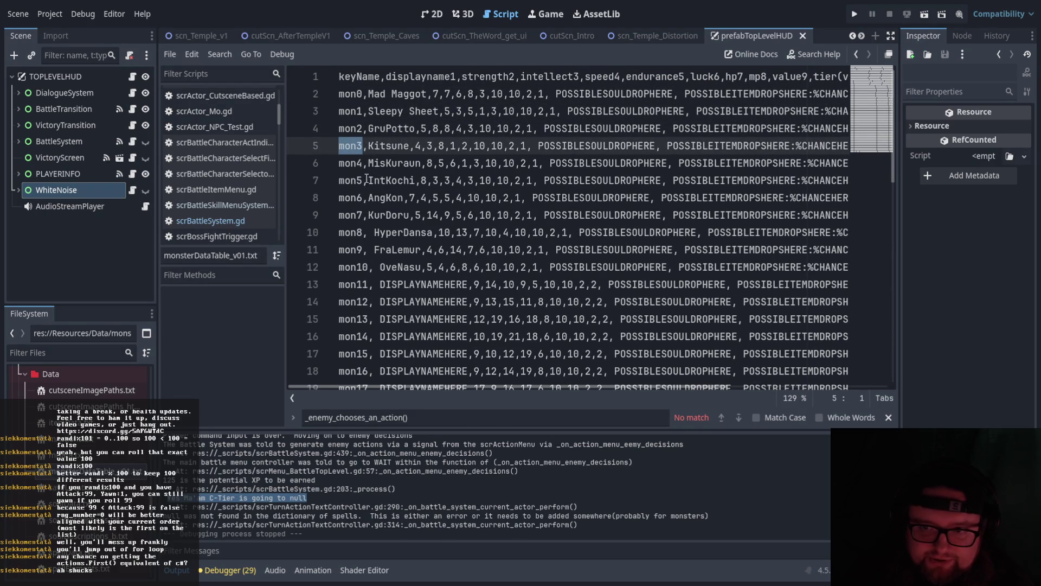
pyautogui.scroll(-12, 366, 271)
pyautogui.click(371, 359)
# Scroll the monster table back to mon0 and through again, then reopen mActions.txt.
pyautogui.scroll(6, 374, 260)
pyautogui.scroll(-1, 376, 263)
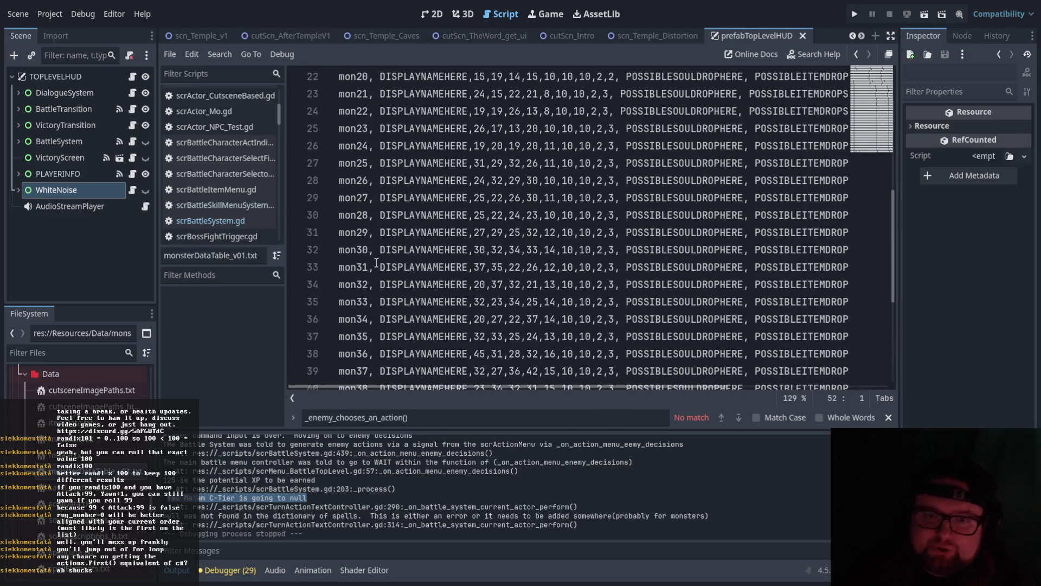
pyautogui.scroll(7, 471, 210)
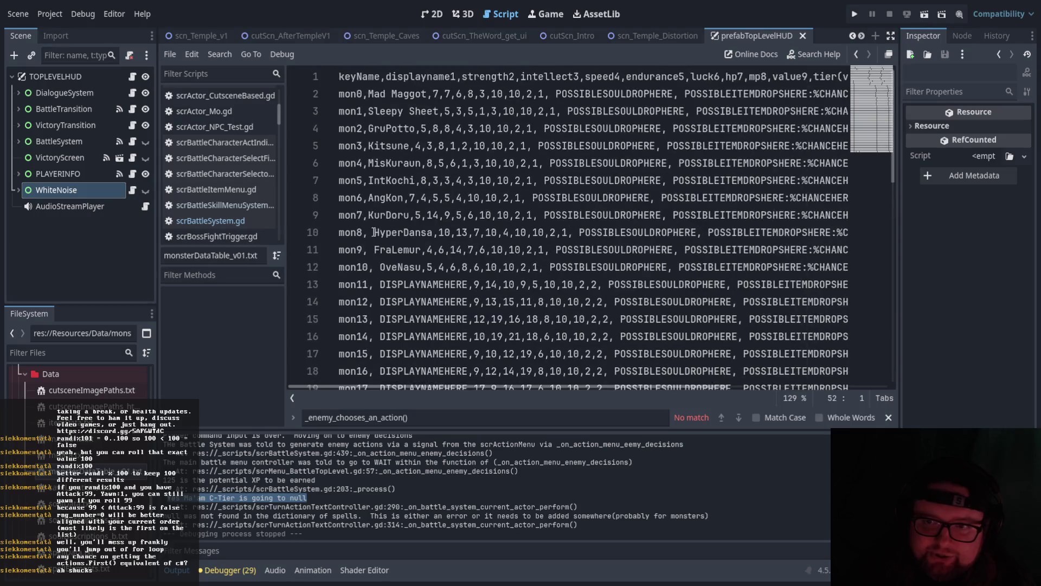
pyautogui.click(340, 93)
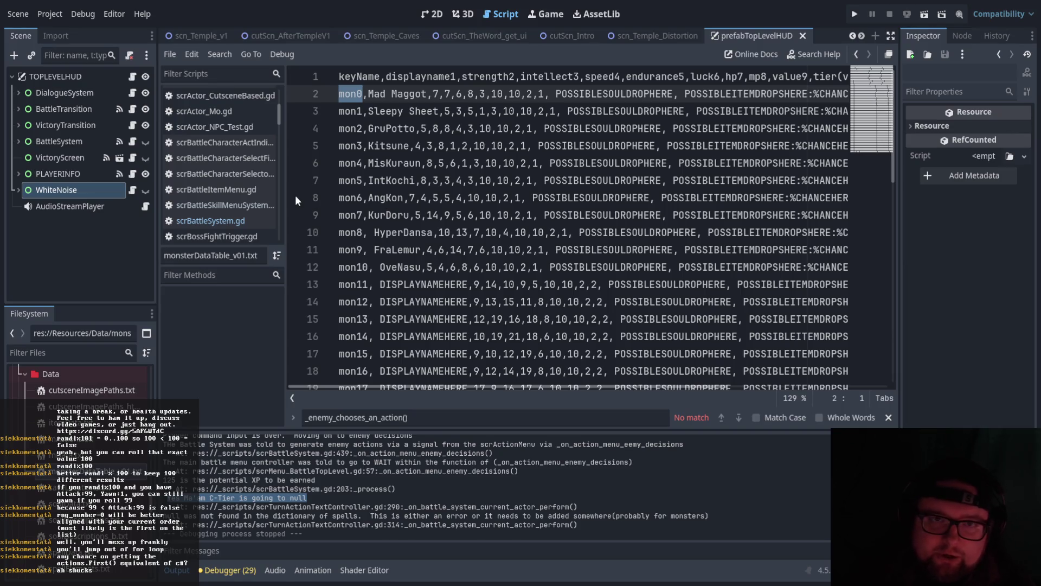
pyautogui.scroll(-12, 471, 277)
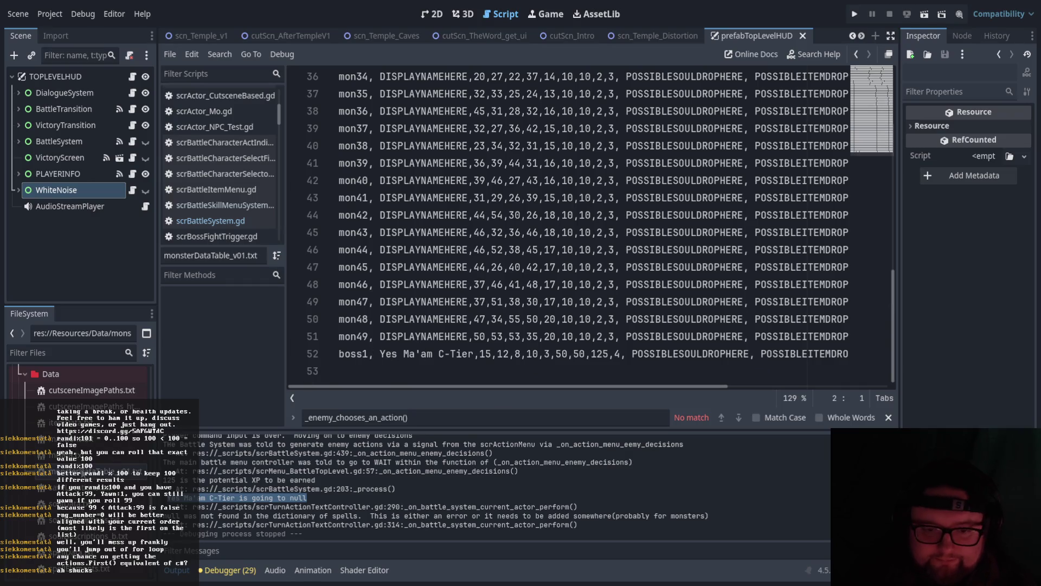
pyautogui.scroll(12, 358, 323)
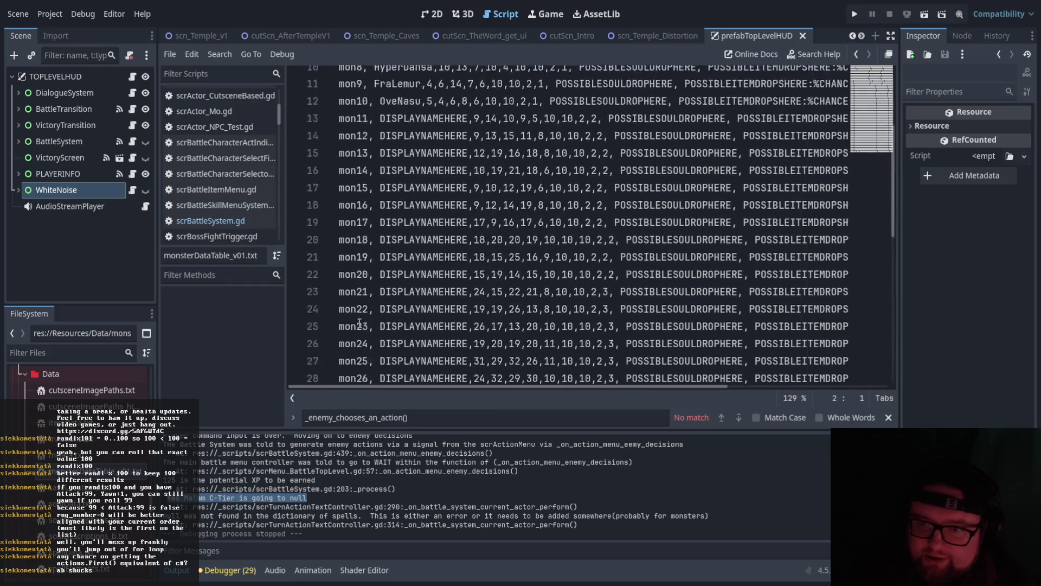
pyautogui.scroll(-10, 348, 145)
pyautogui.scroll(-2, 349, 146)
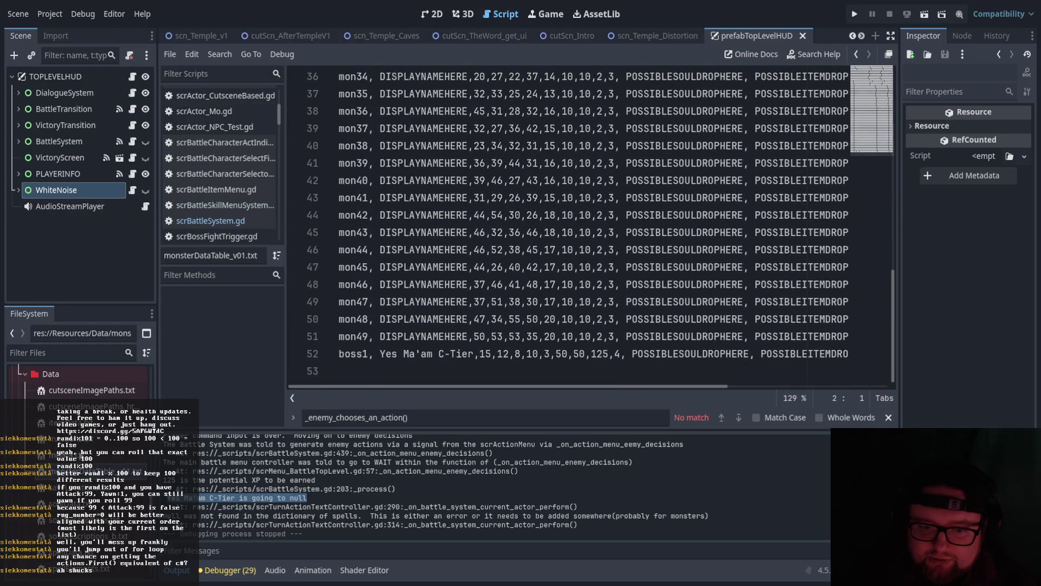
pyautogui.doubleClick(82, 454)
# Inspect the enemy action entries in mActions.txt, including the zom1 row.
pyautogui.keyDown('shift'); pyautogui.click(335, 96); pyautogui.keyUp('shift')
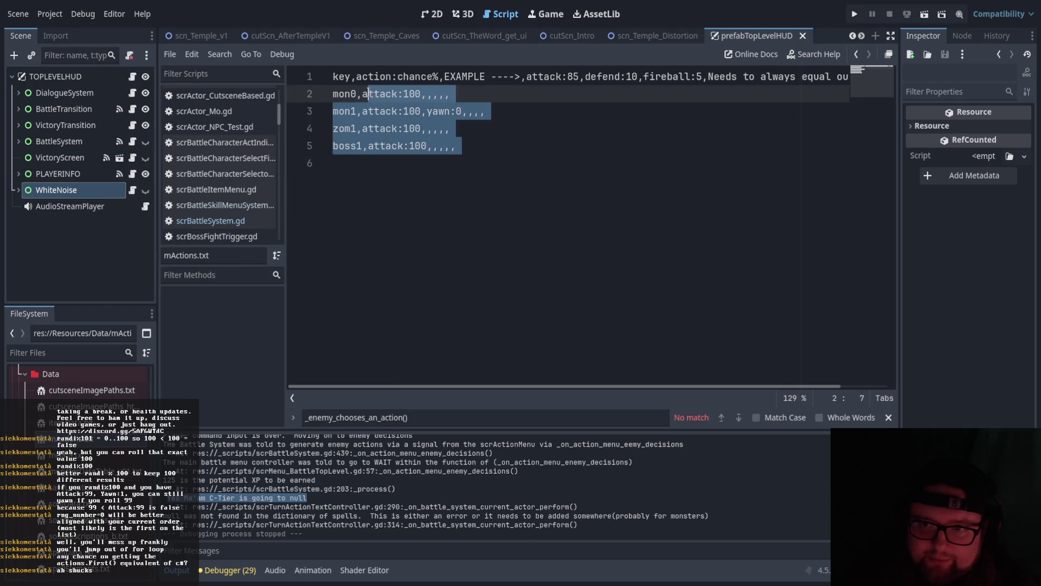
pyautogui.click(367, 96)
pyautogui.click(378, 122)
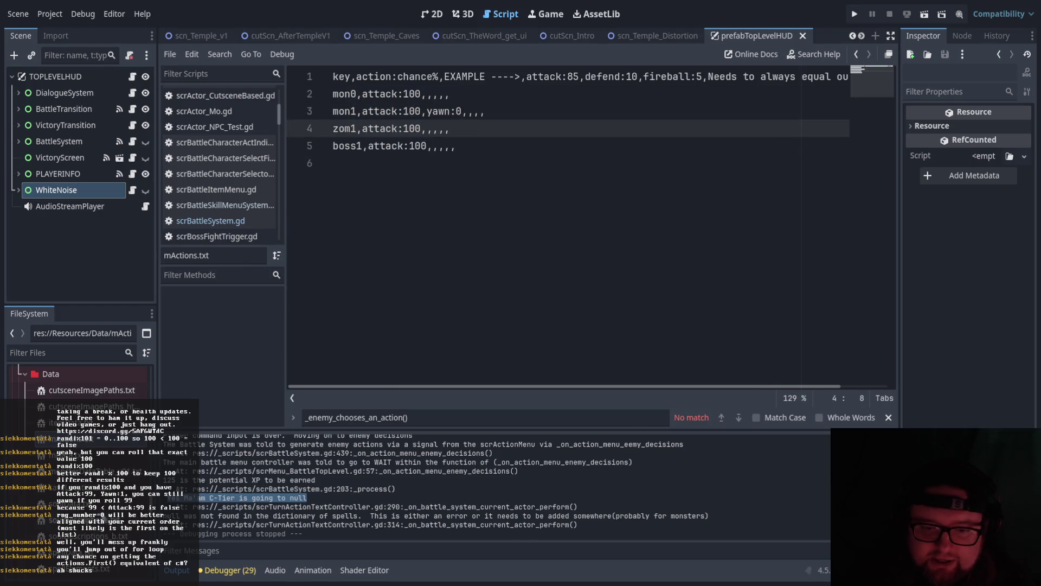
pyautogui.scroll(-3, 117, 460)
pyautogui.scroll(3, 117, 458)
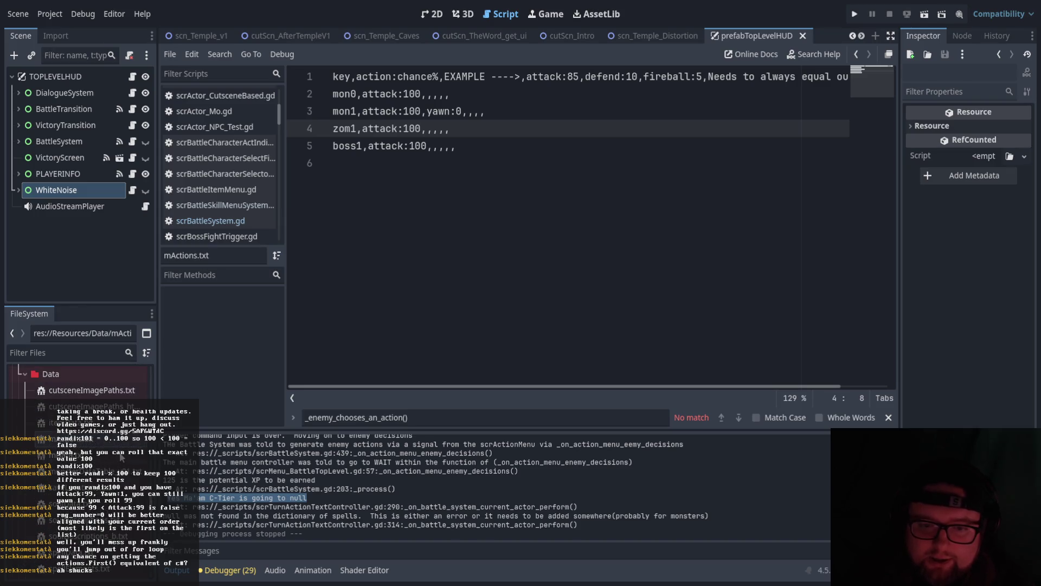
# Open itemData.txt, mData.txt, monsterDataTable_v01.txt, soulData.txt and soulDescriptions_b.txt from the Data folder.
pyautogui.click(112, 441)
pyautogui.doubleClick(112, 441)
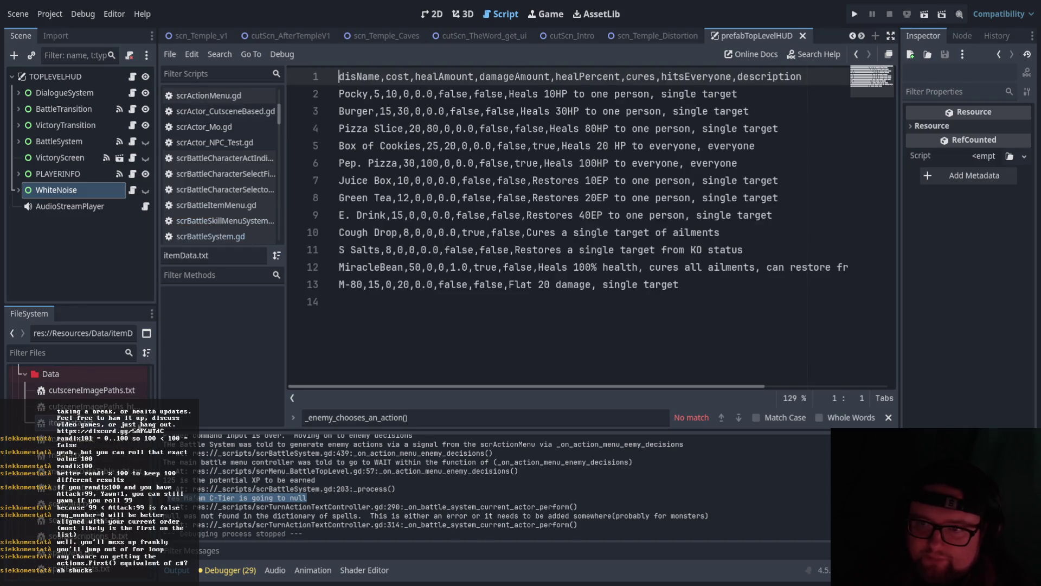
pyautogui.doubleClick(94, 454)
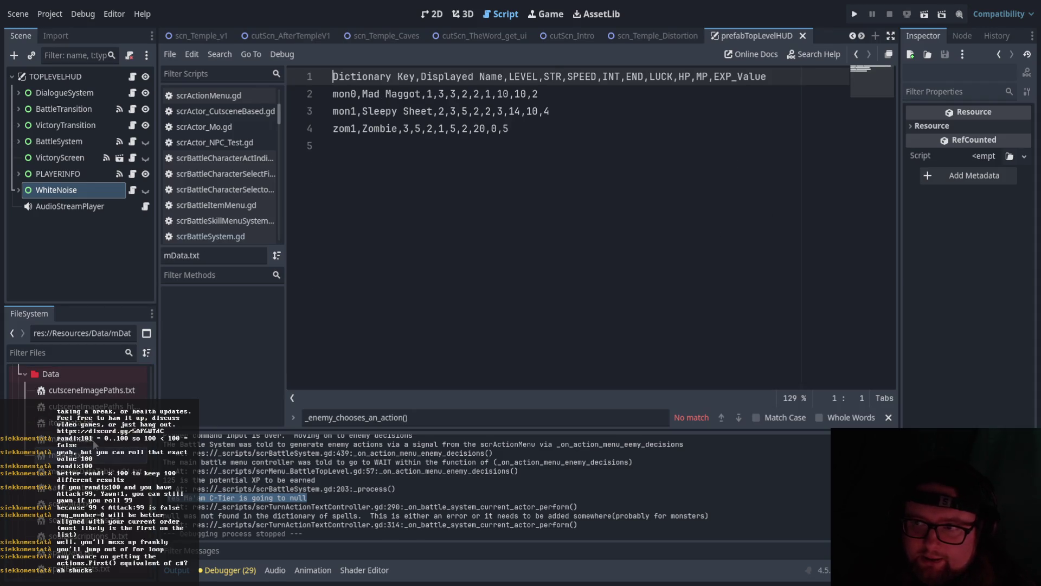
pyautogui.doubleClick(90, 476)
pyautogui.scroll(-2, 94, 504)
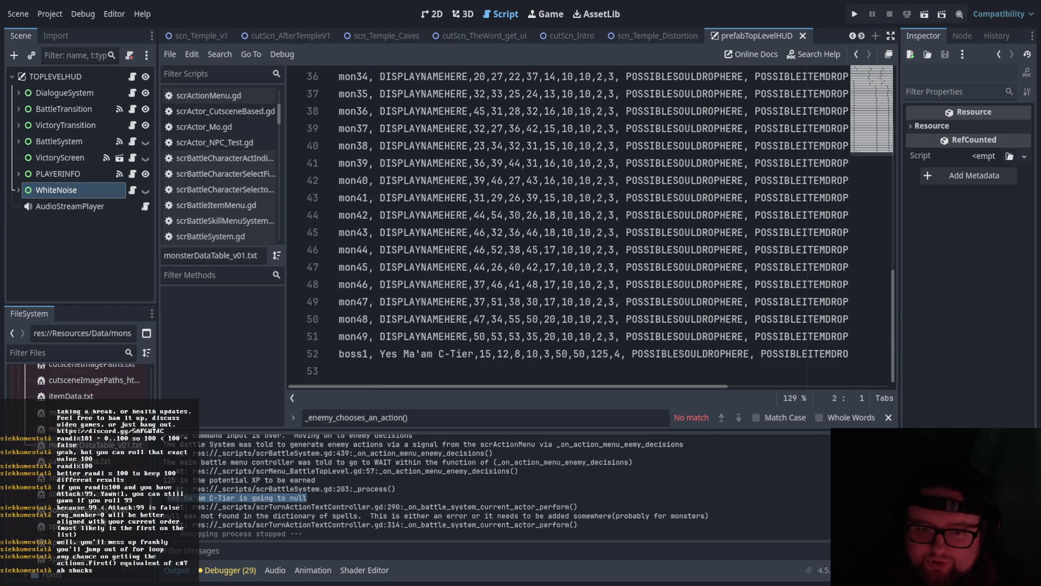
pyautogui.doubleClick(95, 491)
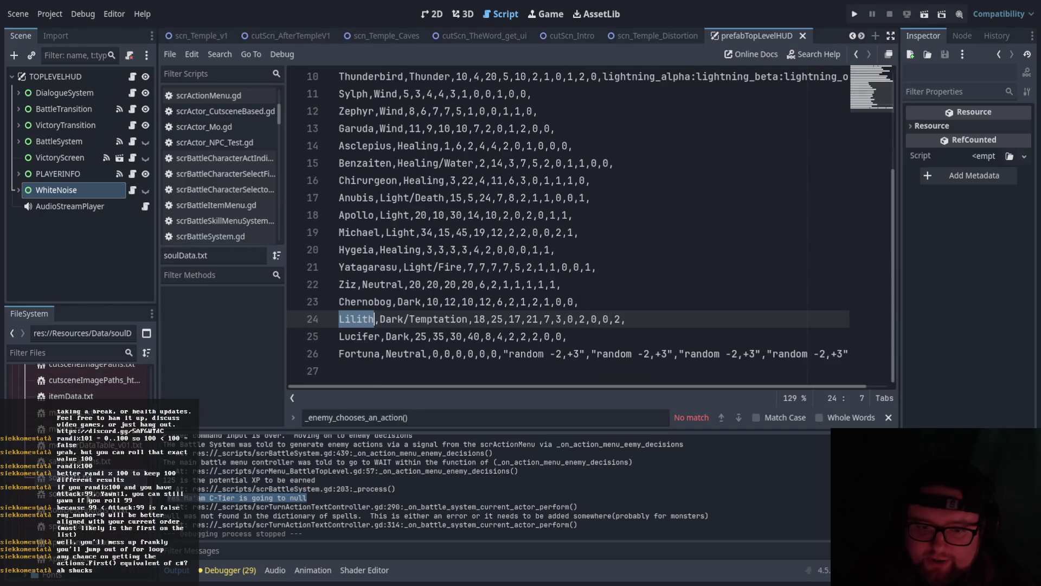
pyautogui.doubleClick(84, 493)
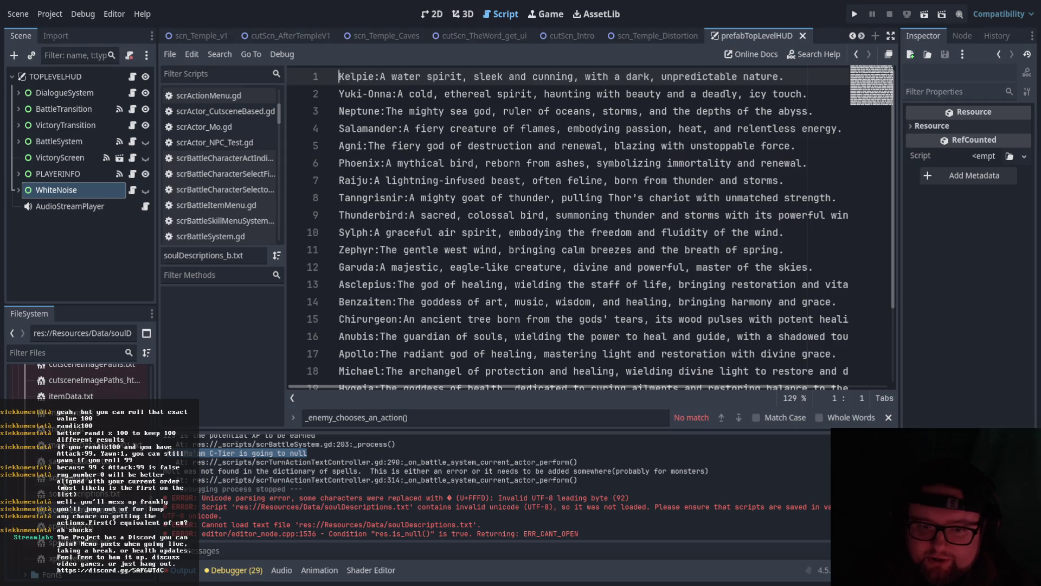
# Back in soulData.txt, select the soul names Sylph and Kelpie.
pyautogui.hotkey('alt', 'Left')
pyautogui.moveTo(370, 93); pyautogui.dragTo(329, 94)
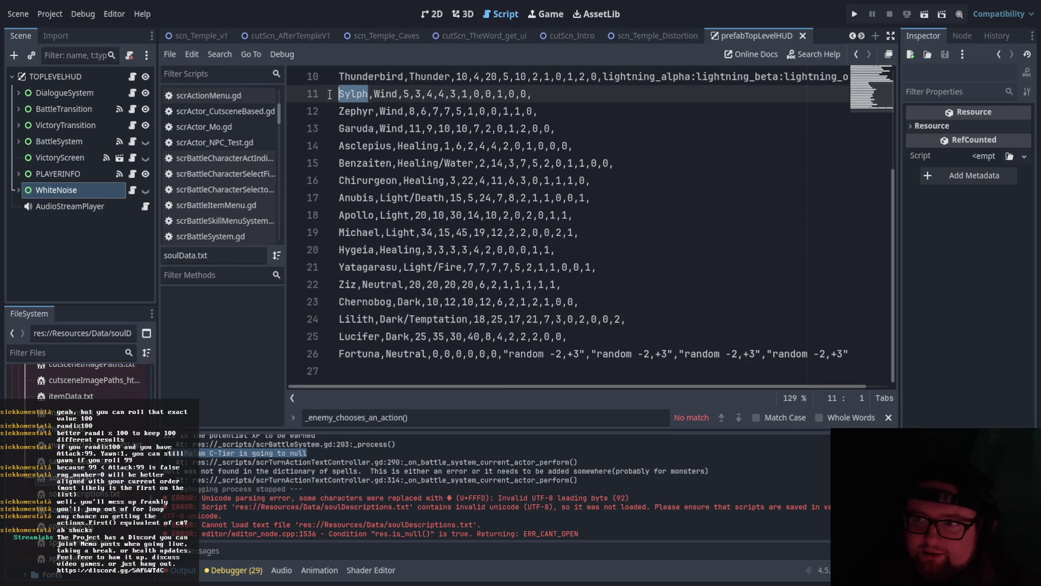
pyautogui.scroll(4, 357, 109)
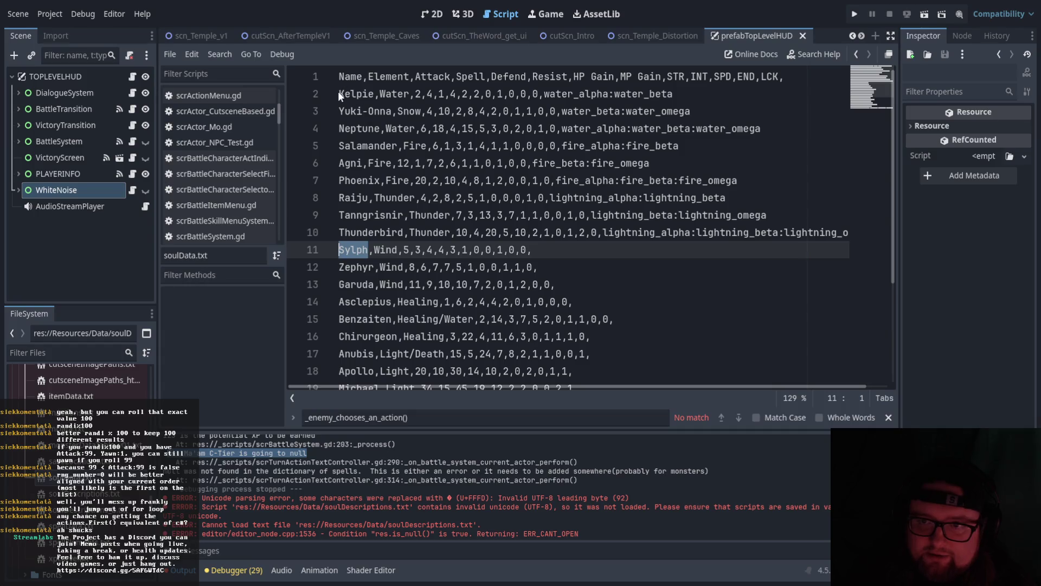
pyautogui.keyDown('shift'); pyautogui.click(356, 94); pyautogui.keyUp('shift')
pyautogui.click(356, 94)
pyautogui.moveTo(375, 94); pyautogui.dragTo(338, 94)
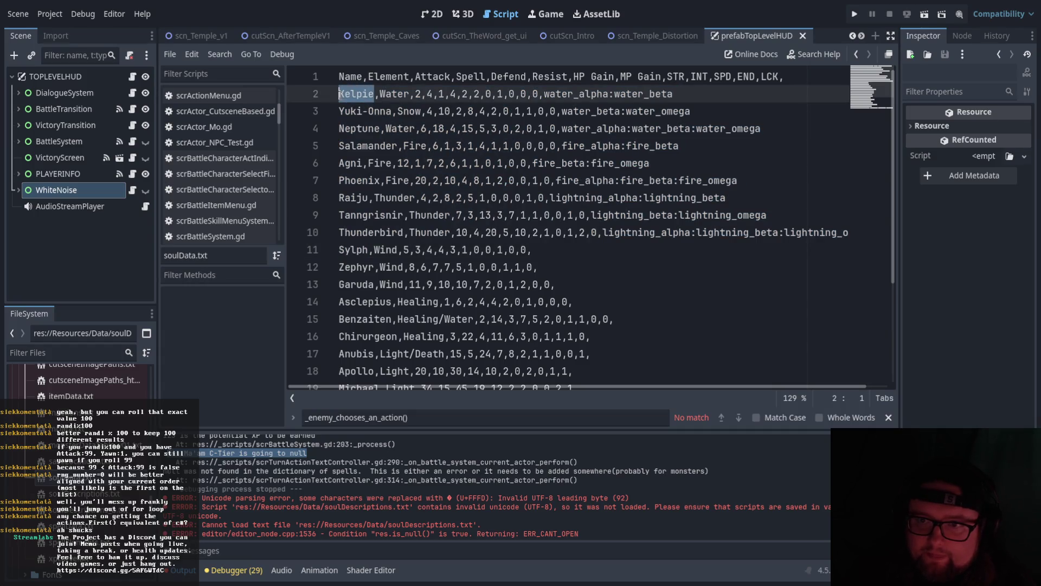
# In soulDescriptions_b.txt, examine the Kelpie, Yuki-Onna, Thunderbird and Raiju description lines.
pyautogui.doubleClick(109, 510)
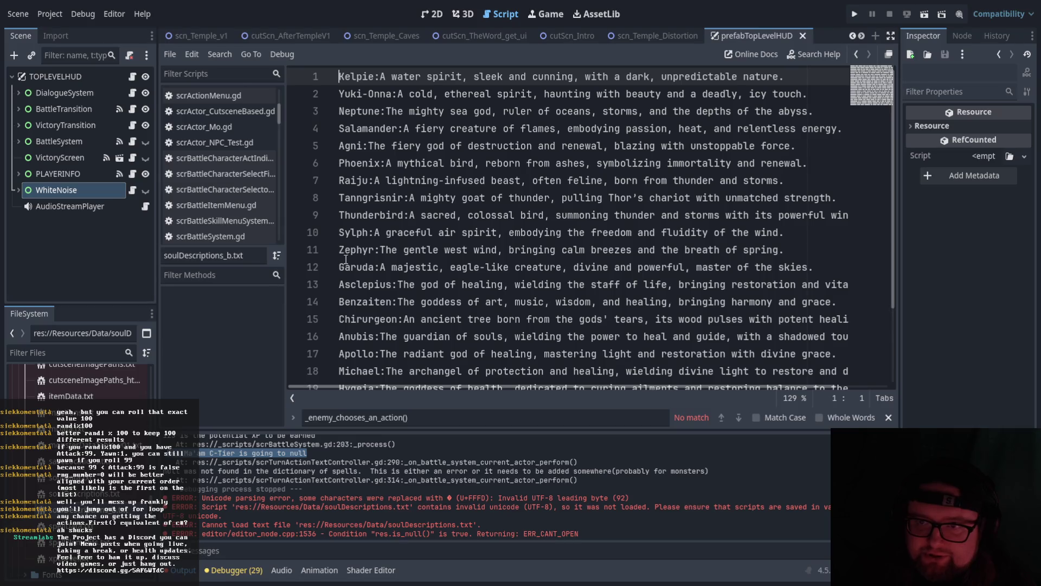
pyautogui.moveTo(375, 76); pyautogui.dragTo(332, 74)
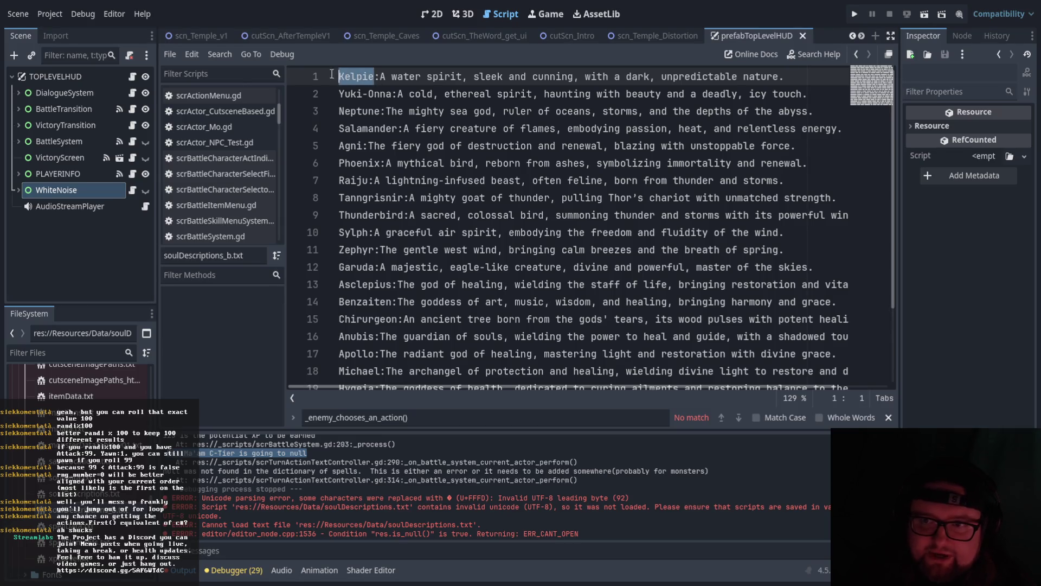
pyautogui.click(381, 215)
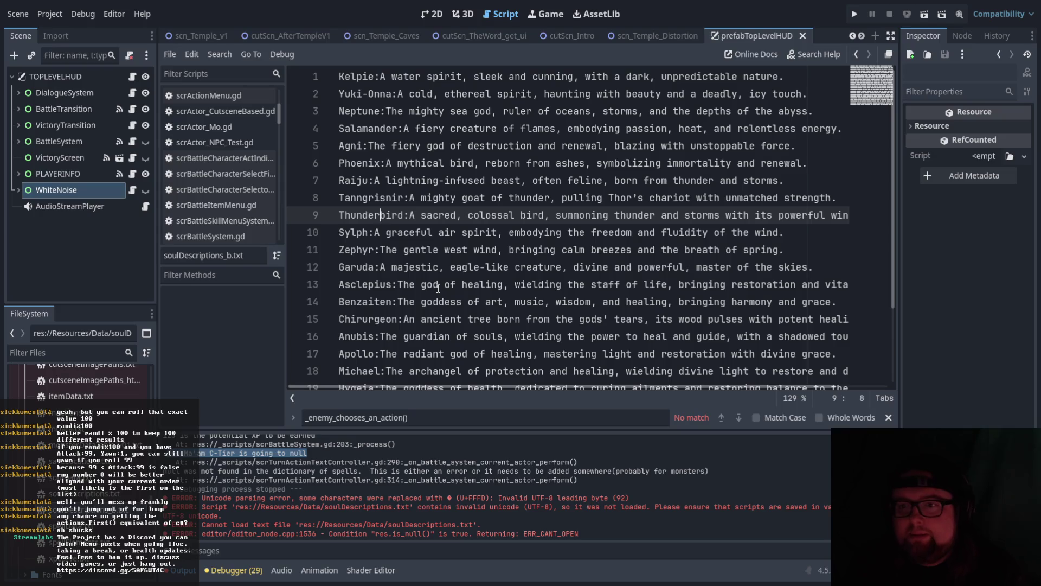
pyautogui.click(375, 77)
pyautogui.doubleClick(436, 95)
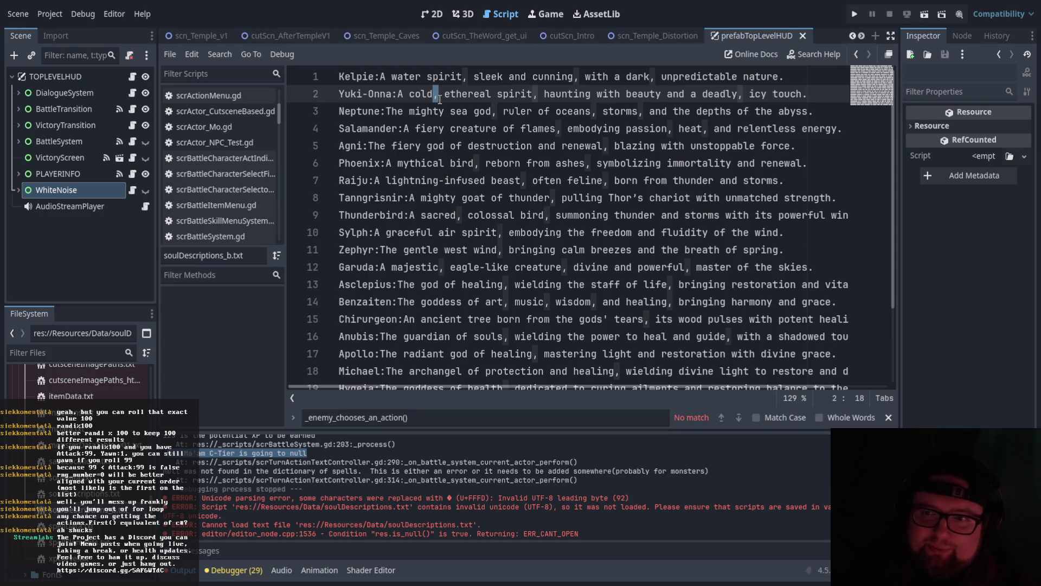
pyautogui.moveTo(399, 94); pyautogui.dragTo(821, 89)
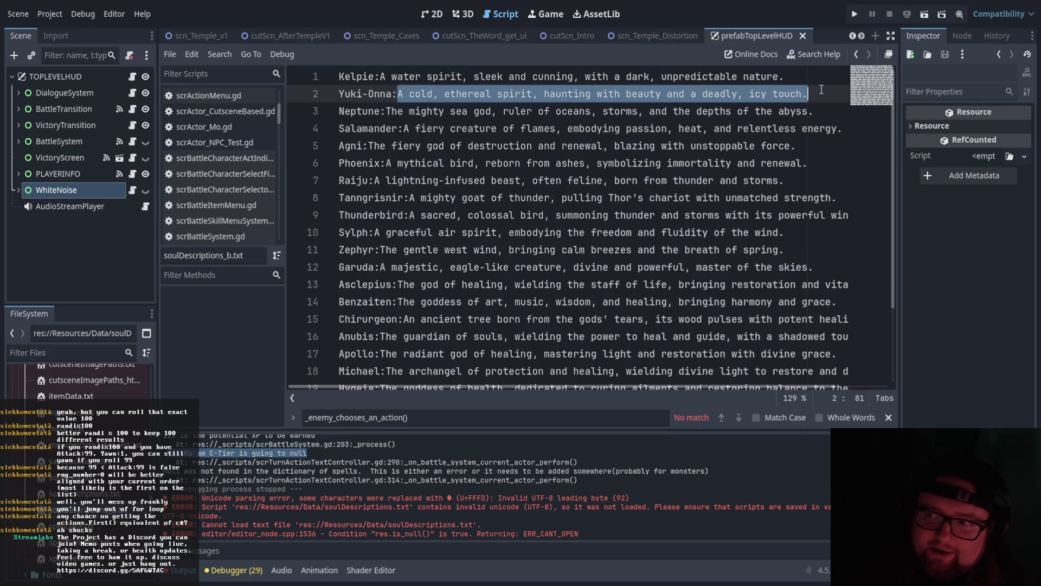
pyautogui.click(610, 216)
pyautogui.moveTo(377, 77)
pyautogui.mouseDown()
pyautogui.moveTo(331, 79)
pyautogui.moveTo(703, 76)
pyautogui.moveTo(803, 65)
pyautogui.mouseUp()
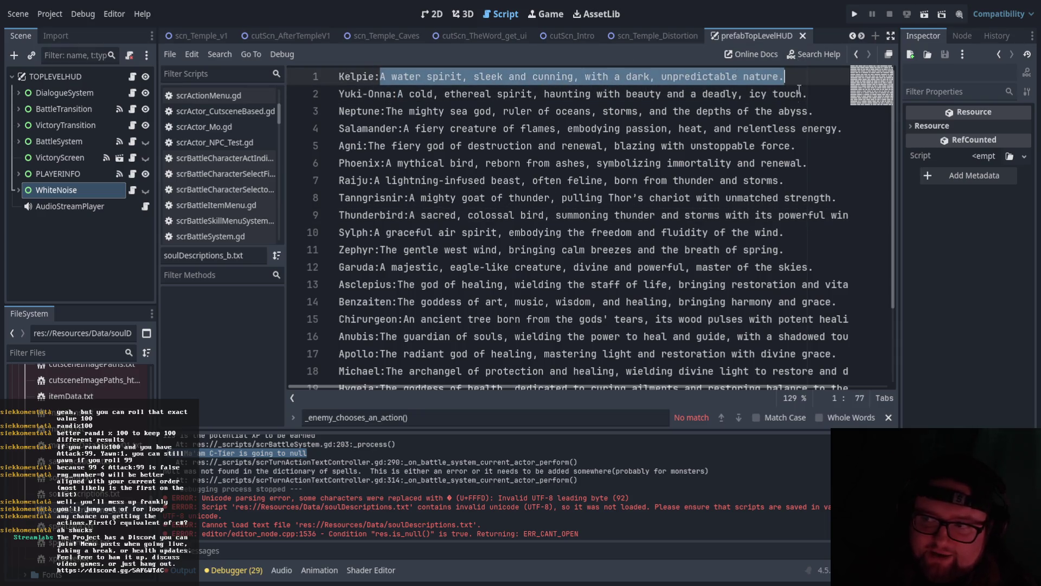
pyautogui.moveTo(789, 164); pyautogui.dragTo(789, 173)
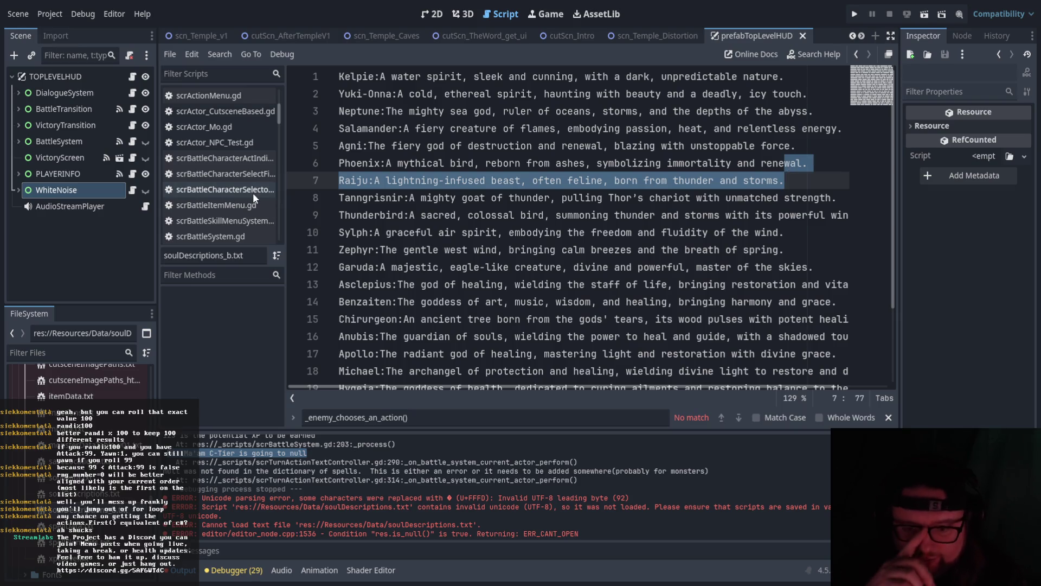
pyautogui.scroll(3, 205, 190)
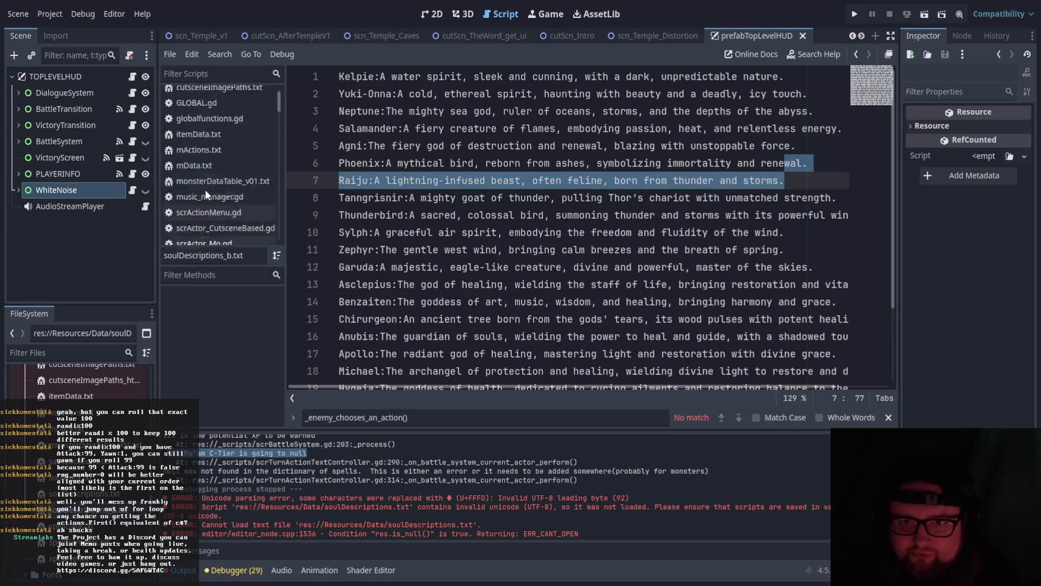
pyautogui.click(217, 125)
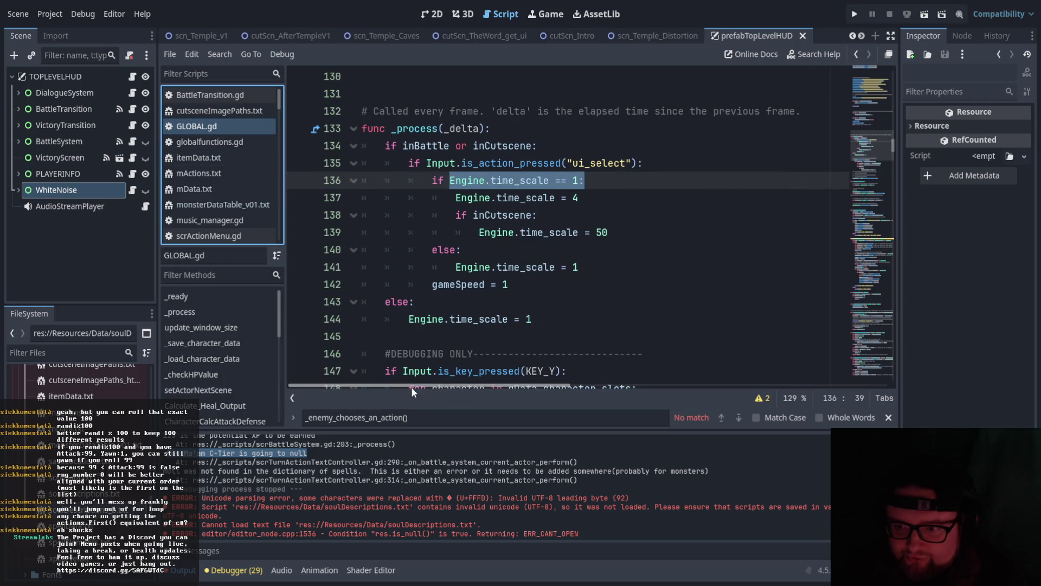
# Read through _load_character_data in GLOBAL.gd.
pyautogui.scroll(5, 456, 358)
pyautogui.scroll(-15, 478, 315)
pyautogui.scroll(-12, 483, 298)
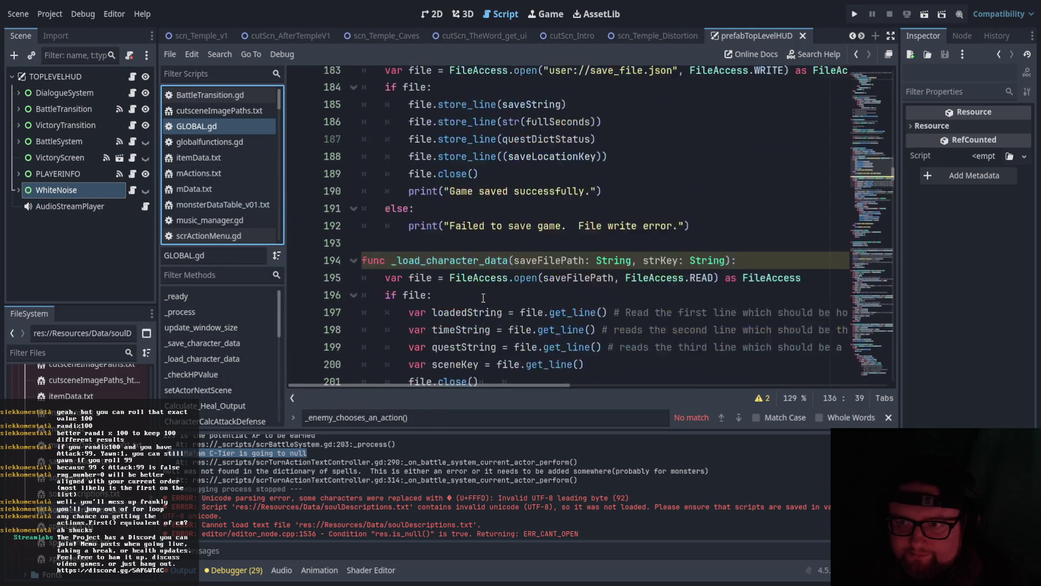
pyautogui.scroll(7, 484, 296)
pyautogui.scroll(2, 484, 296)
pyautogui.click(455, 188)
pyautogui.scroll(-14, 441, 217)
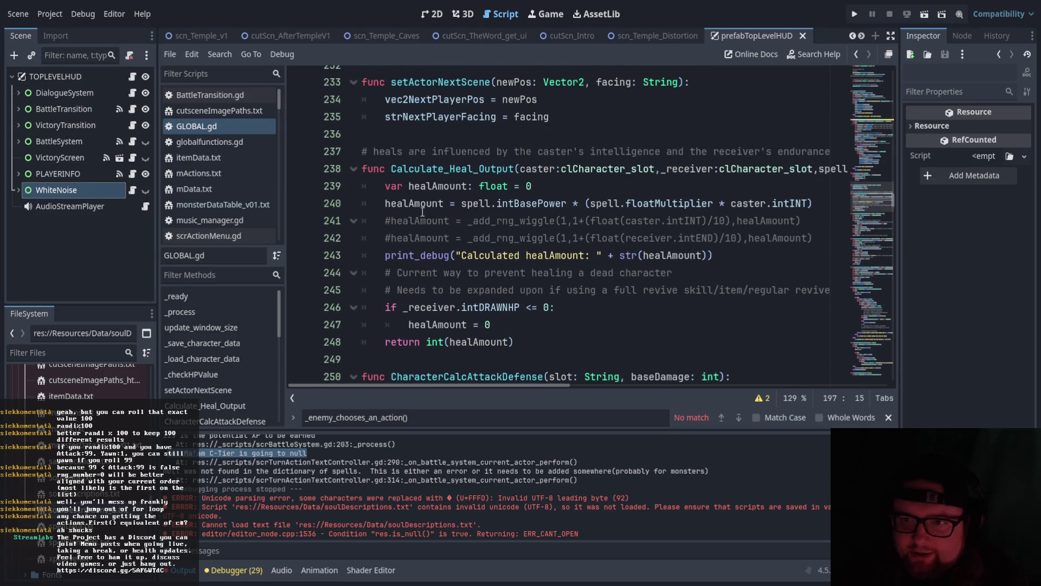
pyautogui.scroll(-17, 417, 206)
pyautogui.scroll(-3, 406, 188)
pyautogui.moveTo(394, 117); pyautogui.dragTo(521, 117)
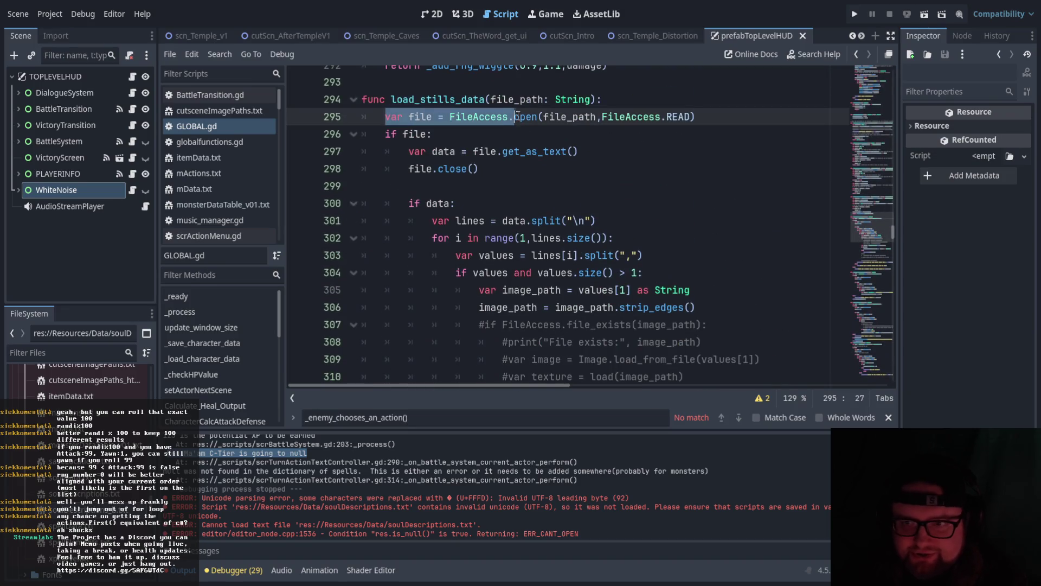
pyautogui.scroll(-11, 512, 216)
pyautogui.scroll(-5, 511, 225)
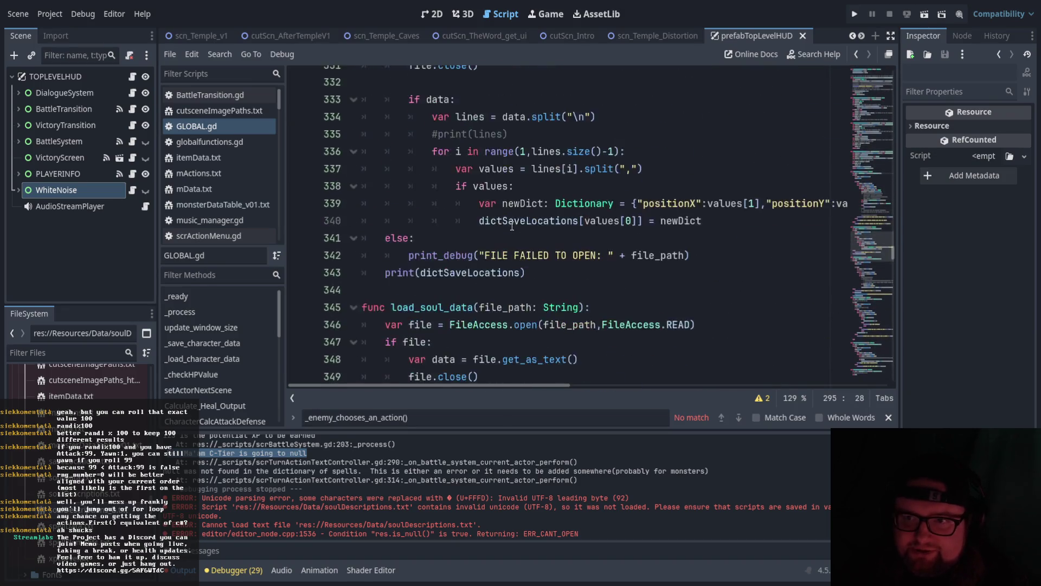
# Examine the load_soul_data signature and its values split line further down GLOBAL.gd.
pyautogui.moveTo(385, 168); pyautogui.dragTo(497, 159)
pyautogui.scroll(-2, 496, 217)
pyautogui.click(496, 221)
pyautogui.scroll(-2, 496, 221)
pyautogui.moveTo(535, 386)
pyautogui.mouseDown()
pyautogui.moveTo(684, 379)
pyautogui.moveTo(548, 386)
pyautogui.mouseUp()
pyautogui.scroll(-4, 567, 307)
pyautogui.scroll(-1, 567, 306)
pyautogui.scroll(1, 565, 308)
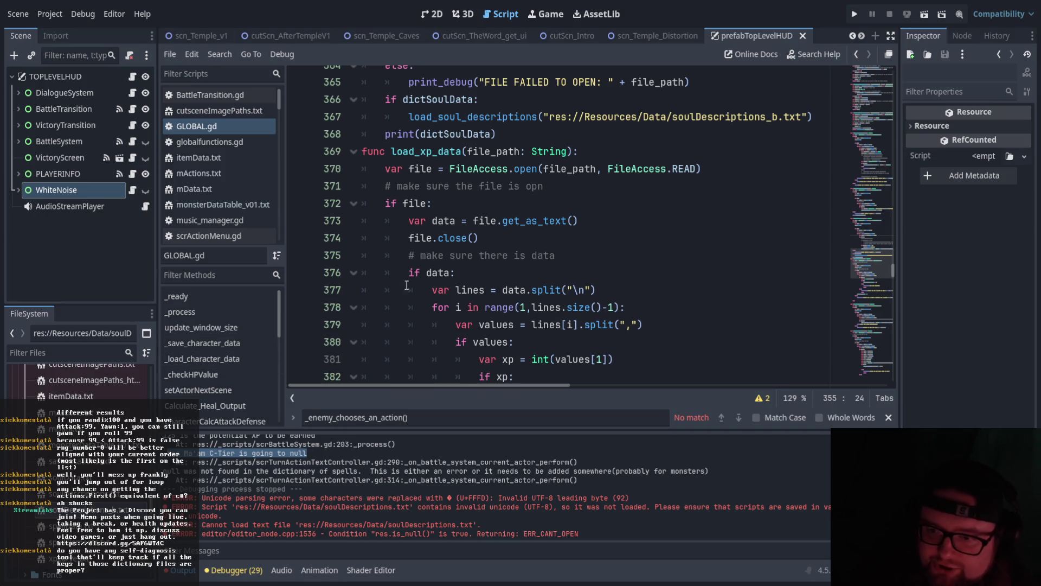
pyautogui.scroll(-5, 427, 378)
pyautogui.scroll(5, 489, 353)
pyautogui.scroll(-5, 538, 334)
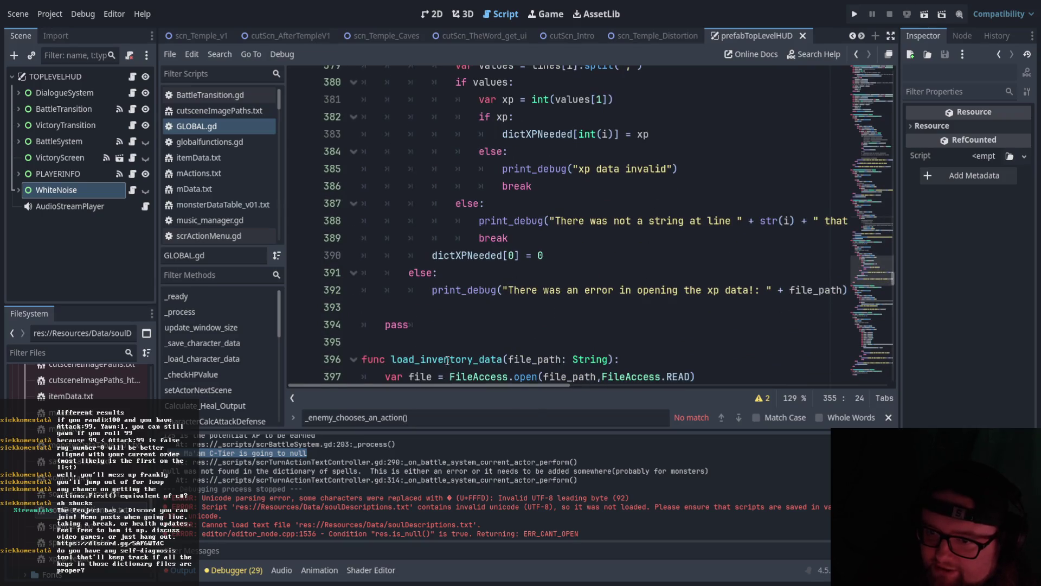
pyautogui.scroll(10, 449, 359)
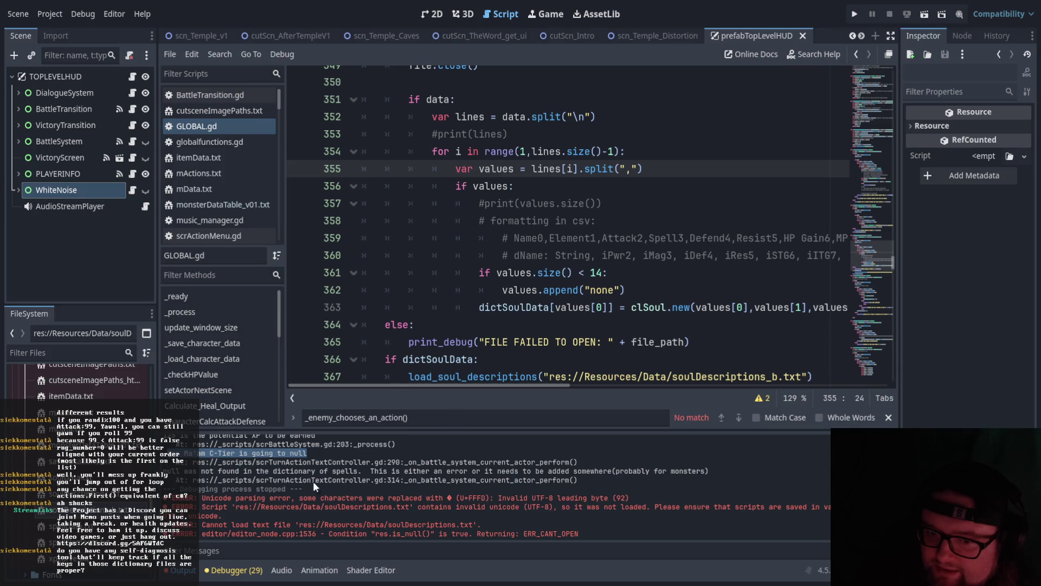
pyautogui.scroll(1, 561, 467)
pyautogui.scroll(-1, 561, 468)
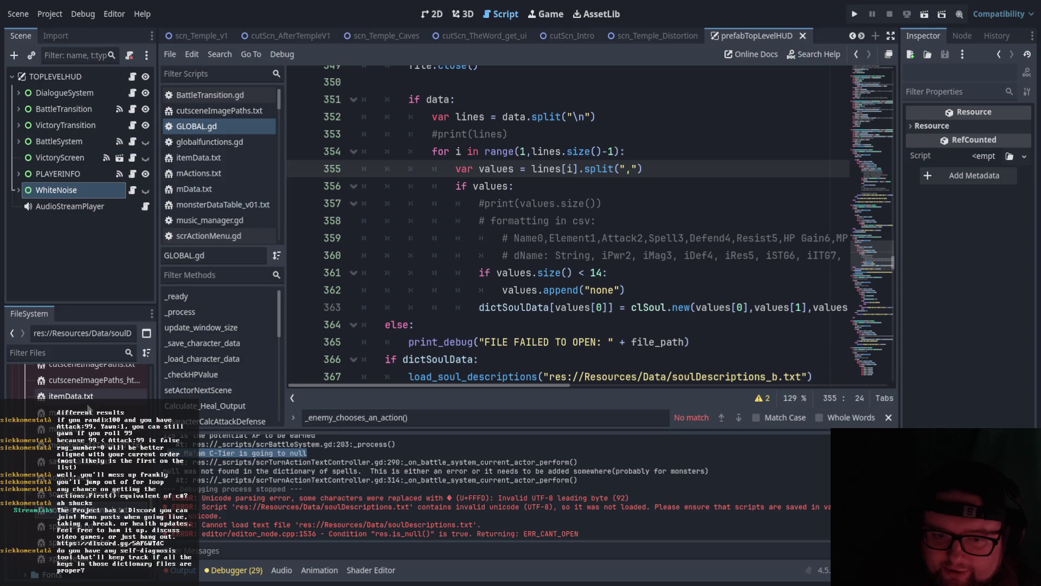
# Open monsterDataTable_v01.txt at its keyName header row.
pyautogui.click(82, 443)
pyautogui.doubleClick(81, 444)
pyautogui.scroll(10, 375, 289)
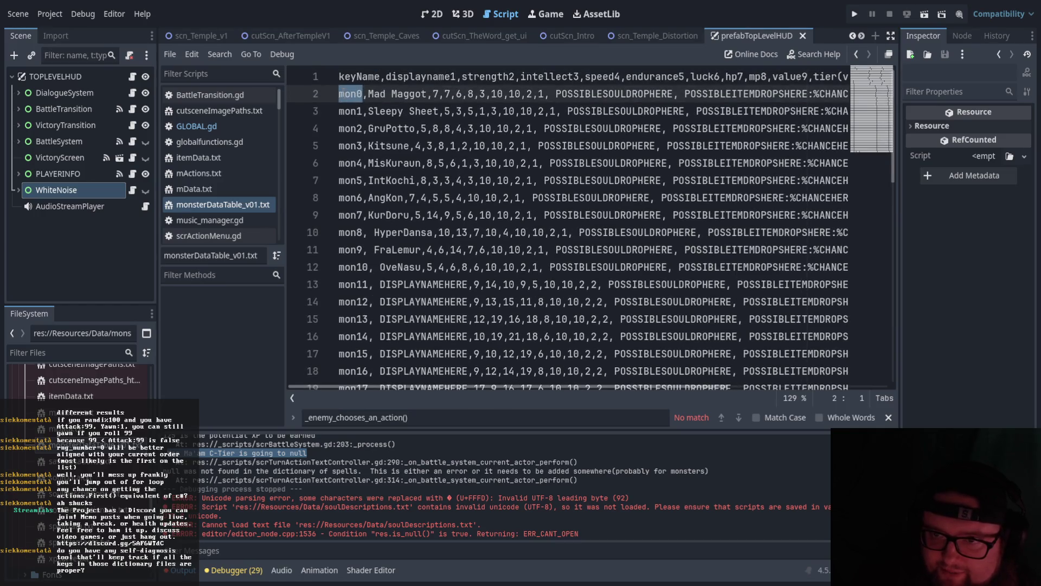
# Check the mon4, mon48 and mon49 rows in the monster data table.
pyautogui.click(348, 163)
pyautogui.scroll(-12, 380, 271)
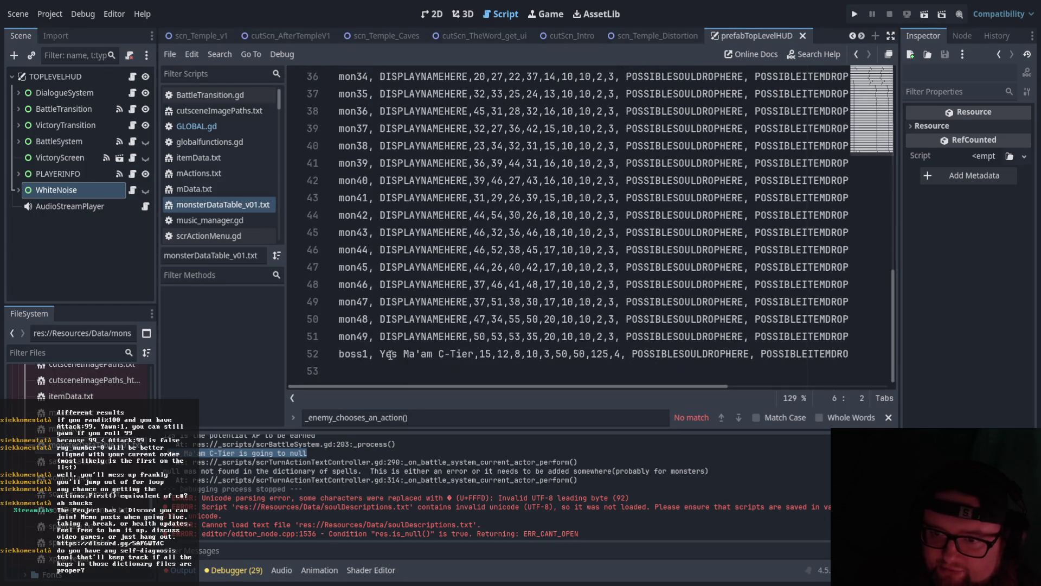
pyautogui.click(372, 339)
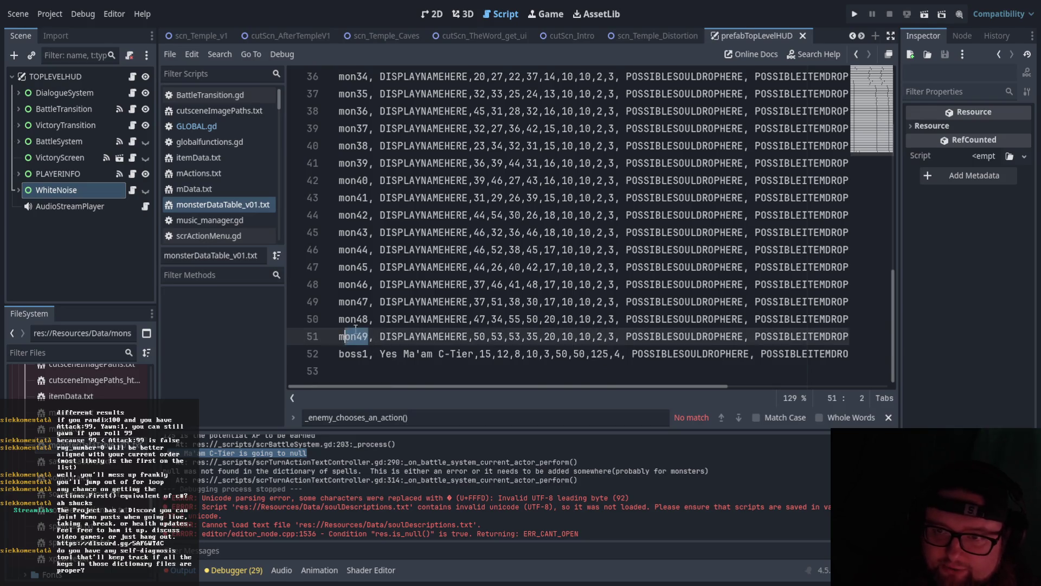
pyautogui.scroll(7, 374, 325)
pyautogui.scroll(-7, 378, 322)
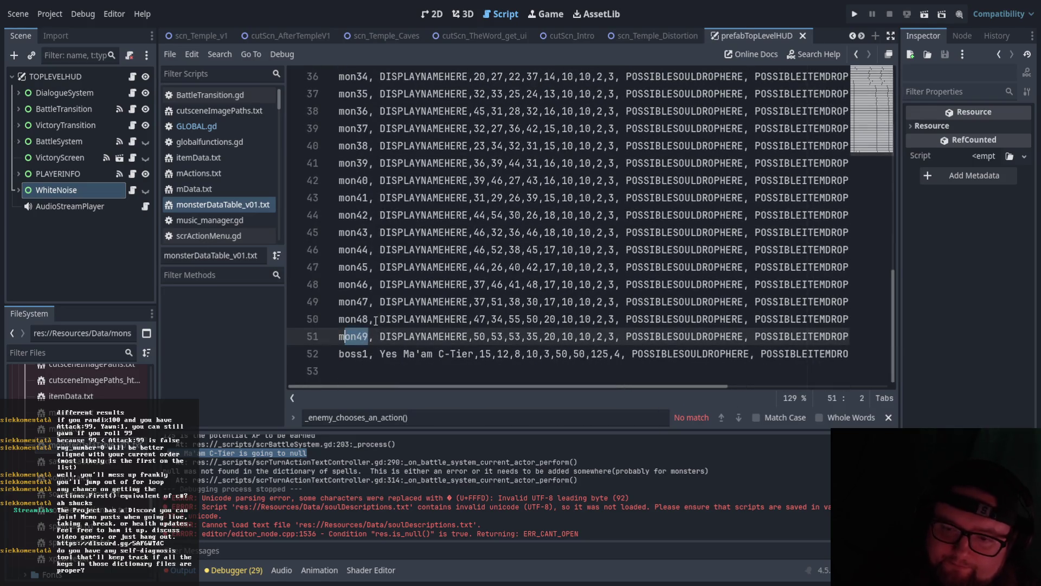
pyautogui.click(375, 319)
# Compare the mActions.txt action chances against the rows of monsterDataTable_v01.txt.
pyautogui.click(199, 173)
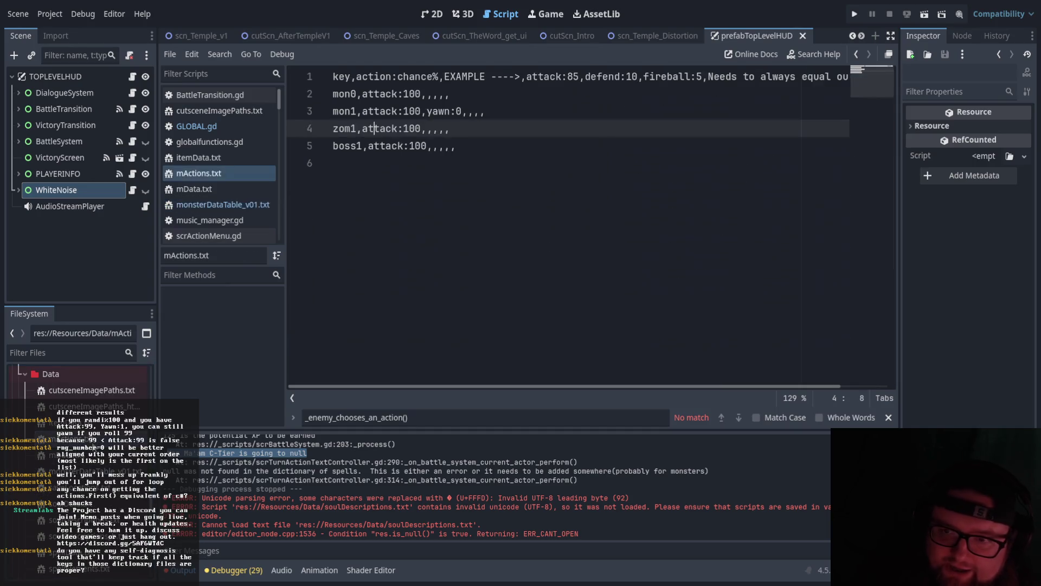
pyautogui.click(376, 161)
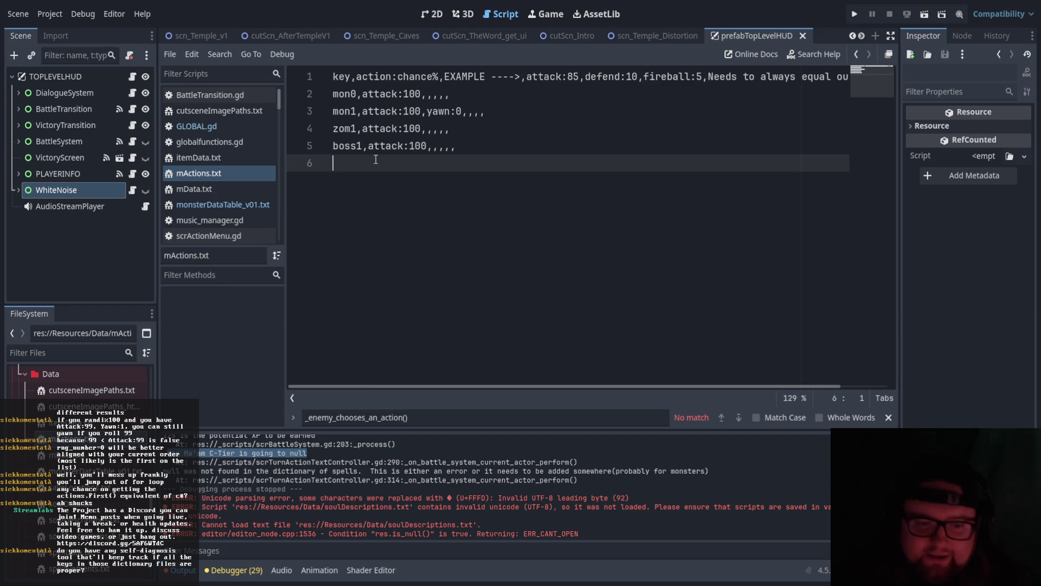
pyautogui.doubleClick(120, 465)
pyautogui.scroll(4, 362, 299)
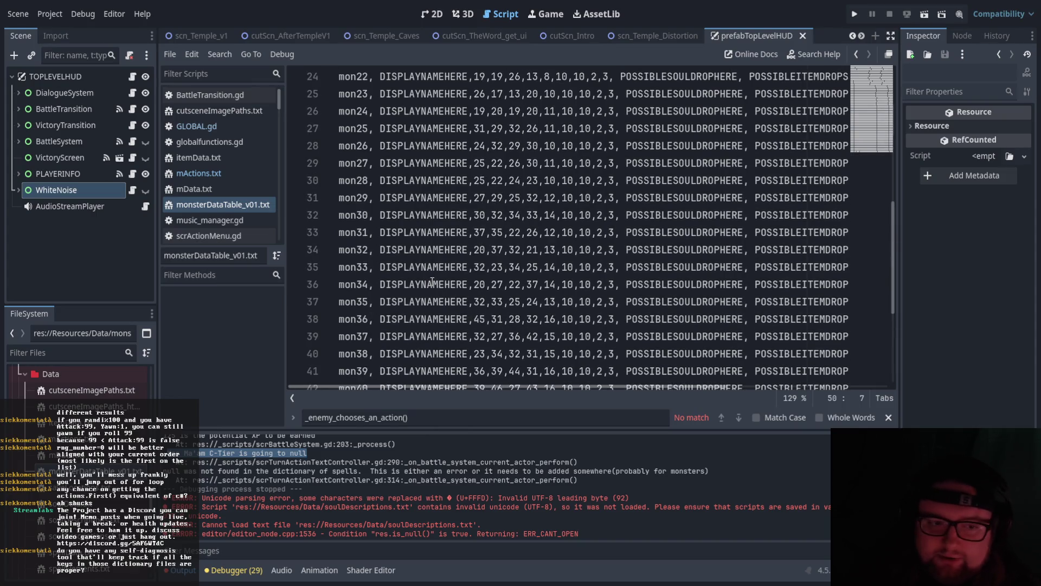
pyautogui.scroll(7, 356, 289)
pyautogui.scroll(1, 356, 290)
pyautogui.scroll(-12, 364, 304)
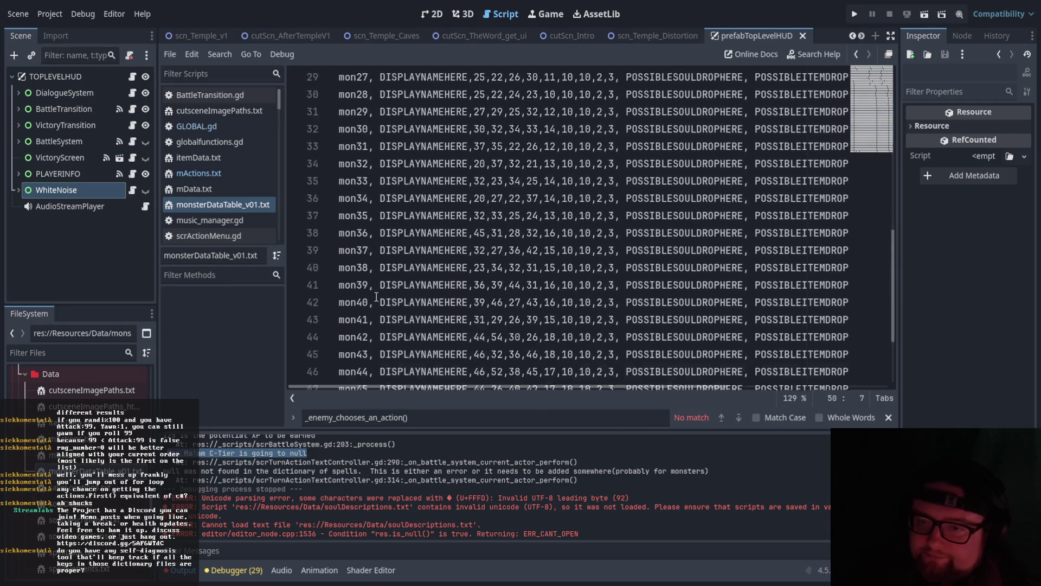
# Return to mActions.txt, then jump to soulData.txt via Quick Open.
pyautogui.click(199, 173)
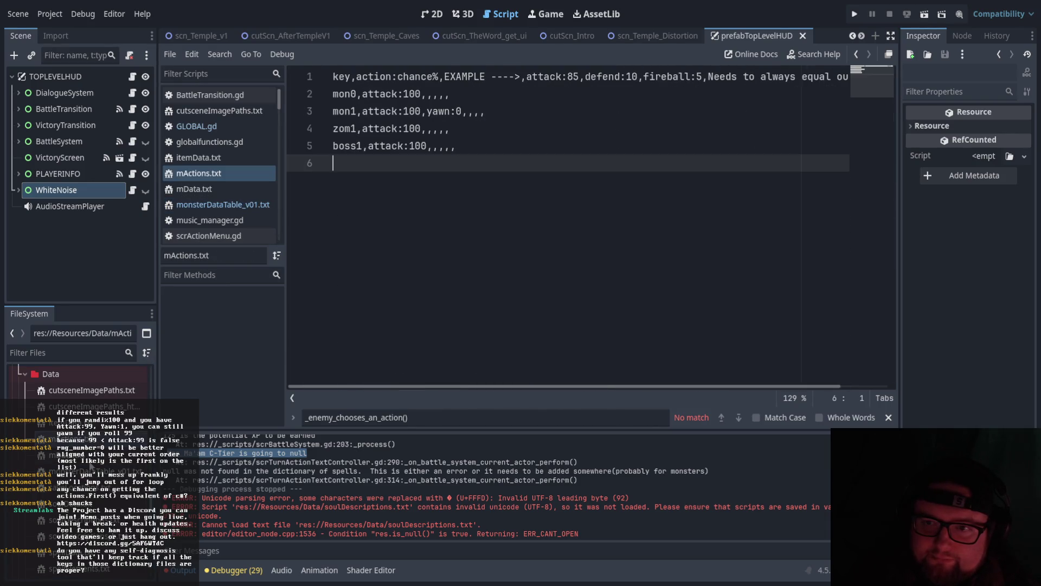
pyautogui.click(346, 496)
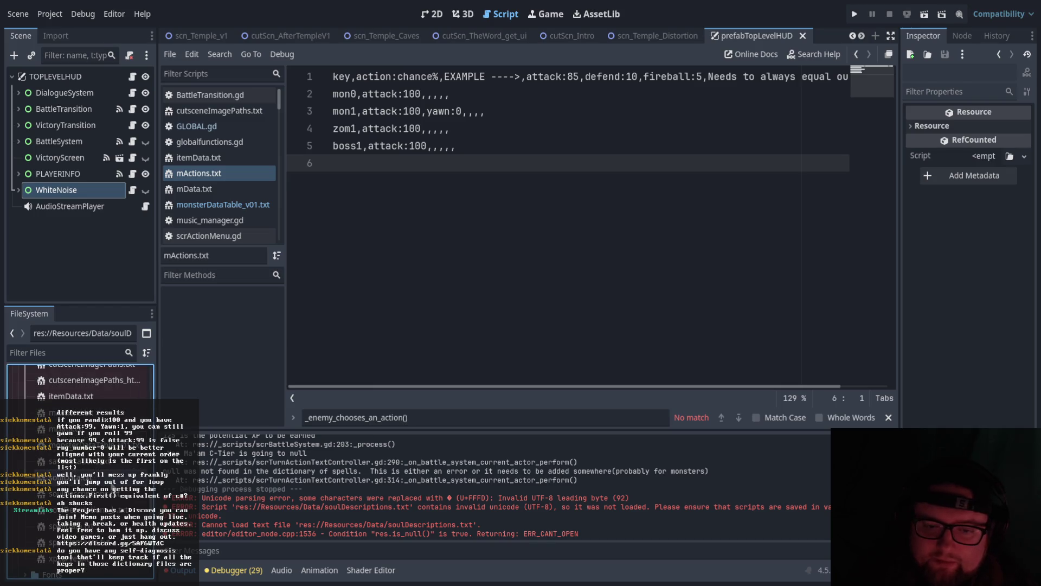
pyautogui.press('Return')
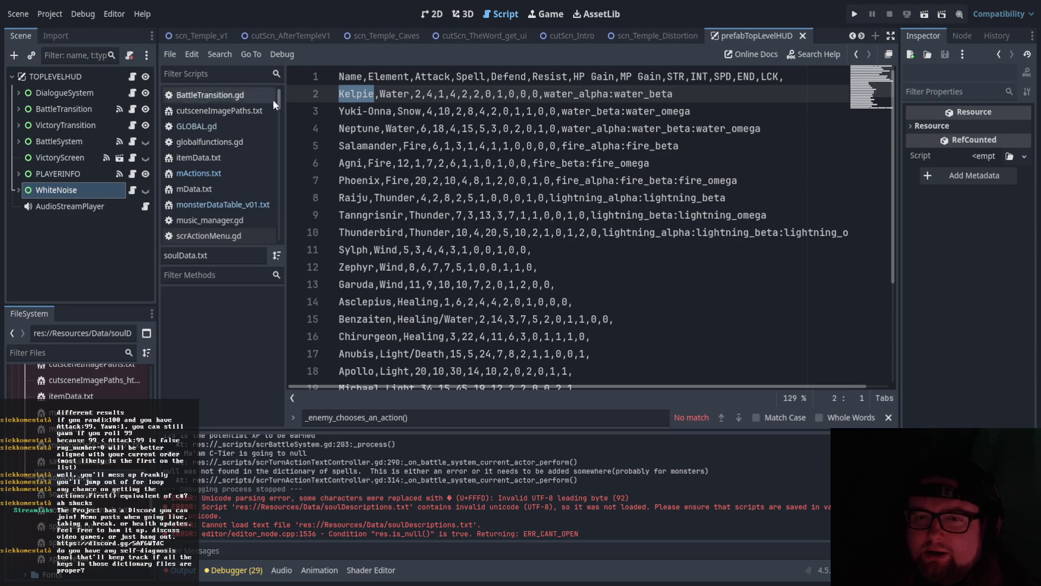
# In GLOBAL.gd, inspect the res:// path on line 367.
pyautogui.click(214, 132)
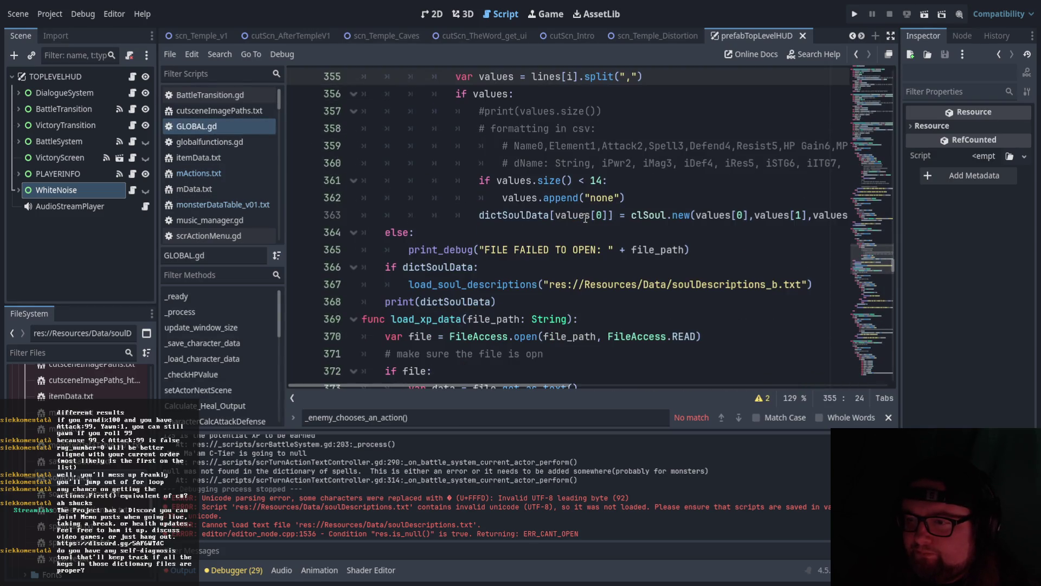
pyautogui.click(526, 265)
pyautogui.click(550, 284)
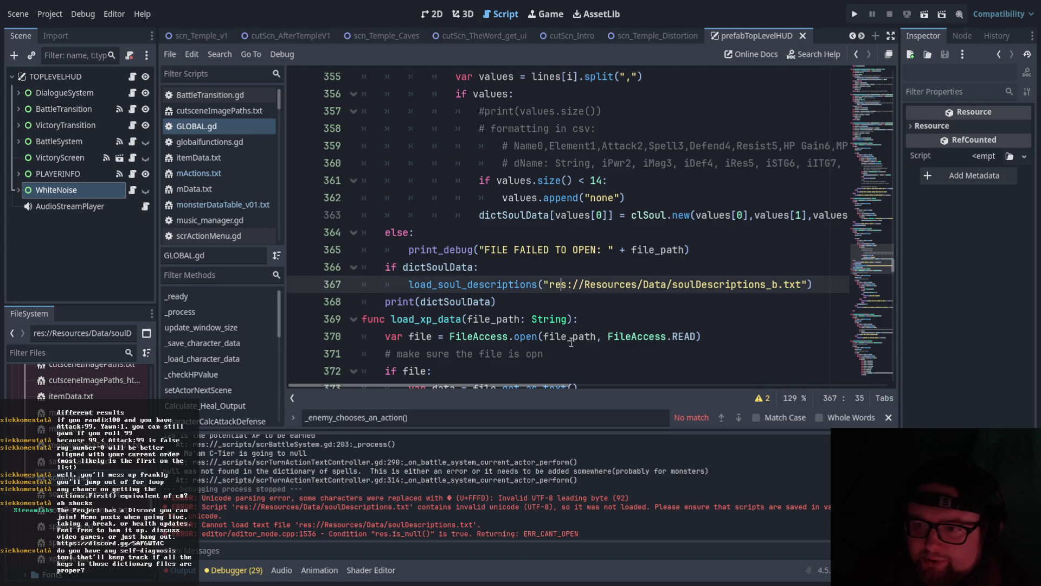
pyautogui.scroll(2, 583, 338)
pyautogui.scroll(-2, 587, 338)
pyautogui.click(398, 284)
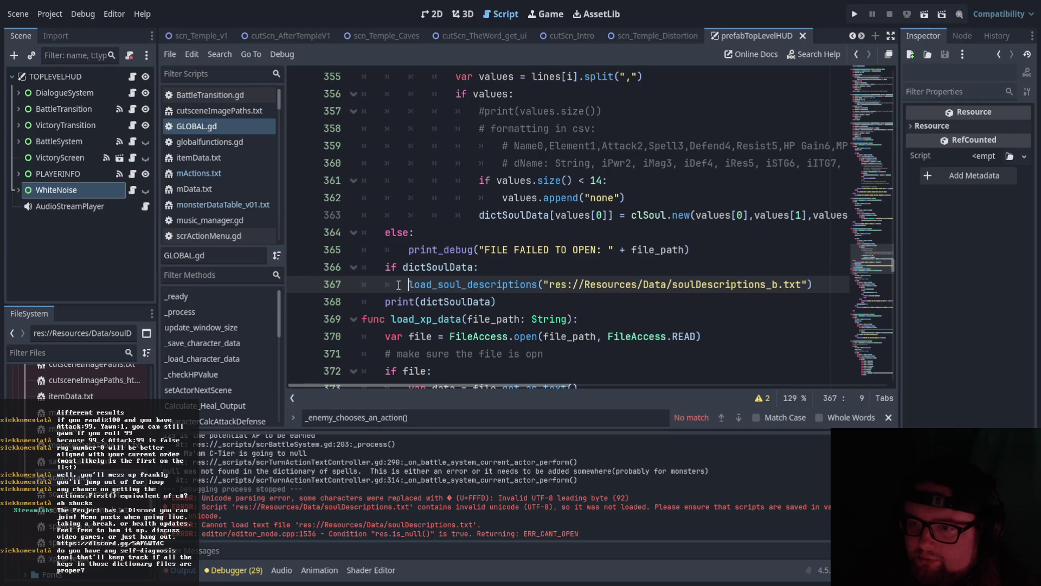
pyautogui.moveTo(399, 285); pyautogui.dragTo(474, 284)
pyautogui.scroll(5, 434, 175)
pyautogui.scroll(-2, 434, 175)
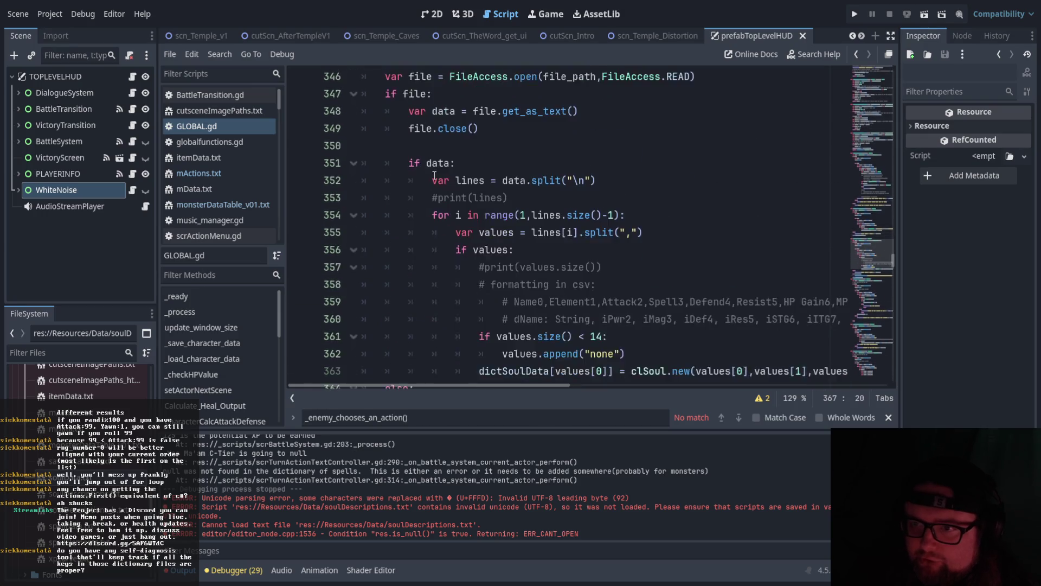
pyautogui.scroll(1, 442, 178)
# Trace load_soul_data from the file open on line 346 to dictSoulData and the load_soul_descriptions call.
pyautogui.click(478, 129)
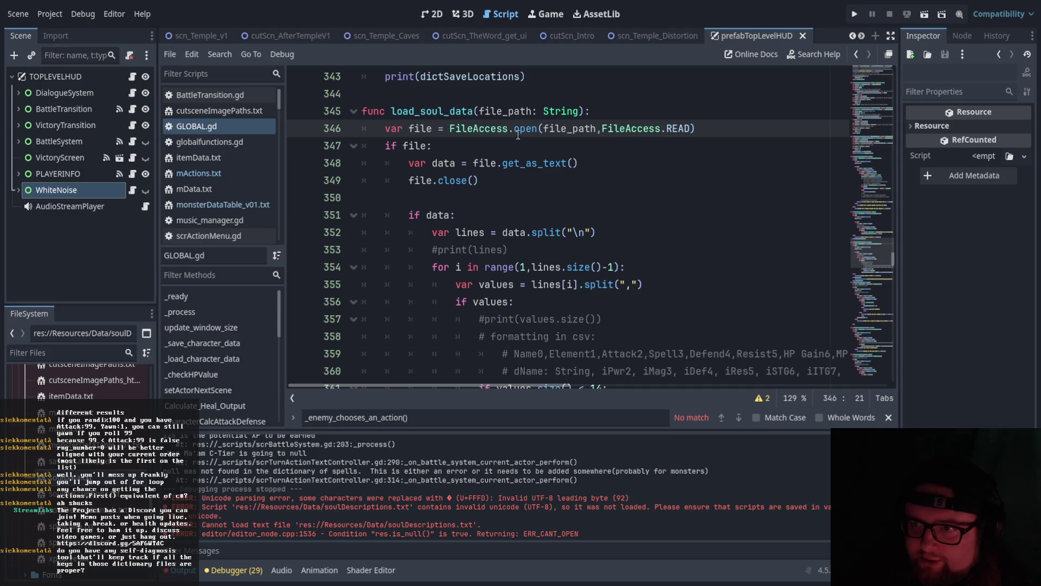
pyautogui.click(413, 146)
pyautogui.click(461, 215)
pyautogui.scroll(-4, 494, 217)
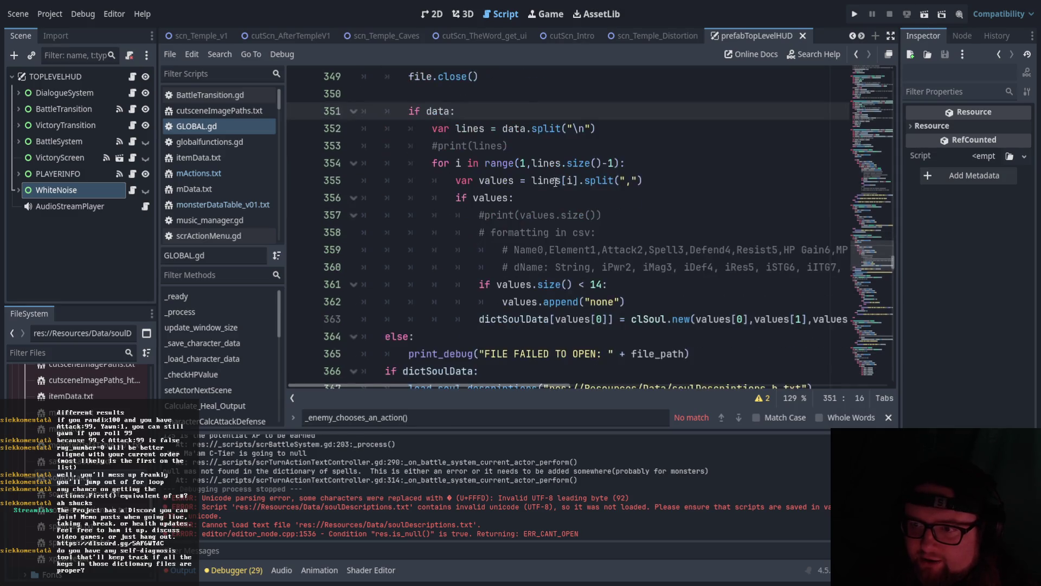
pyautogui.click(495, 215)
pyautogui.moveTo(495, 215); pyautogui.dragTo(553, 219)
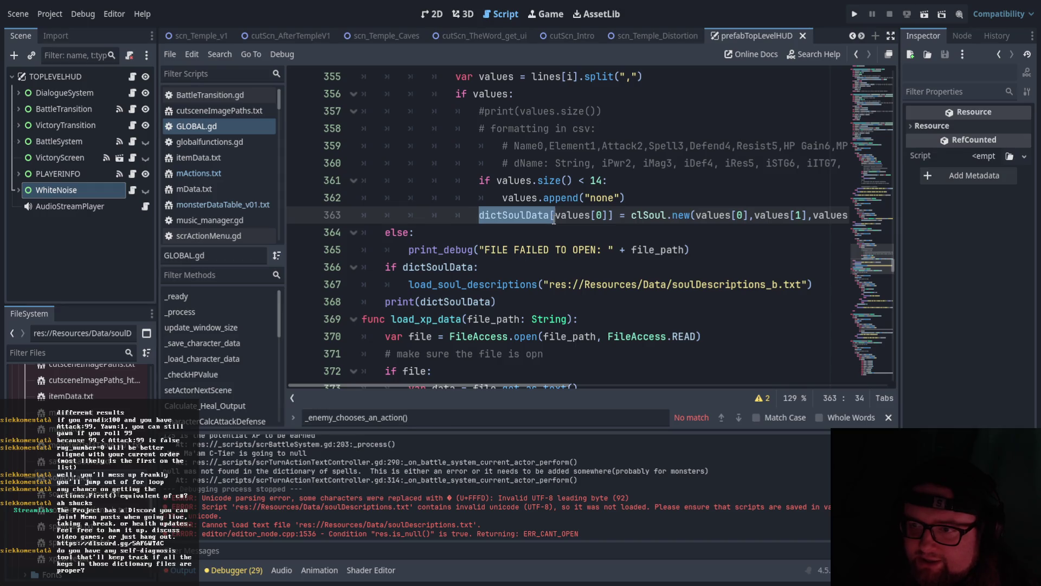
pyautogui.scroll(-1, 541, 245)
pyautogui.scroll(-1, 481, 326)
pyautogui.scroll(1, 485, 314)
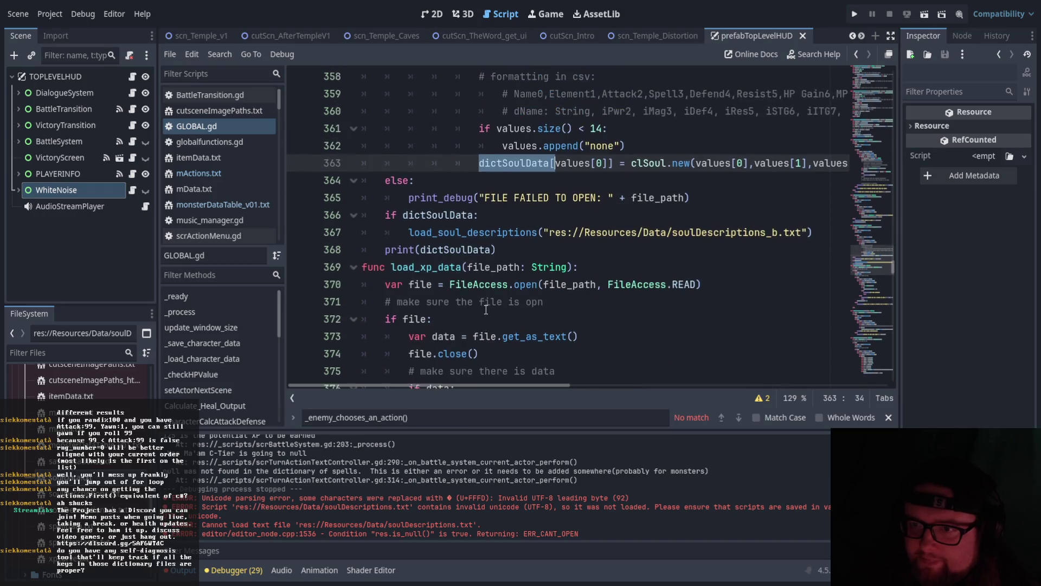
pyautogui.scroll(1, 486, 310)
pyautogui.moveTo(403, 267); pyautogui.dragTo(492, 267)
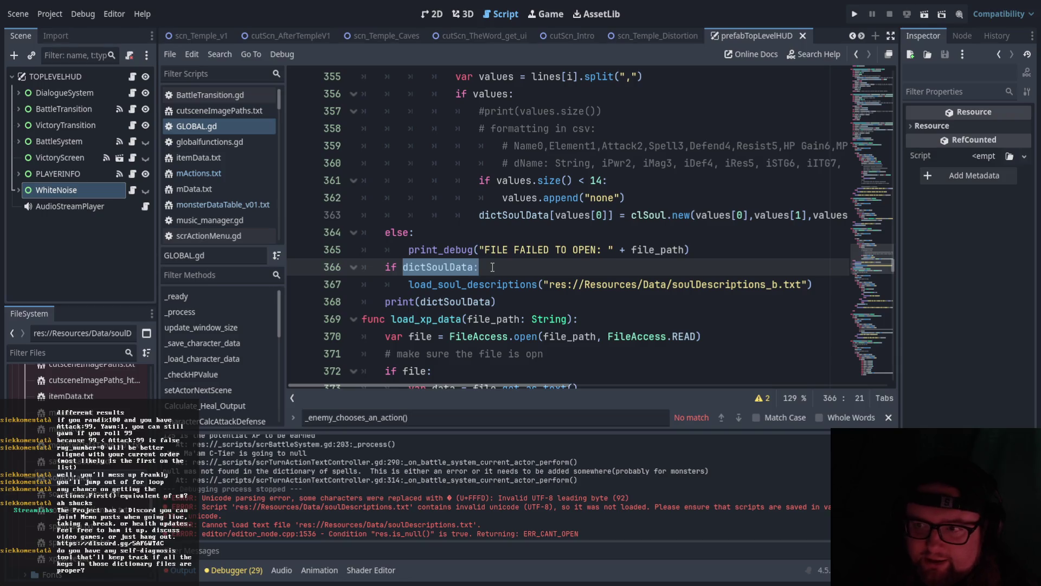
pyautogui.moveTo(479, 214); pyautogui.dragTo(551, 216)
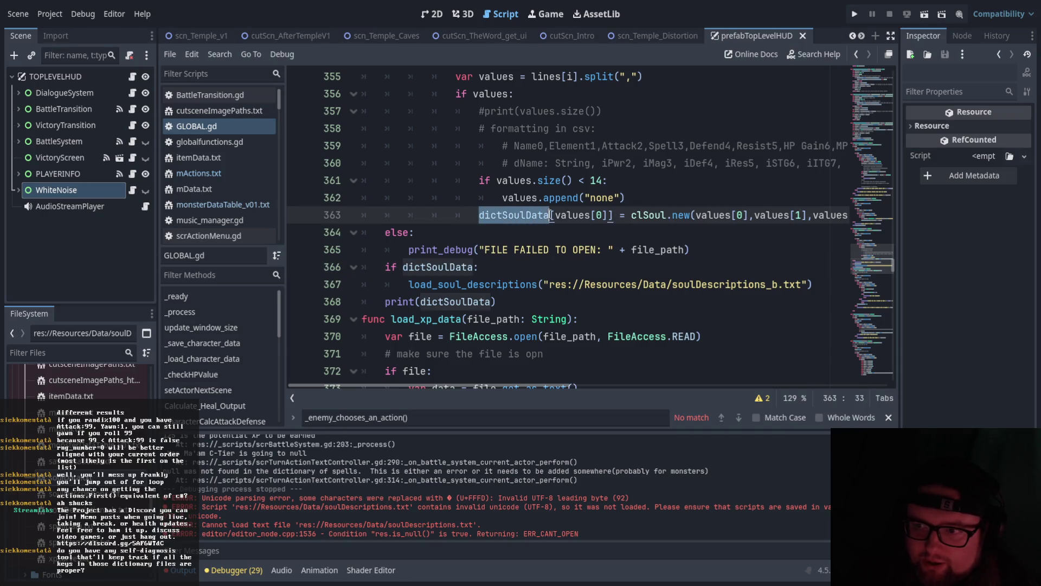
pyautogui.moveTo(407, 285); pyautogui.dragTo(584, 287)
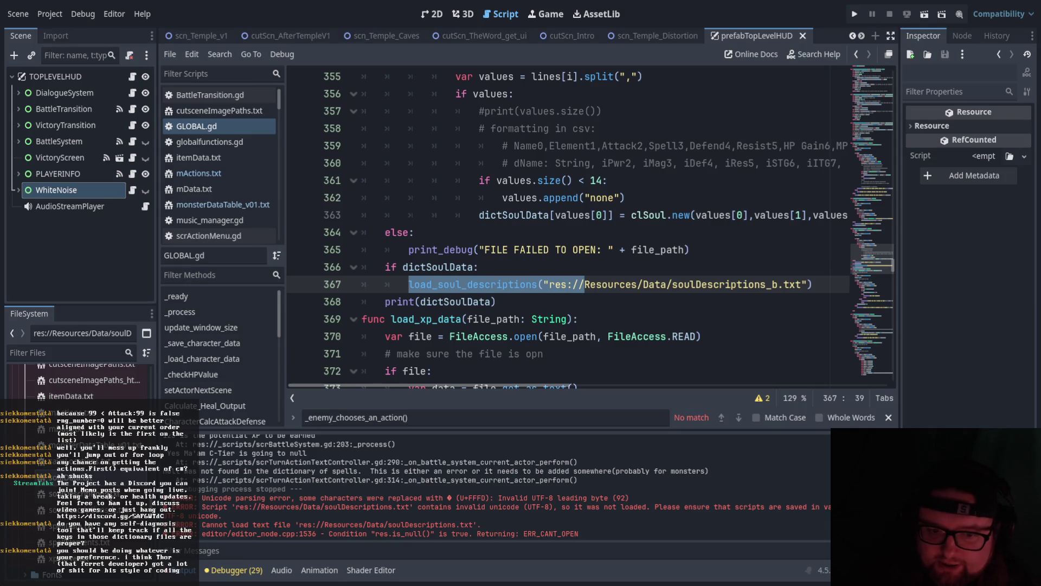
# Review soulData.txt at the Yuki-Onna row and soulDescriptions_b.txt, then reopen monsterDataTable_v01.txt.
pyautogui.doubleClick(82, 509)
pyautogui.click(357, 111)
pyautogui.scroll(-3, 434, 217)
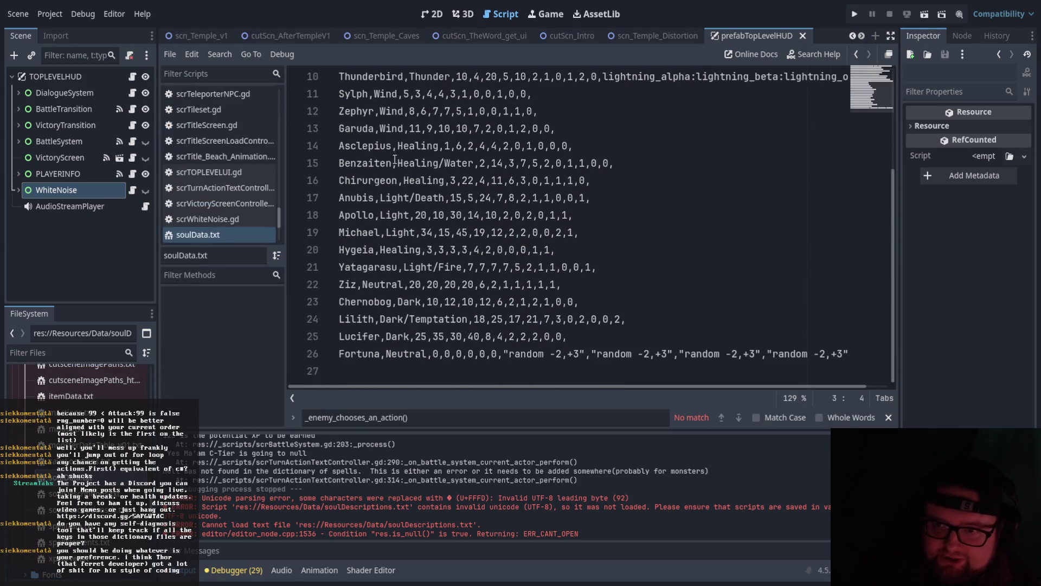
pyautogui.doubleClick(98, 510)
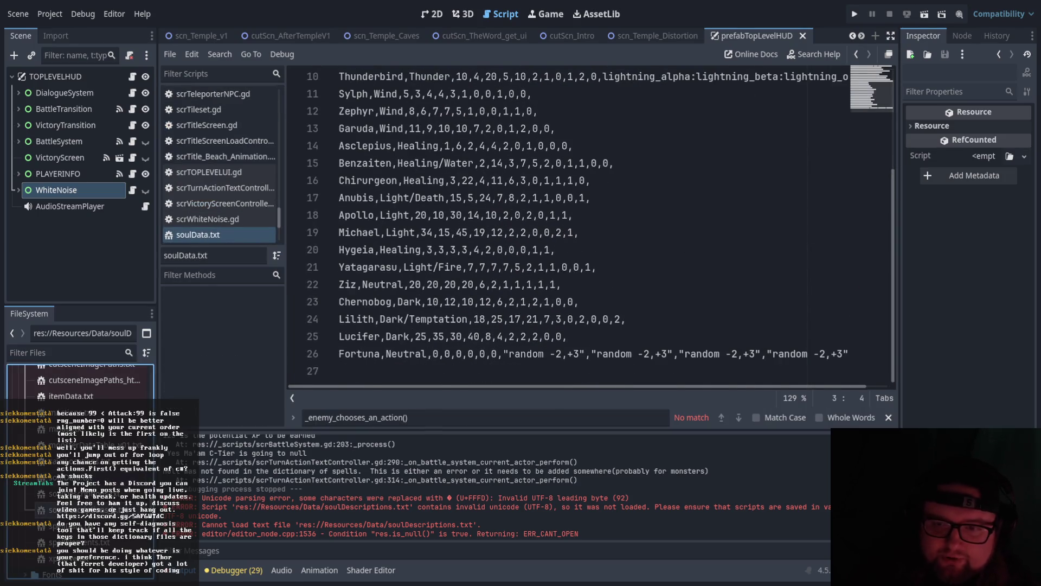
pyautogui.scroll(-2, 370, 185)
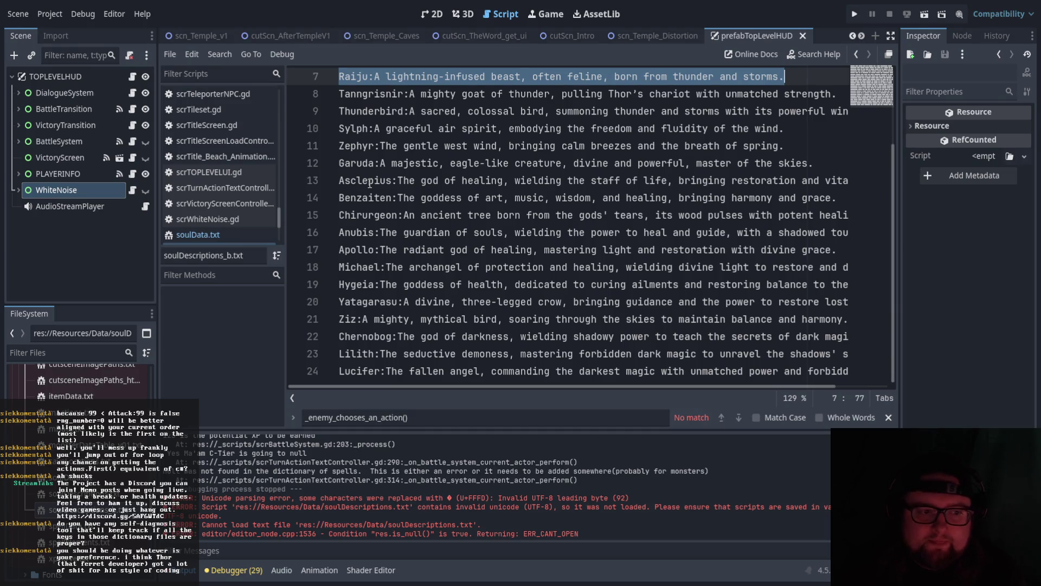
pyautogui.scroll(2, 333, 282)
pyautogui.scroll(-2, 335, 287)
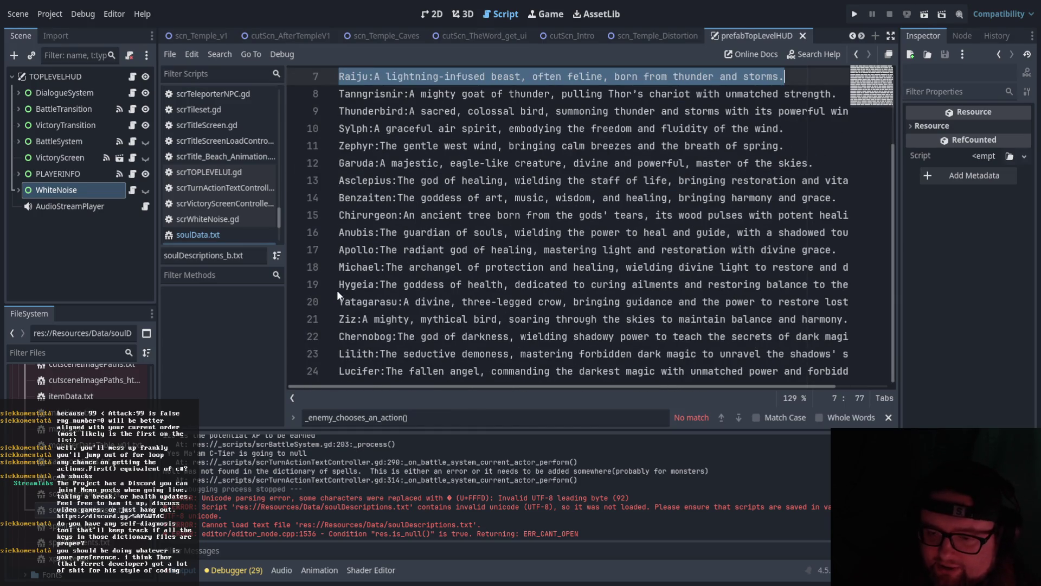
pyautogui.scroll(2, 341, 293)
pyautogui.scroll(-2, 341, 296)
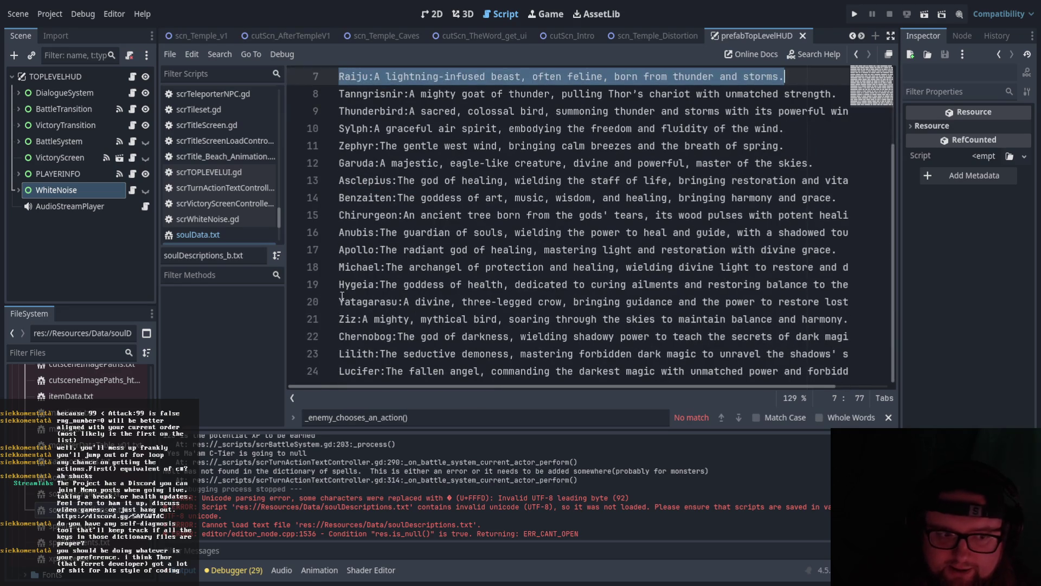
pyautogui.scroll(2, 342, 295)
pyautogui.scroll(-2, 345, 295)
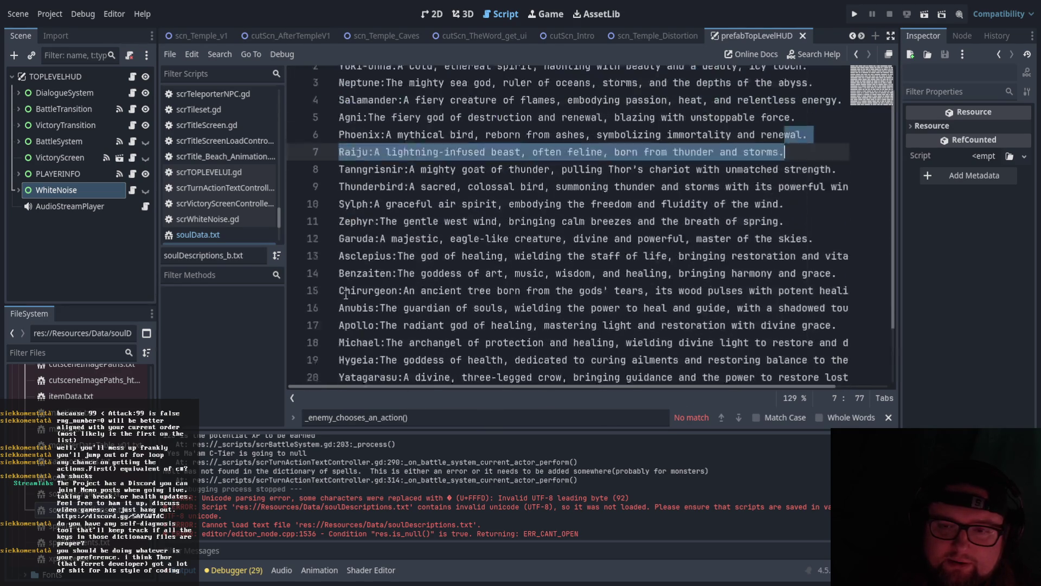
pyautogui.scroll(2, 346, 295)
pyautogui.scroll(-2, 346, 295)
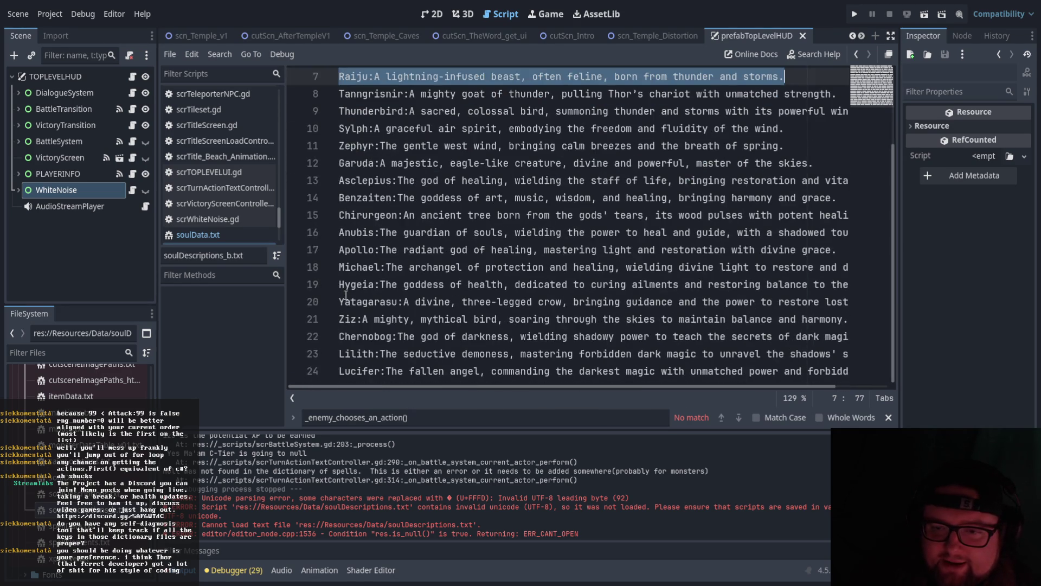
pyautogui.scroll(2, 346, 294)
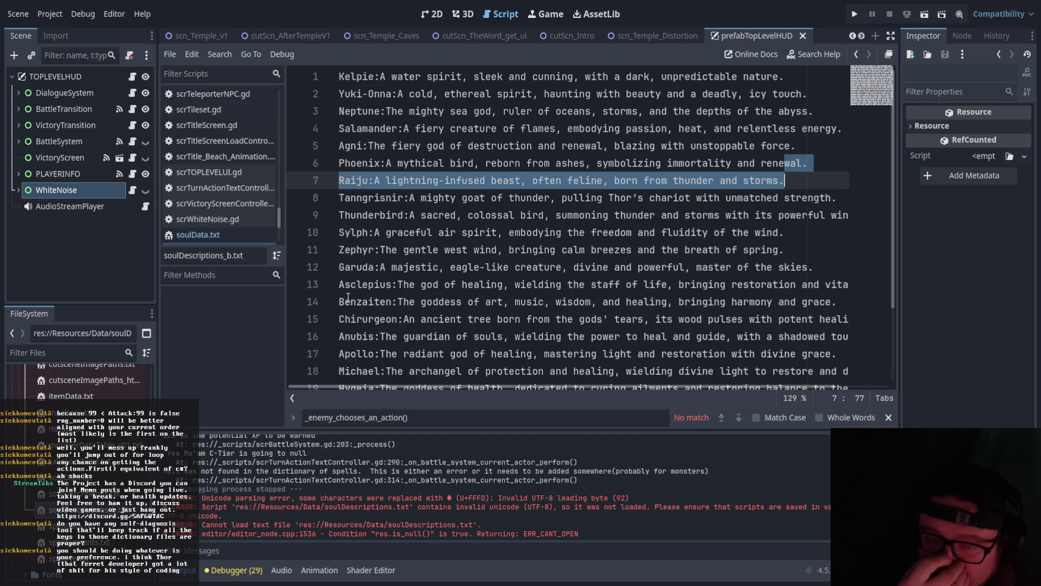
pyautogui.scroll(-2, 174, 216)
pyautogui.scroll(-2, 290, 200)
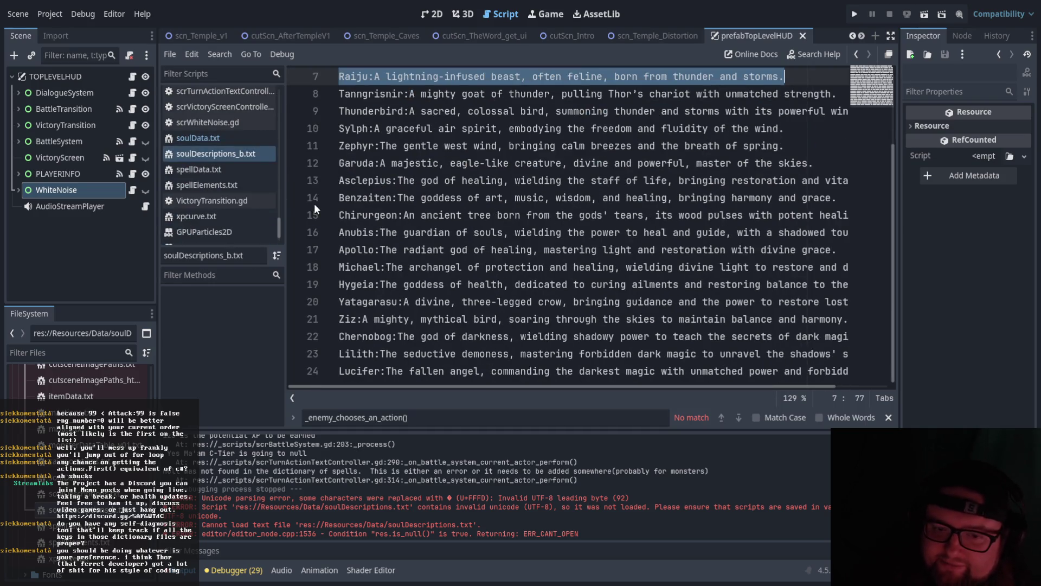
pyautogui.click(265, 239)
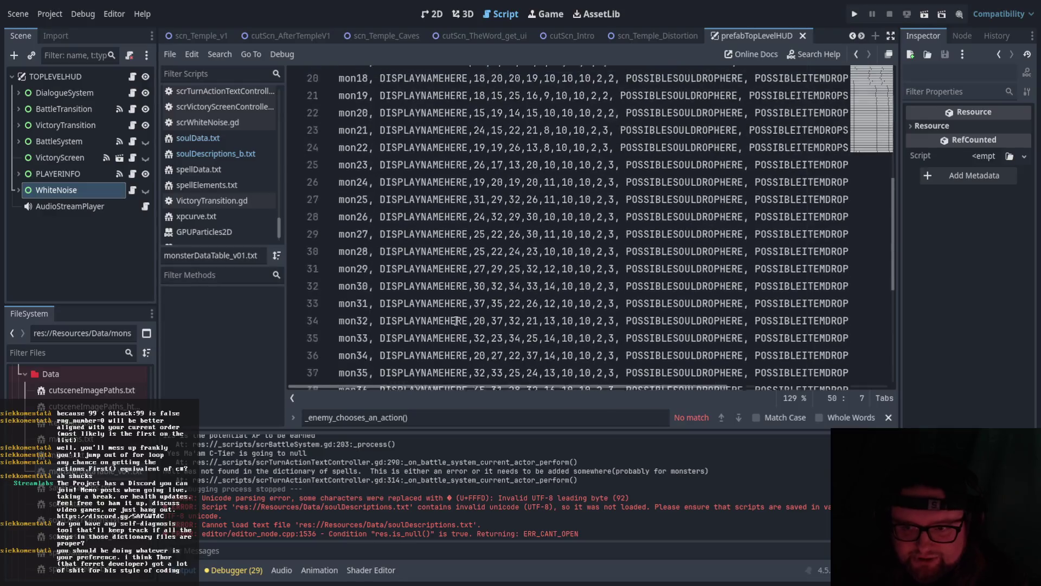
# Open xpcurve.txt and scroll through it.
pyautogui.scroll(-5, 456, 321)
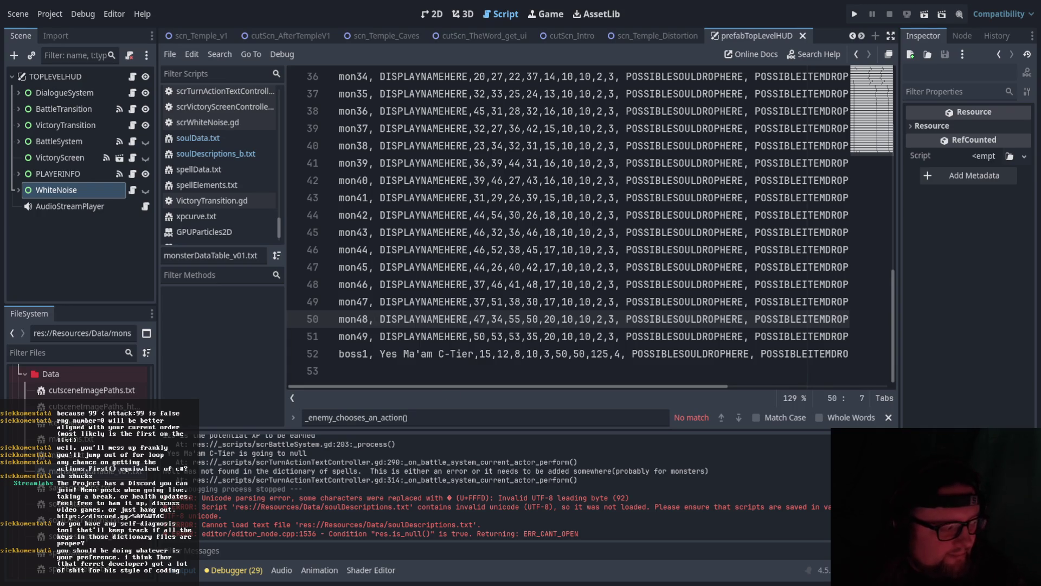
pyautogui.scroll(-1, 242, 210)
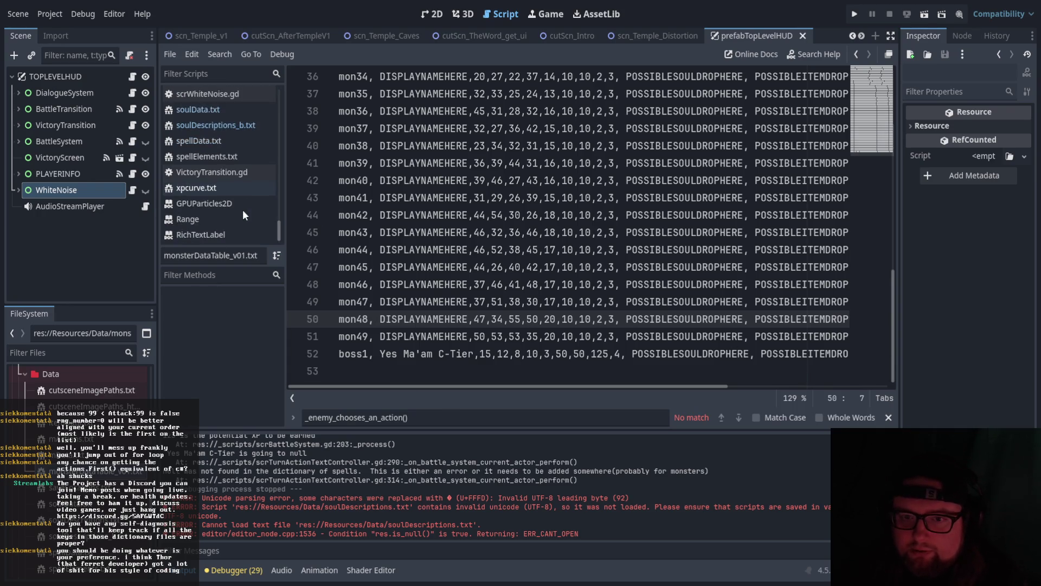
pyautogui.click(219, 189)
pyautogui.scroll(10, 400, 290)
pyautogui.scroll(2, 188, 200)
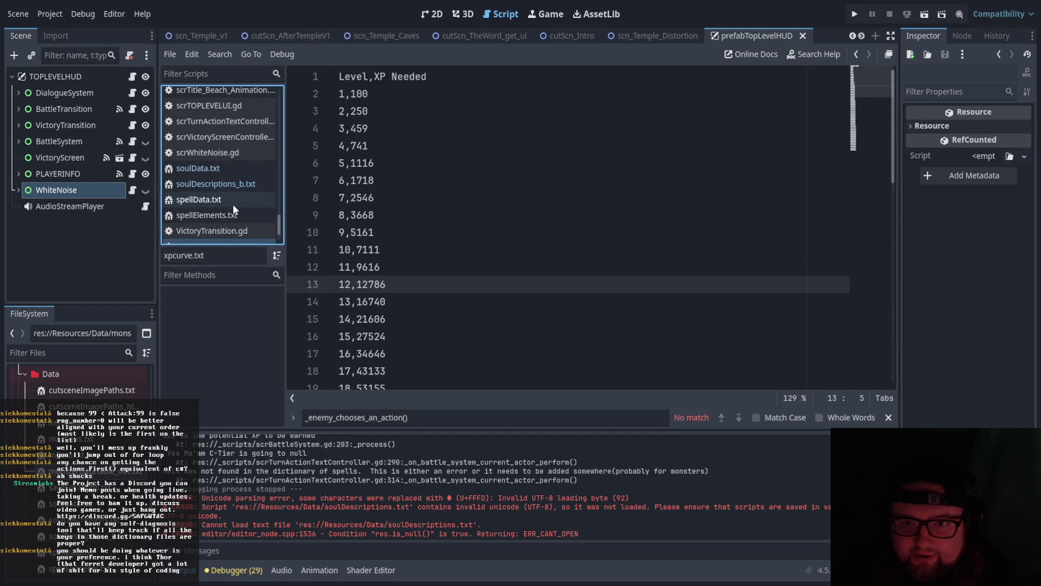
# In spellData.txt, select the fire_alpha key and step through the water spell entries.
pyautogui.click(230, 209)
pyautogui.click(222, 195)
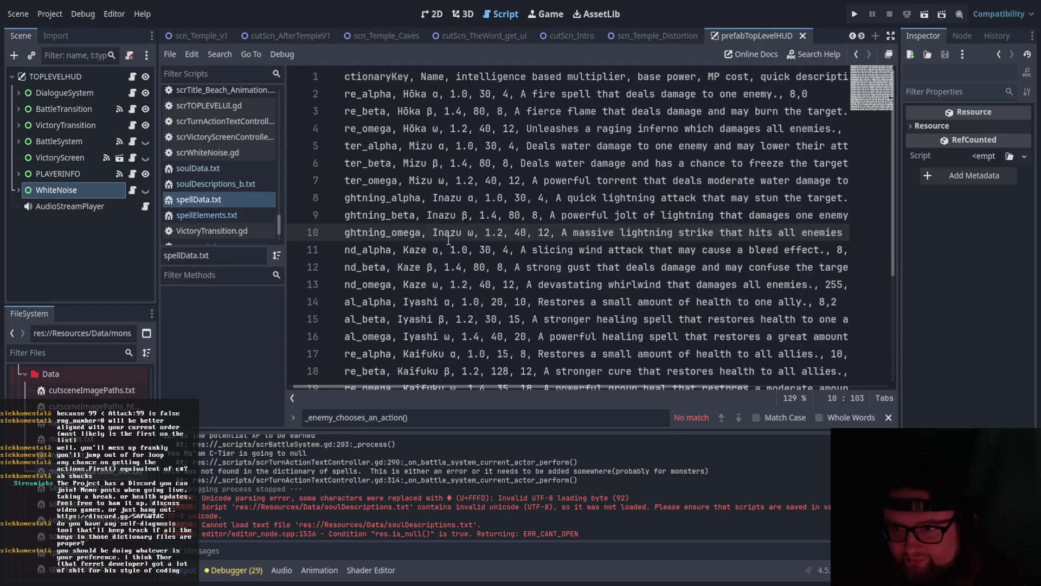
pyautogui.scroll(-4, 465, 245)
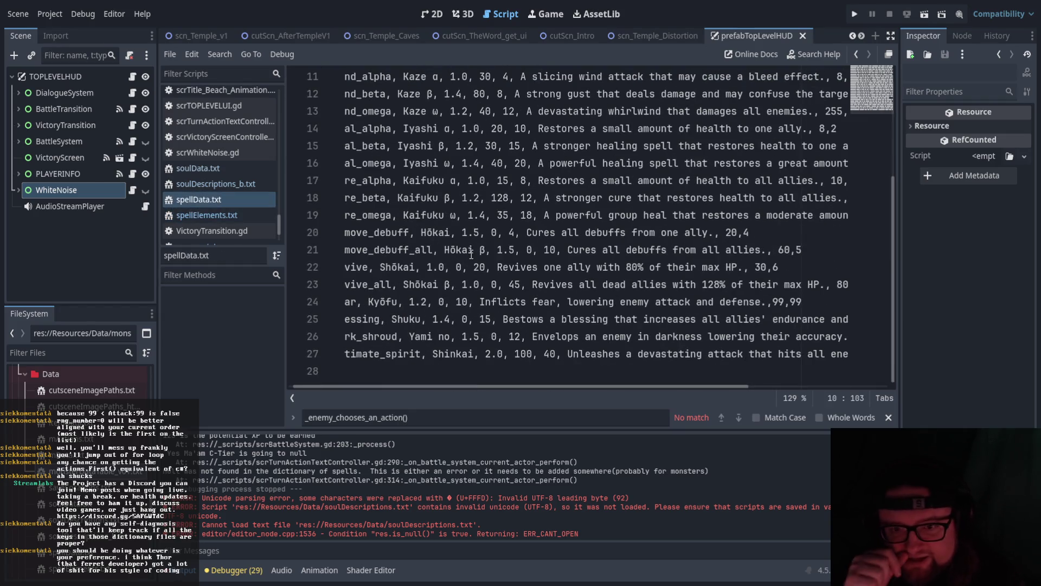
pyautogui.scroll(4, 472, 254)
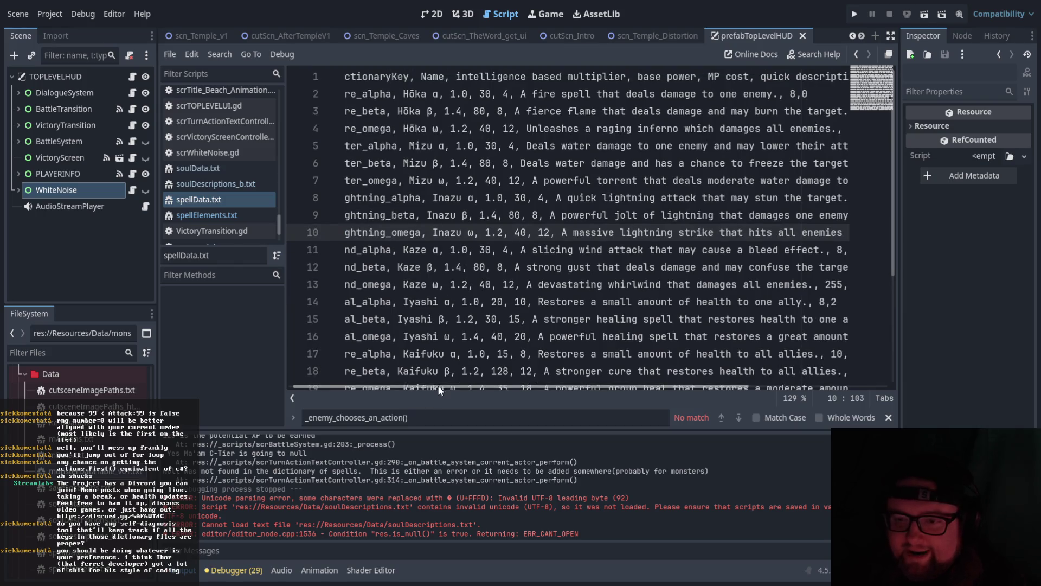
pyautogui.hscroll(-1, 438, 385)
pyautogui.click(398, 94)
pyautogui.moveTo(399, 94); pyautogui.dragTo(339, 94)
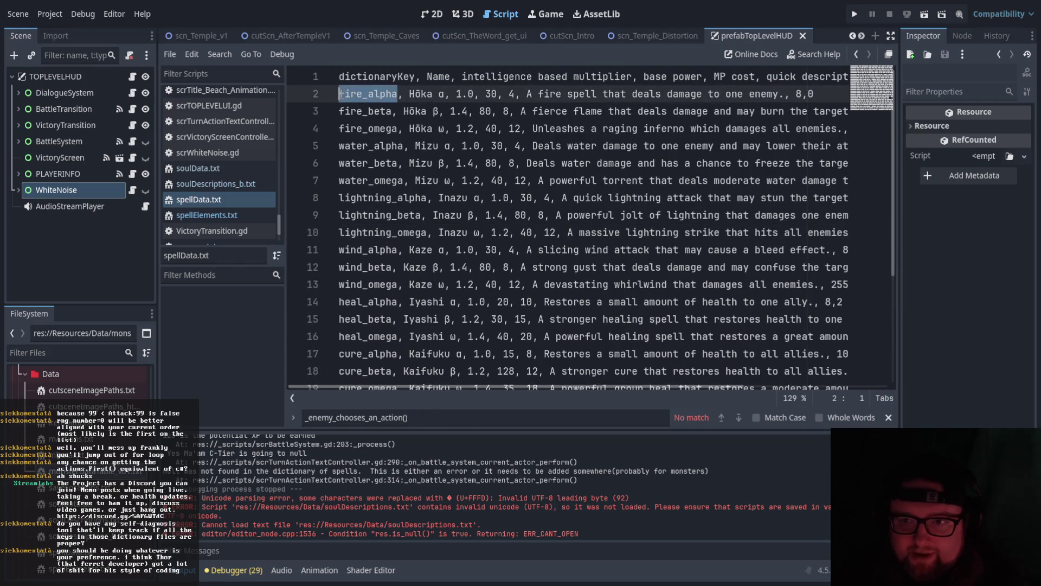
pyautogui.click(356, 94)
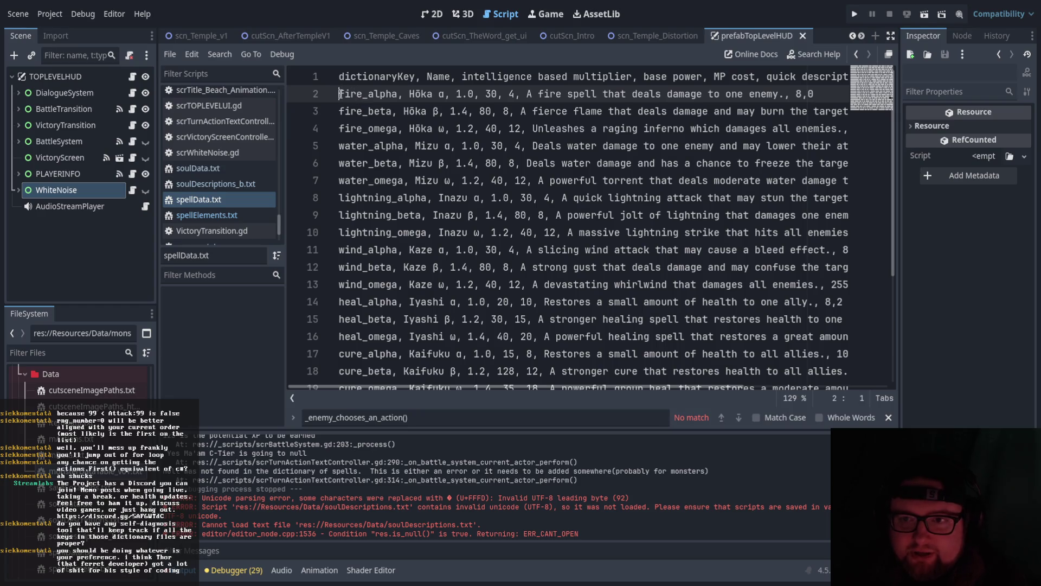
pyautogui.doubleClick(342, 92)
pyautogui.click(367, 161)
pyautogui.press('Down')
pyautogui.press('Down')
pyautogui.press('Down')
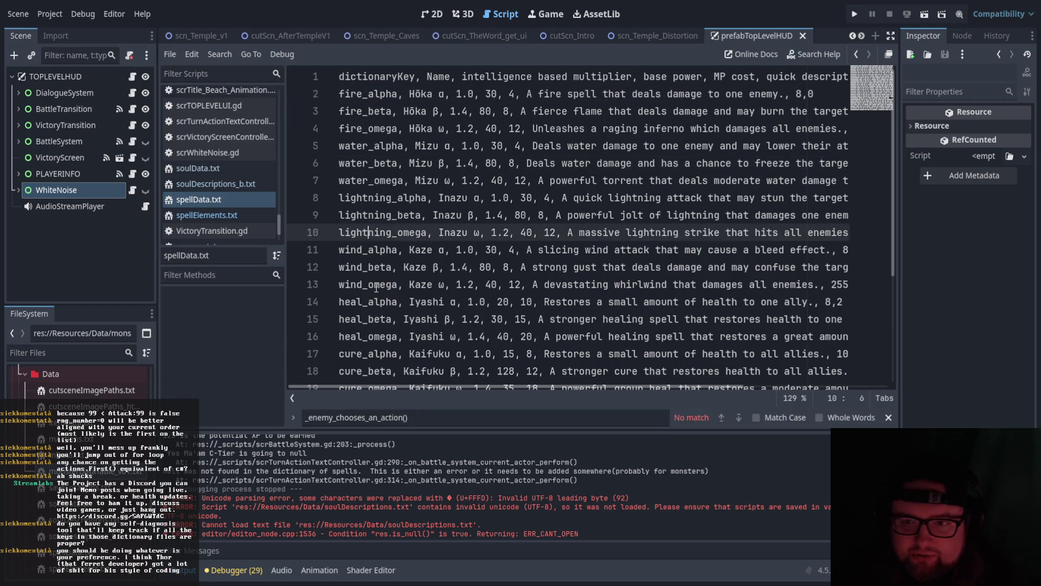
pyautogui.press('Right')
# Look over soulDescriptions_b.txt, then open mData.txt from the FileSystem dock.
pyautogui.click(233, 184)
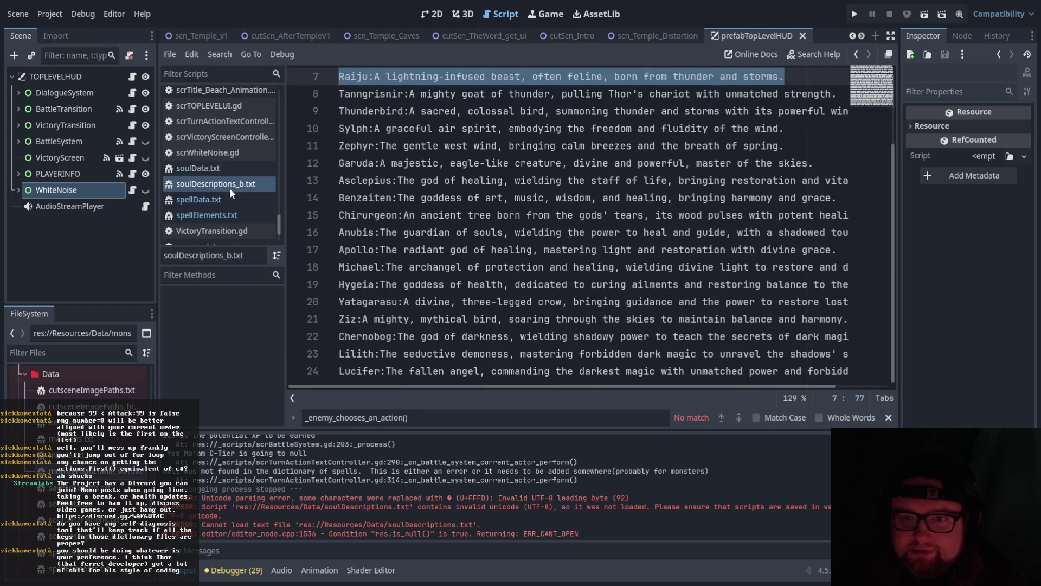
pyautogui.scroll(4, 170, 157)
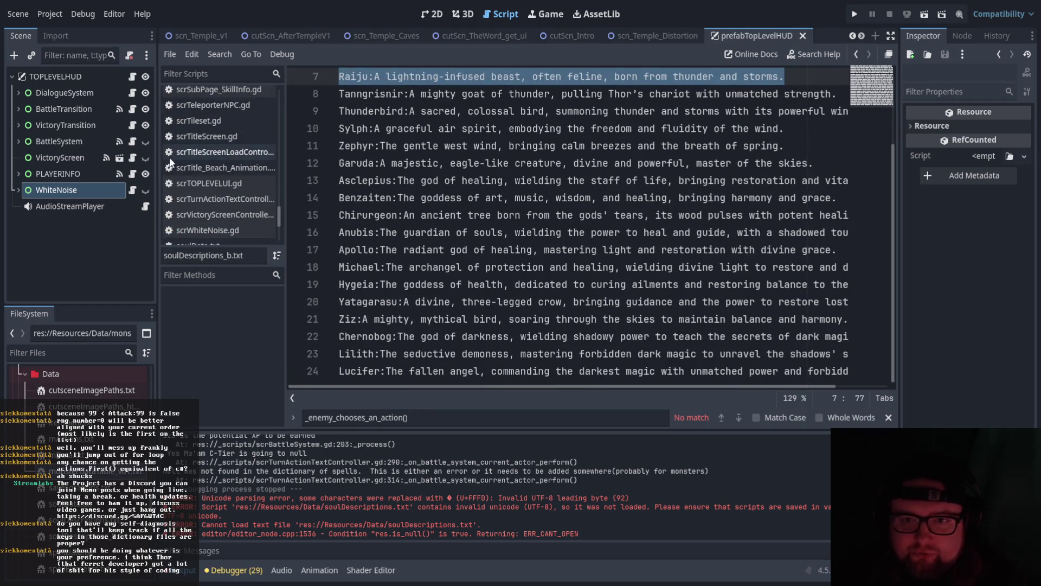
pyautogui.scroll(5, 226, 155)
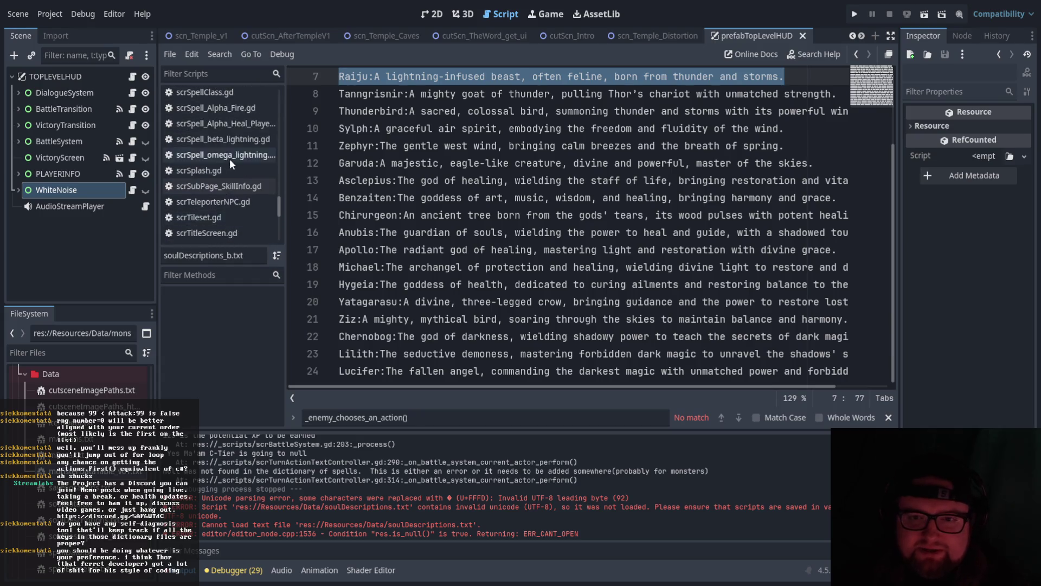
pyautogui.doubleClick(57, 438)
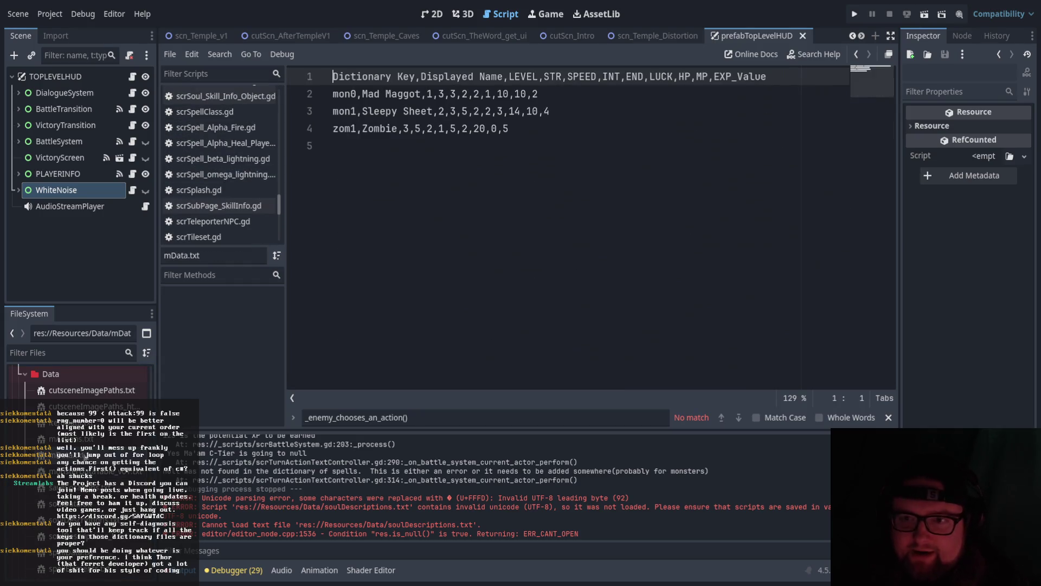
# Open saveLocations.txt and inspect the 824,671 coordinates on line 2.
pyautogui.scroll(-2, 81, 379)
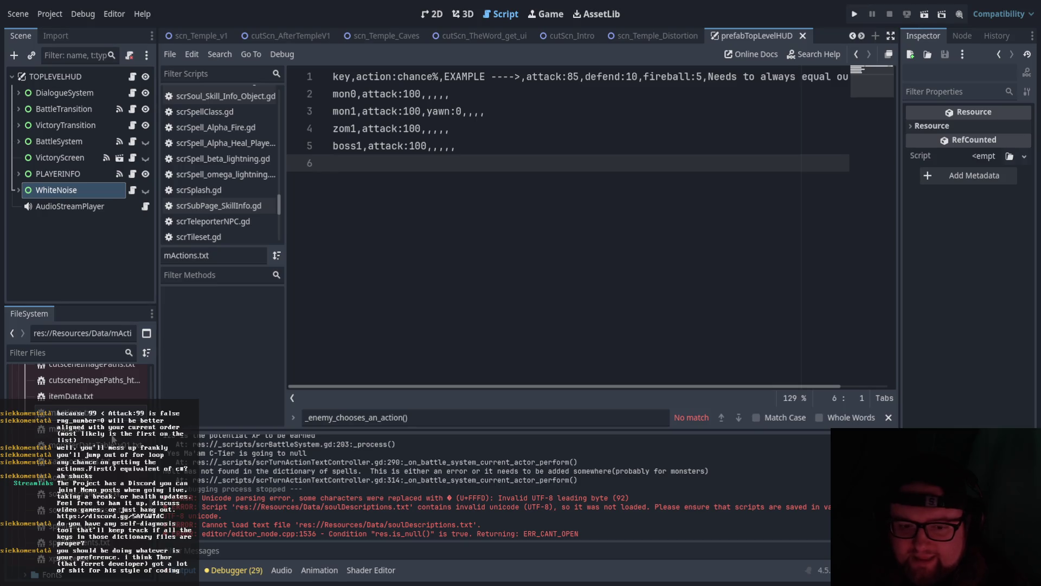
pyautogui.doubleClick(111, 438)
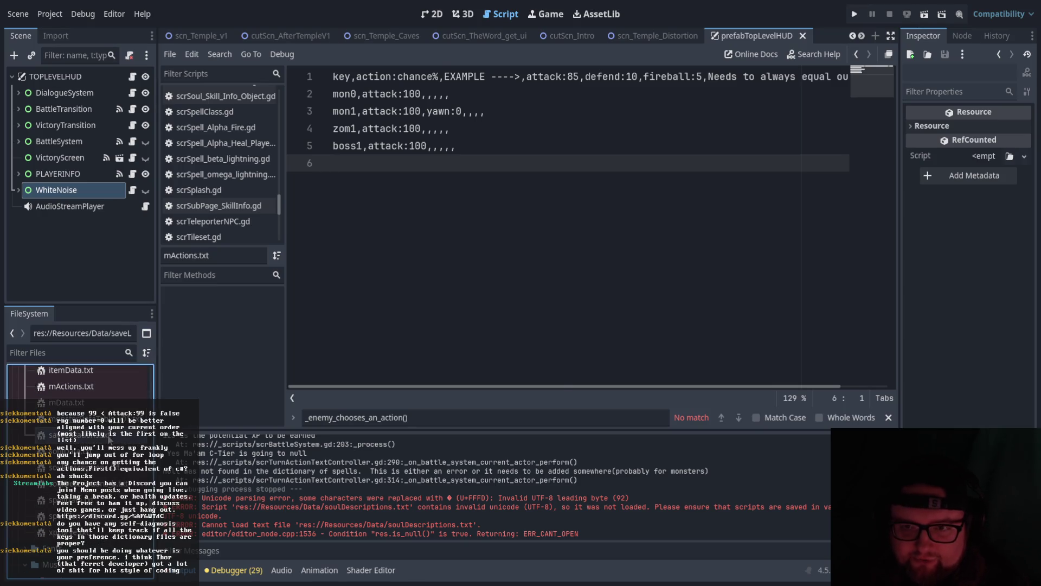
pyautogui.click(375, 95)
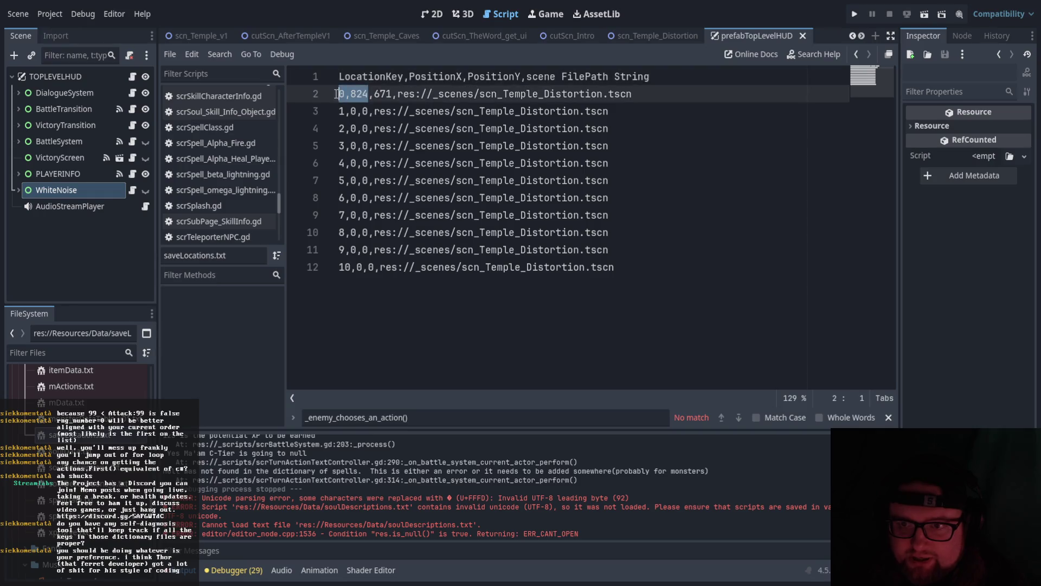
pyautogui.click(352, 162)
pyautogui.moveTo(350, 94); pyautogui.dragTo(393, 94)
pyautogui.click(469, 198)
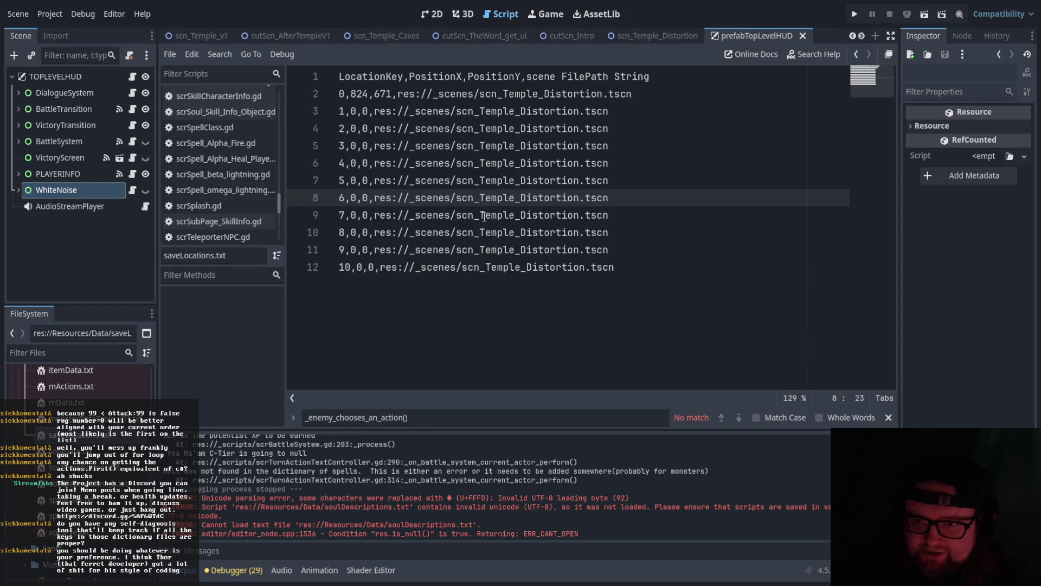
# Swap the location 4 and location 5 rows in saveLocations.txt.
pyautogui.moveTo(485, 215)
pyautogui.mouseDown()
pyautogui.moveTo(339, 111)
pyautogui.moveTo(429, 112)
pyautogui.mouseUp()
pyautogui.click(441, 147)
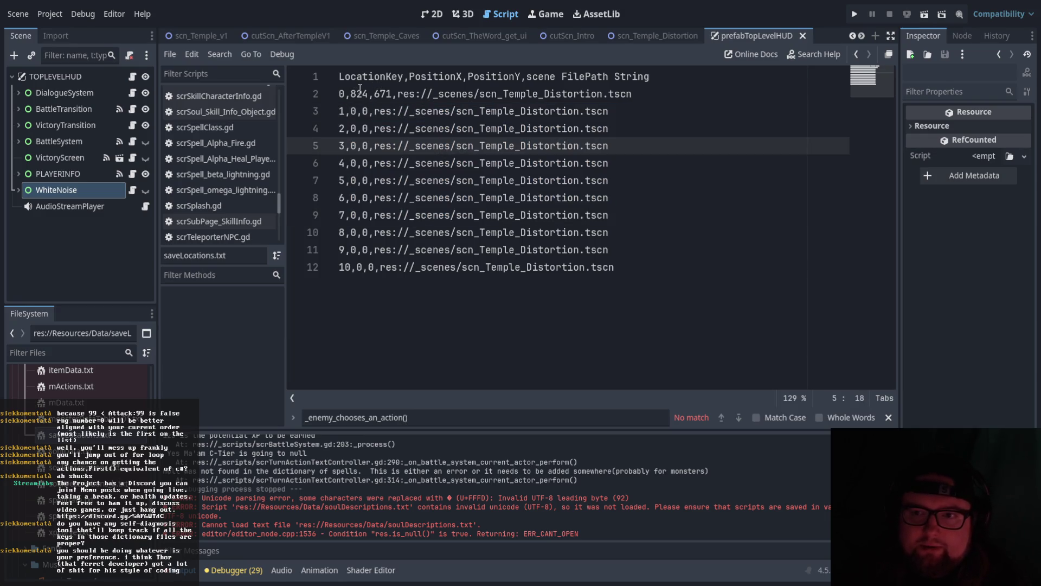
pyautogui.click(340, 95)
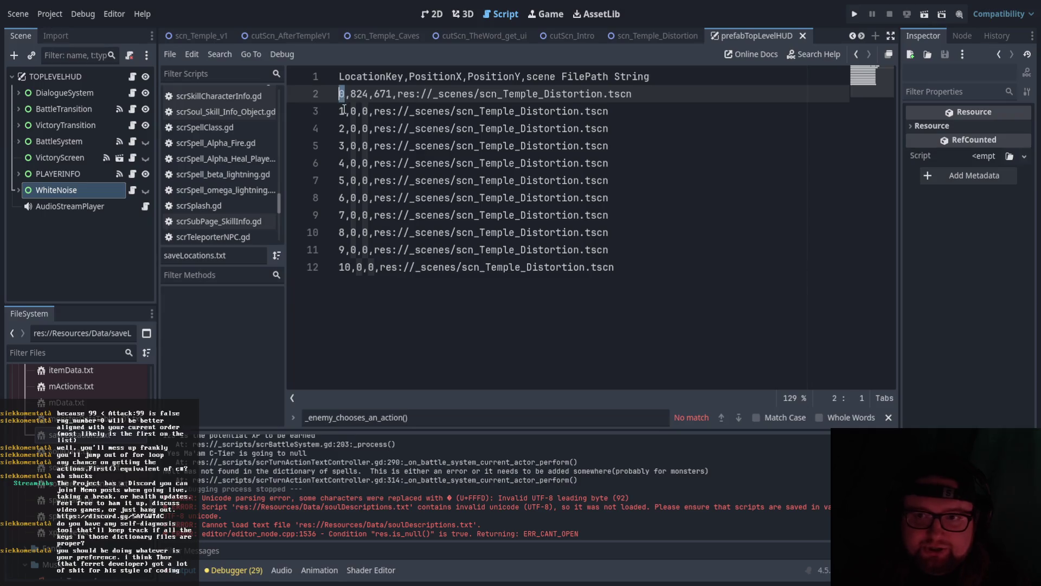
pyautogui.click(340, 170)
pyautogui.hotkey('alt', 'Down')
# Recheck the line 2 coordinates and scene path, then open cutsceneImagePaths.txt.
pyautogui.moveTo(351, 93); pyautogui.dragTo(657, 94)
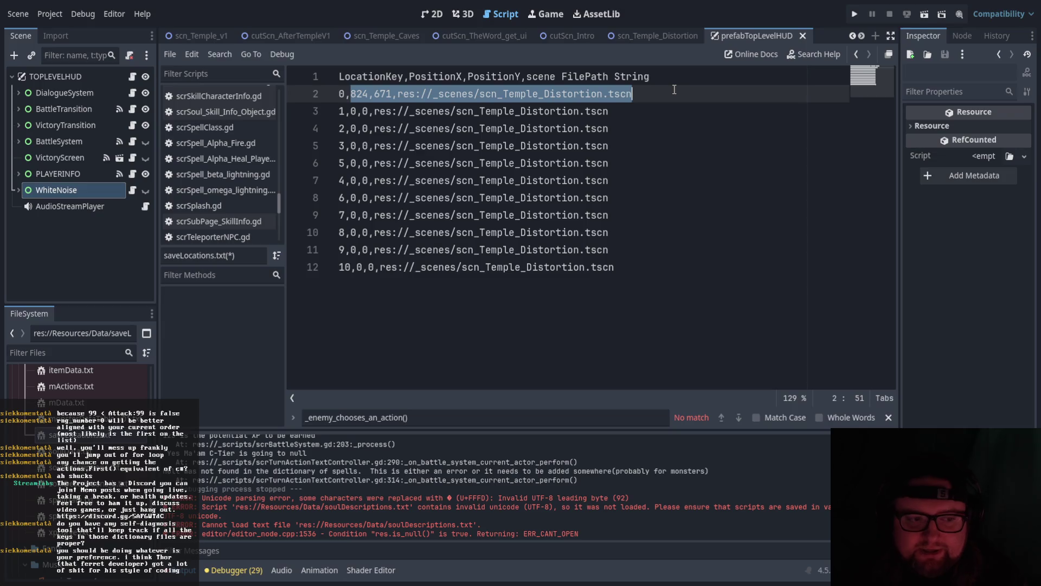
pyautogui.click(351, 93)
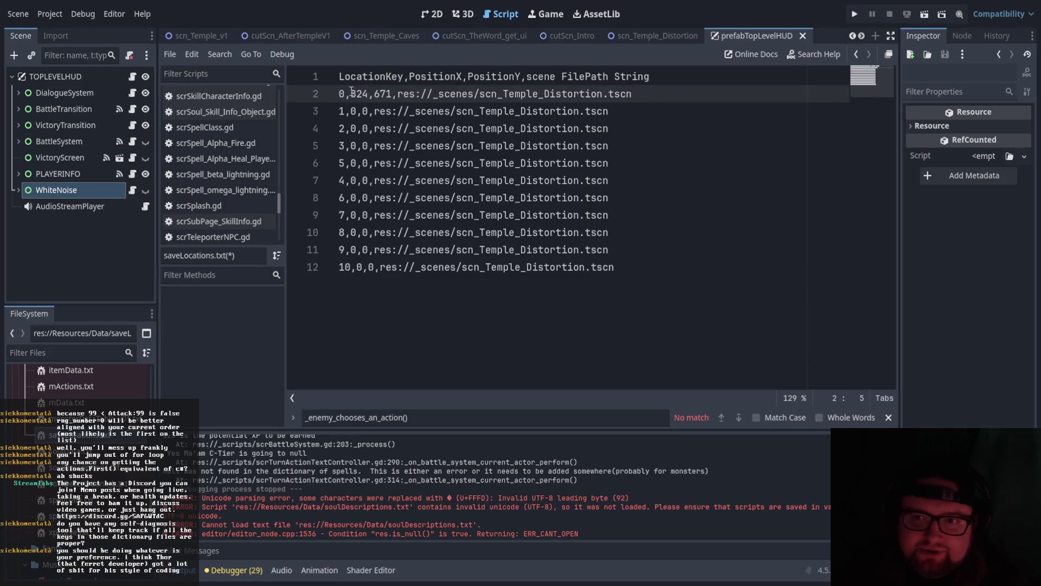
pyautogui.moveTo(351, 94); pyautogui.dragTo(392, 94)
pyautogui.scroll(5, 39, 501)
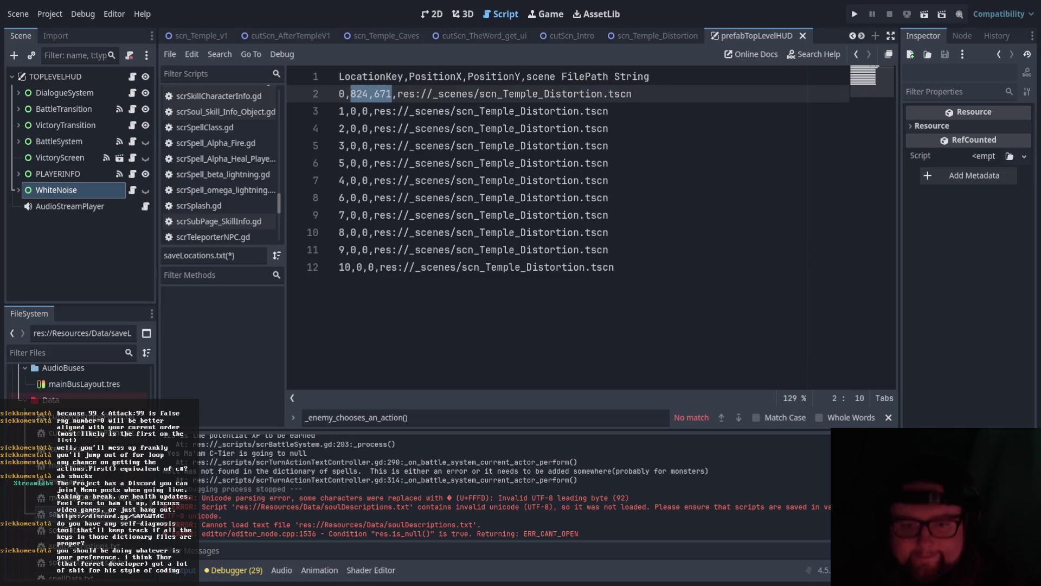
pyautogui.doubleClick(108, 438)
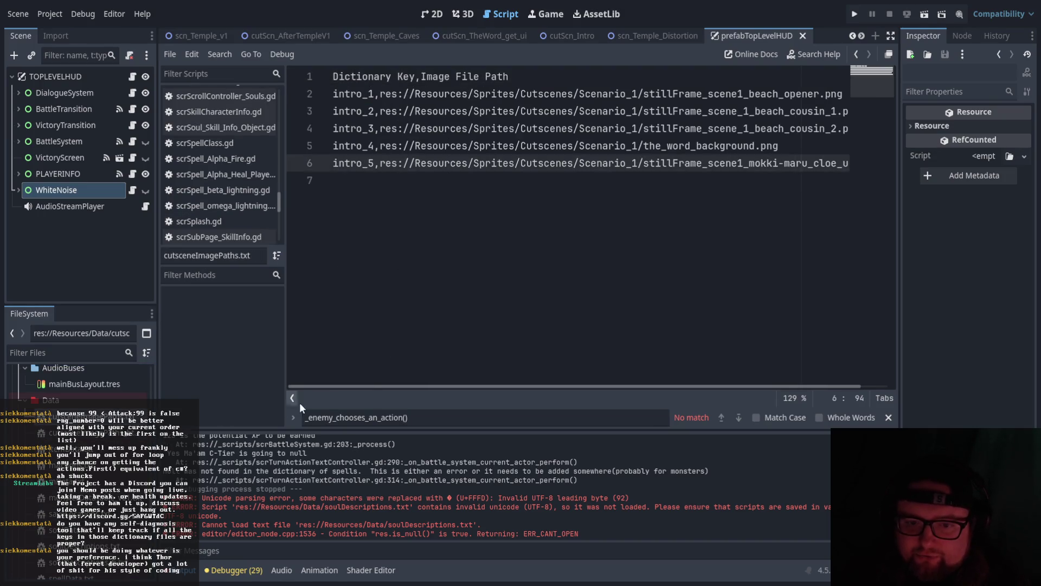
# Browse the FileSystem dock to the _scenes/Cutscenes folder.
pyautogui.moveTo(499, 387)
pyautogui.mouseDown()
pyautogui.moveTo(645, 379)
pyautogui.moveTo(390, 379)
pyautogui.mouseUp()
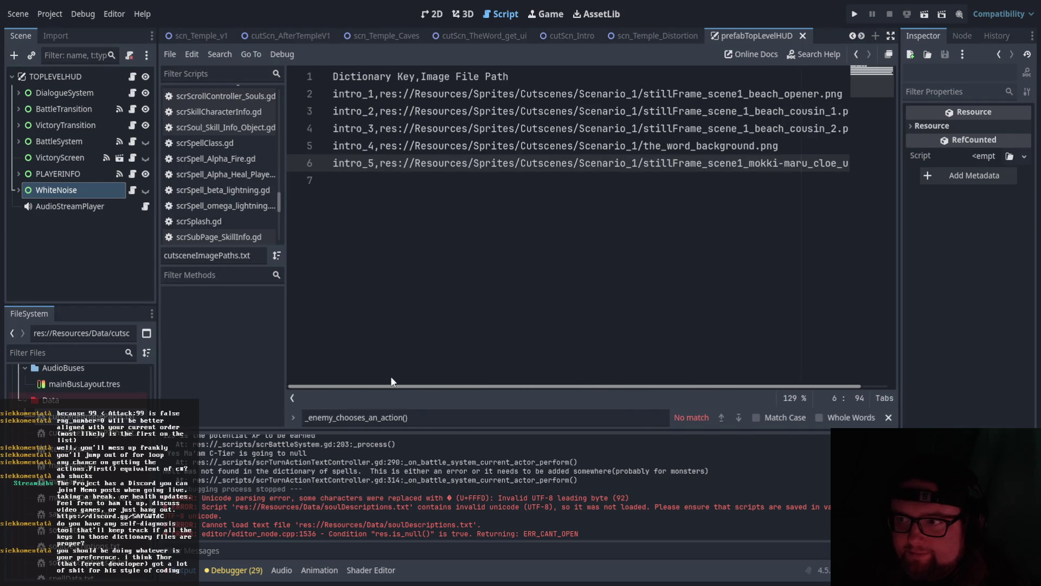
pyautogui.click(531, 130)
pyautogui.scroll(10, 97, 418)
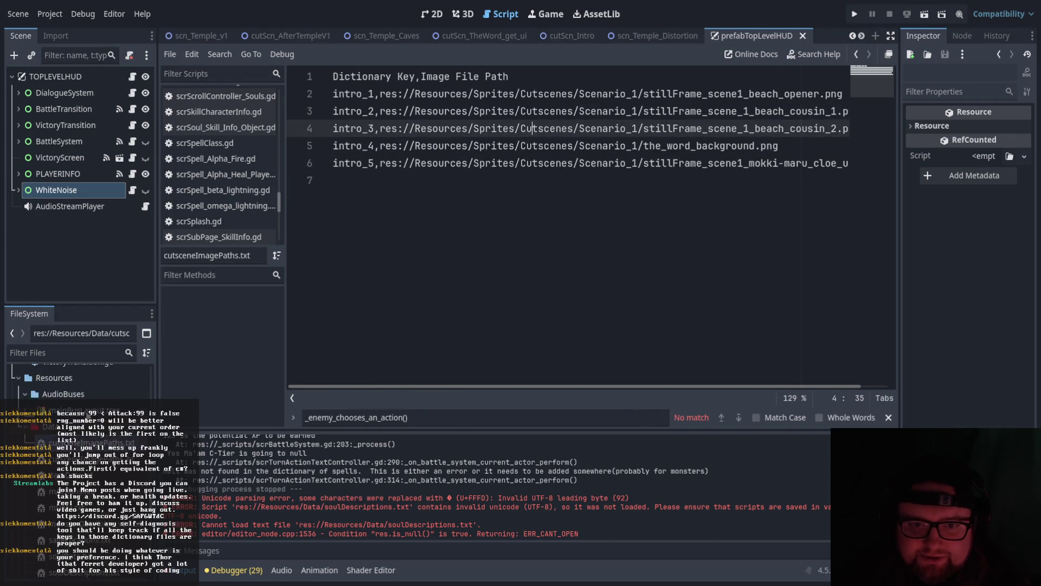
pyautogui.scroll(3, 81, 391)
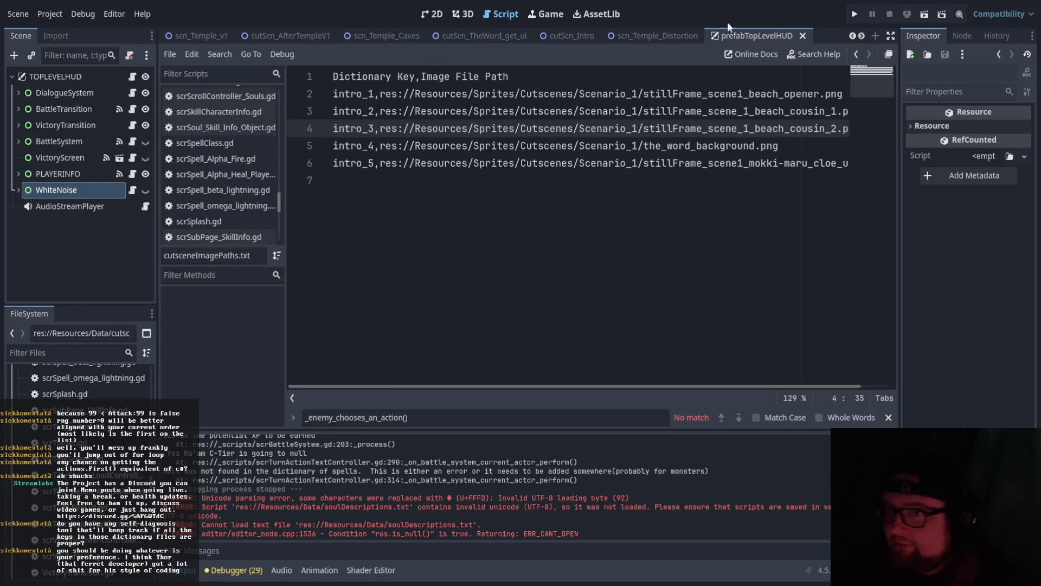
pyautogui.scroll(3, 82, 433)
pyautogui.scroll(10, 135, 398)
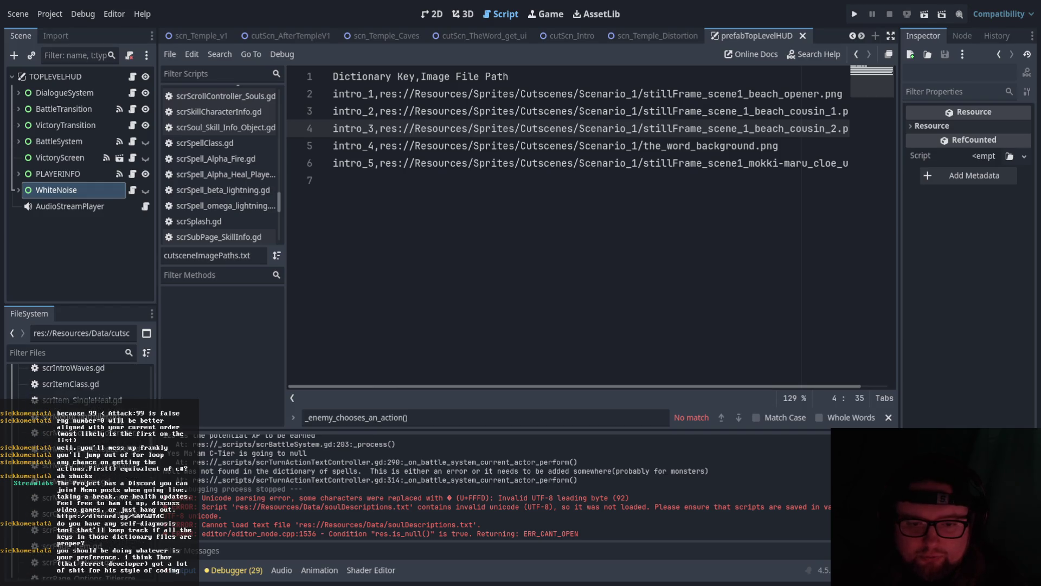
pyautogui.scroll(-3, 135, 398)
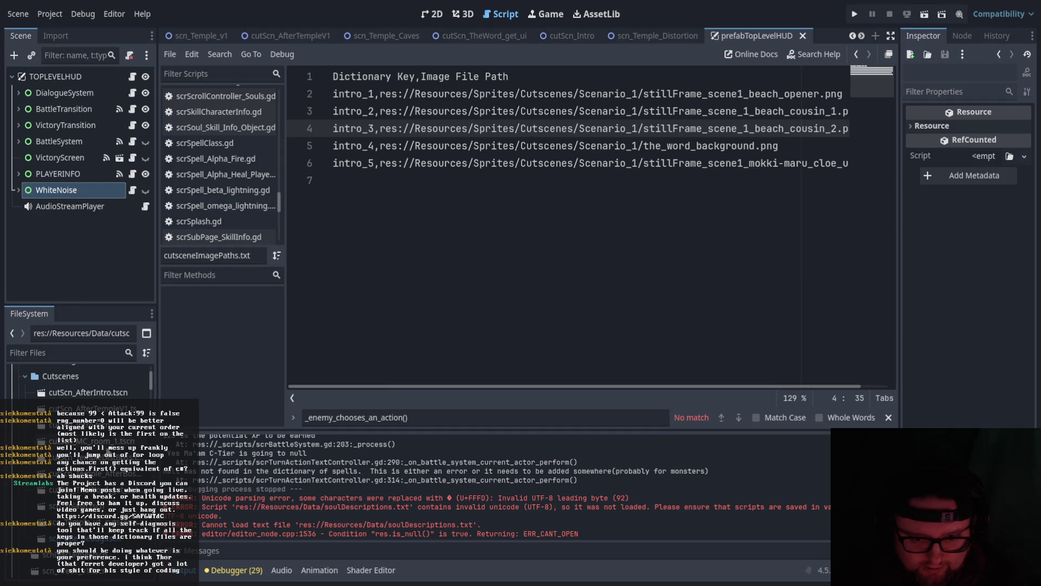
pyautogui.scroll(-5, 82, 380)
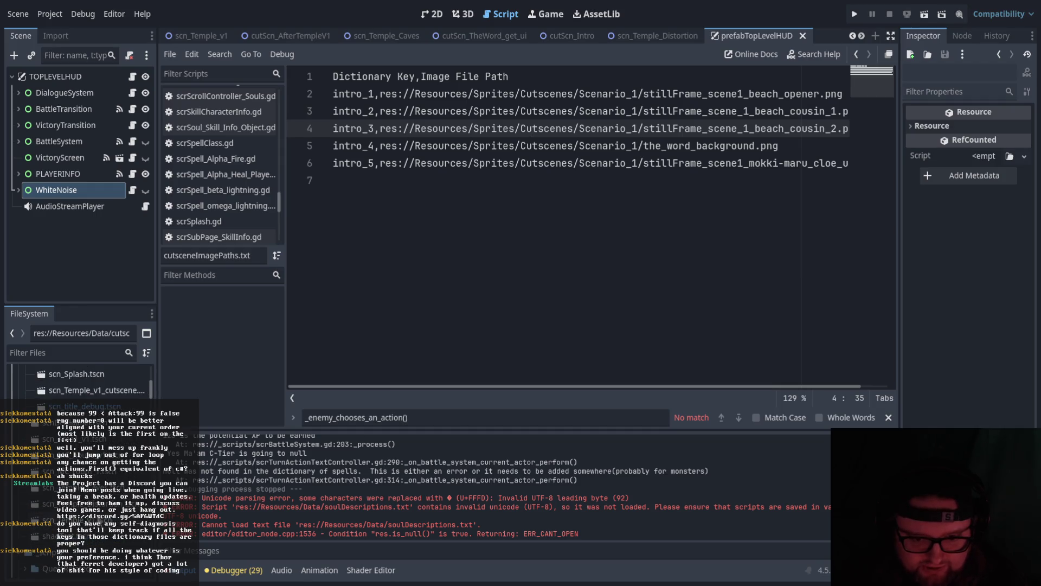
pyautogui.scroll(4, 81, 379)
pyautogui.scroll(-2, 81, 390)
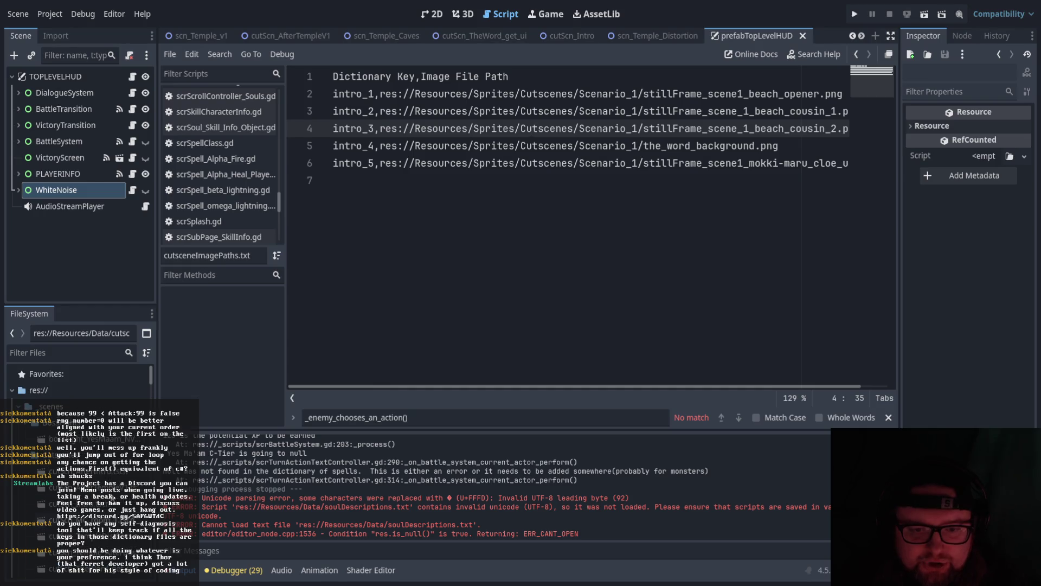
# Open scn_title_debug.tscn and run it as the current scene.
pyautogui.click(95, 541)
pyautogui.doubleClick(95, 541)
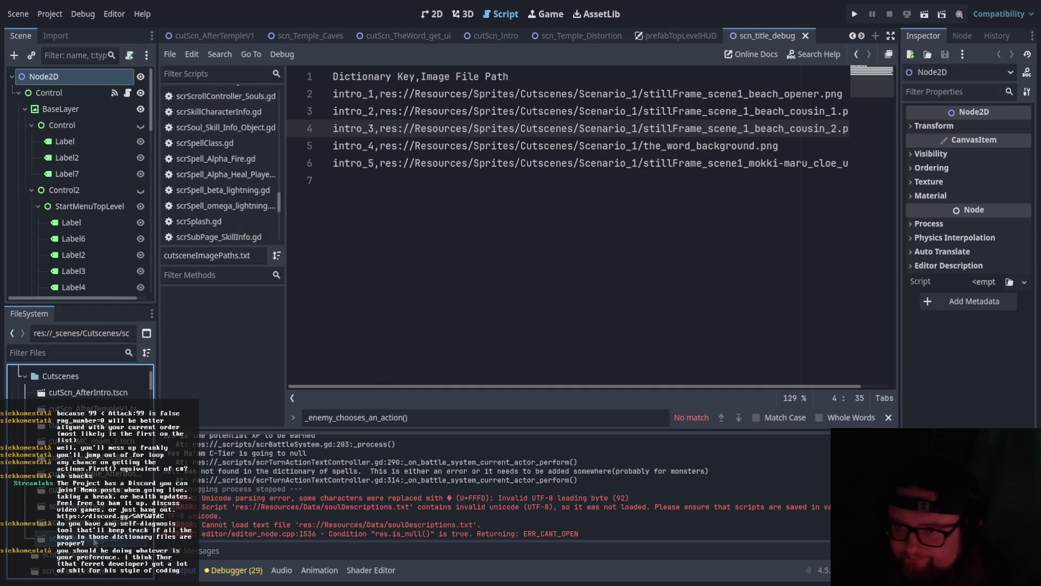
pyautogui.click(921, 16)
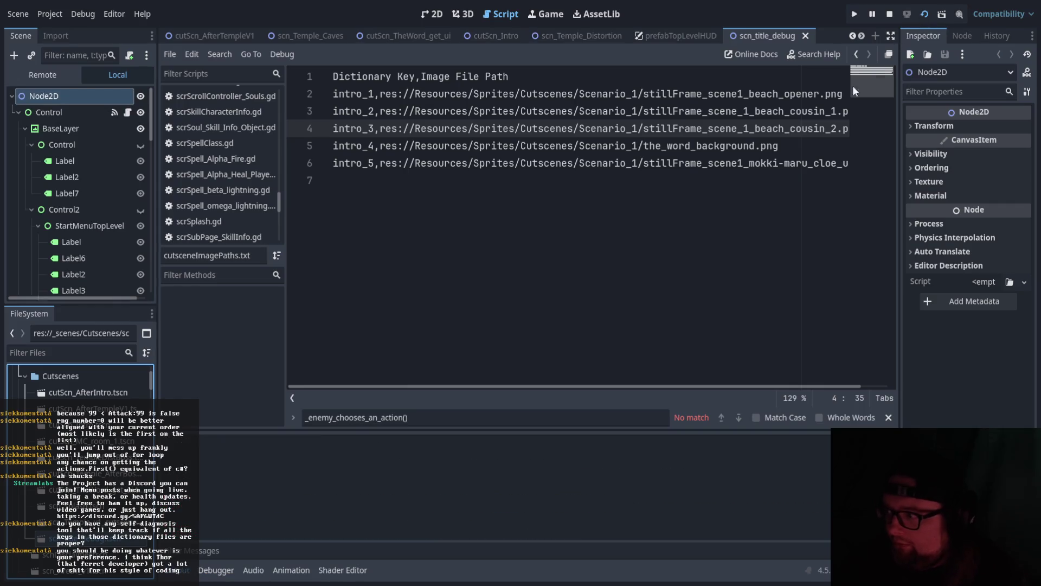
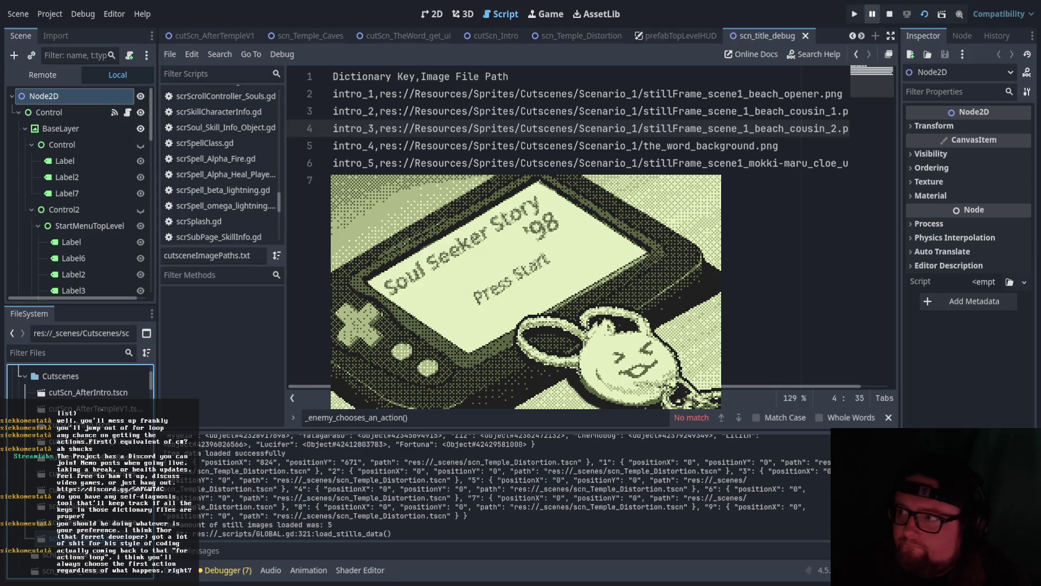
# Pause and then stop the running game from the top-right run bar.
pyautogui.click(872, 12)
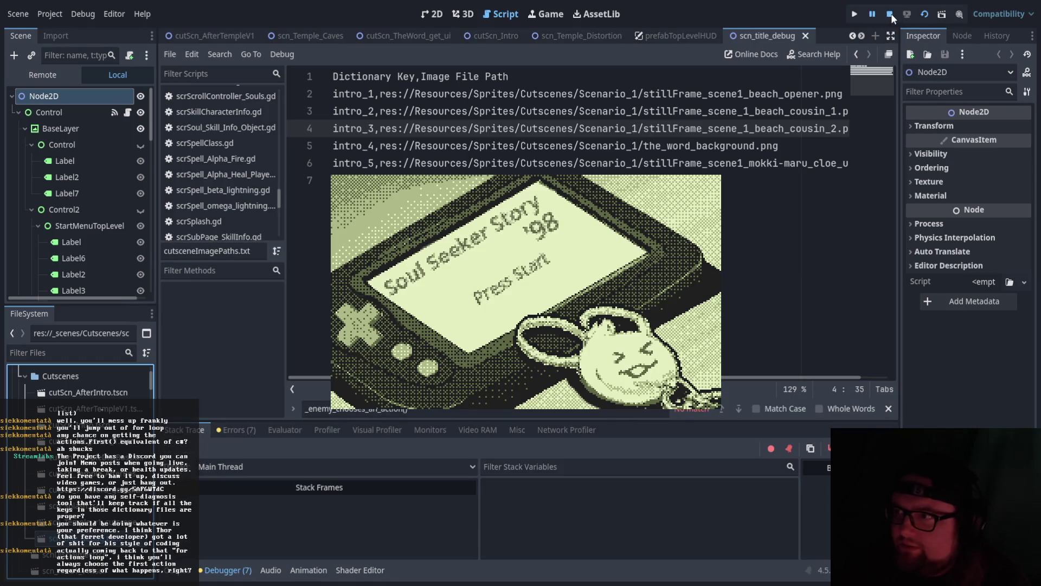
pyautogui.click(890, 13)
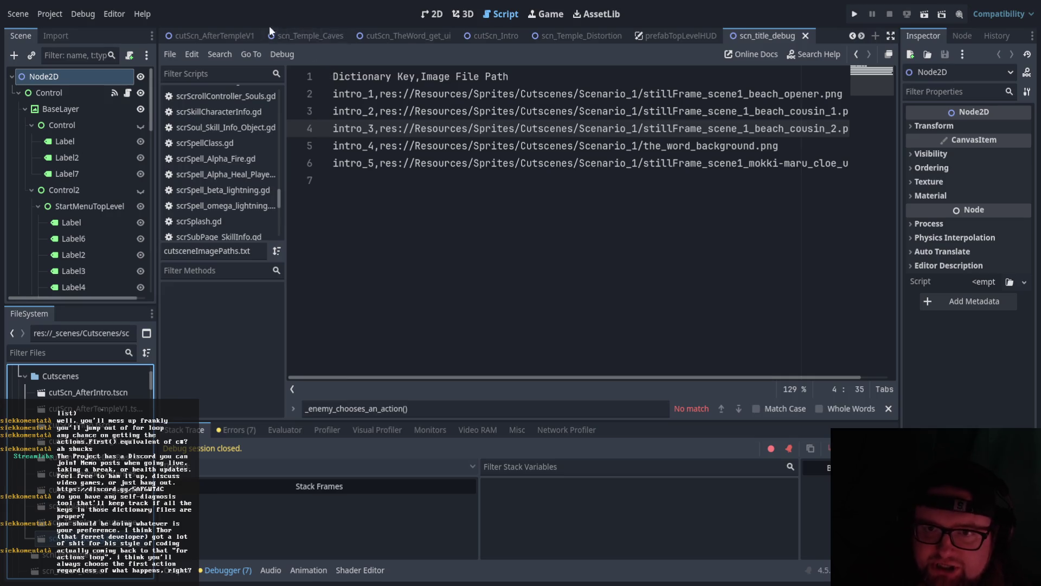
pyautogui.scroll(15, 231, 207)
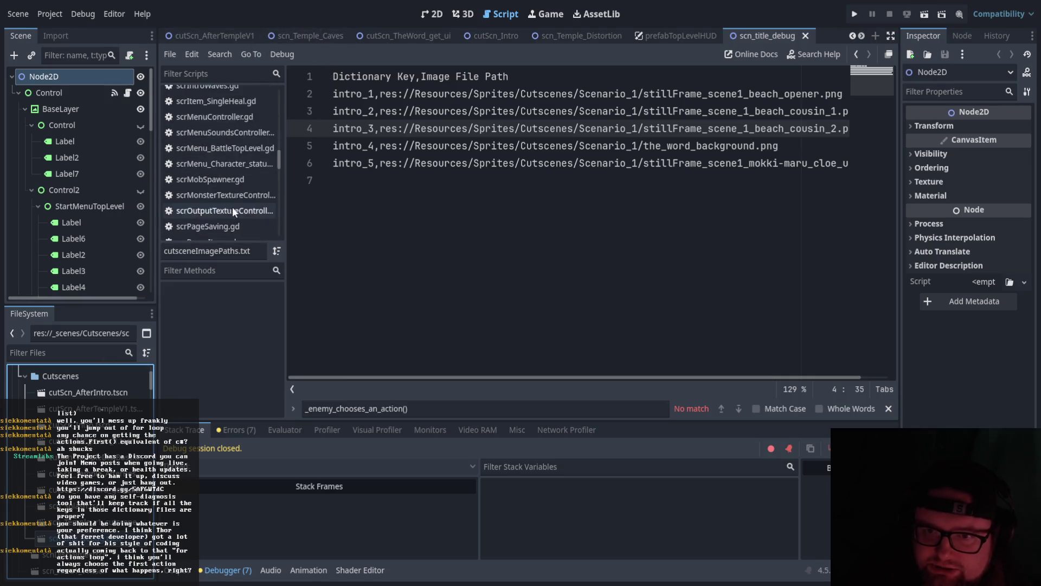
pyautogui.scroll(2, 245, 198)
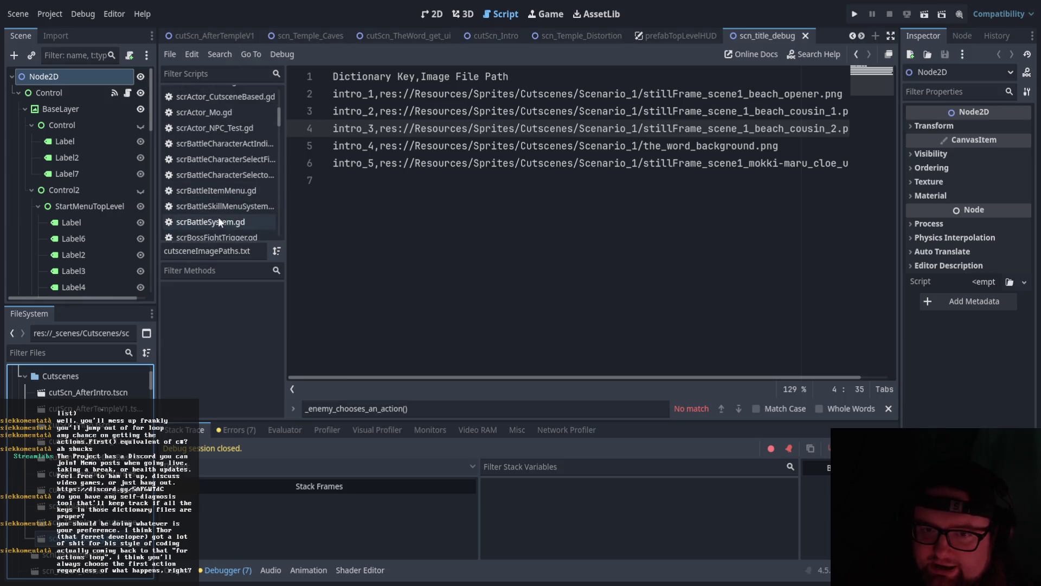
pyautogui.scroll(3, 81, 412)
pyautogui.scroll(-6, 125, 399)
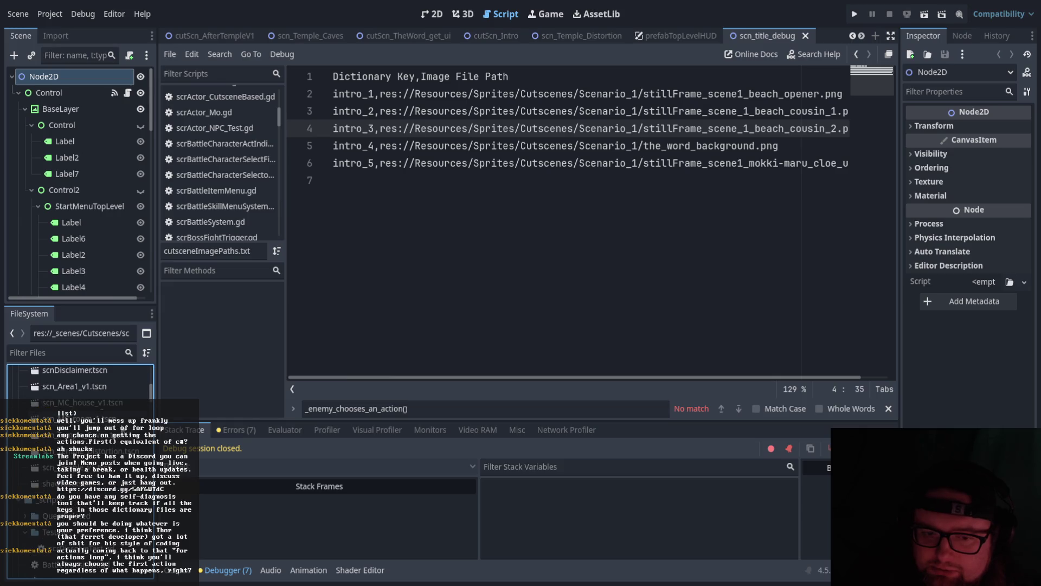
pyautogui.scroll(-6, 125, 399)
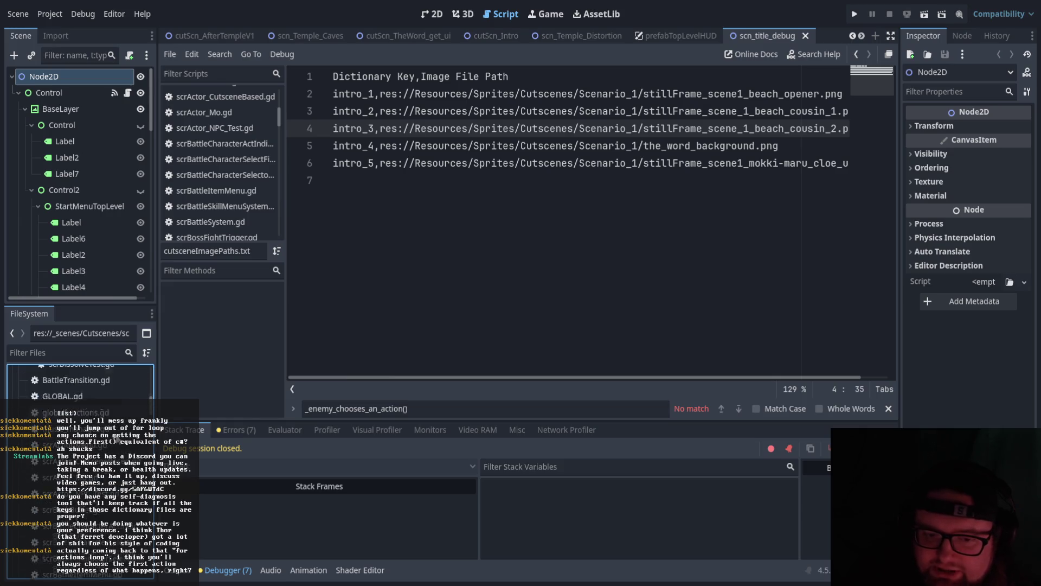
pyautogui.scroll(1, 82, 385)
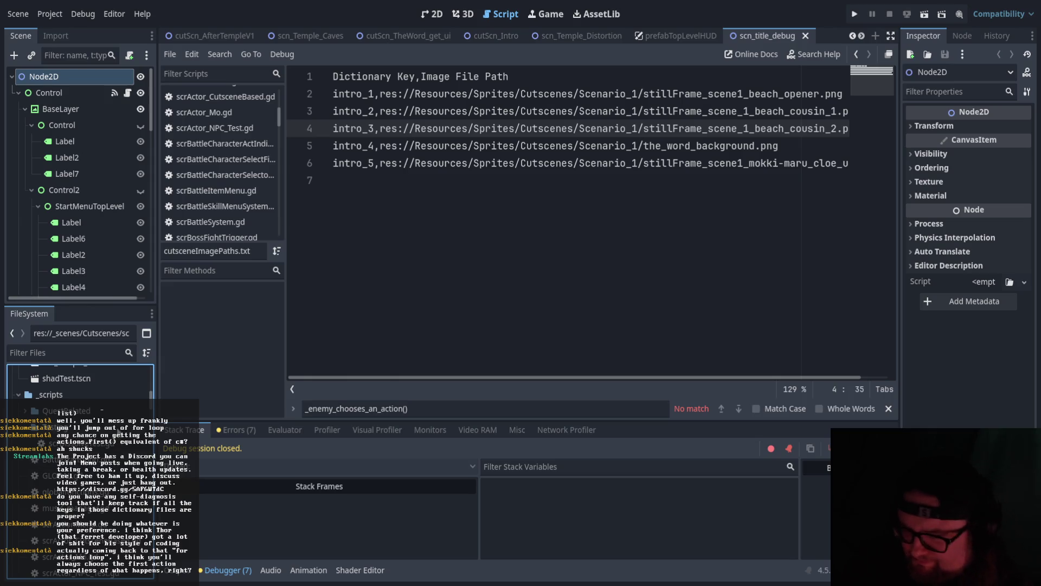
pyautogui.scroll(2, 120, 423)
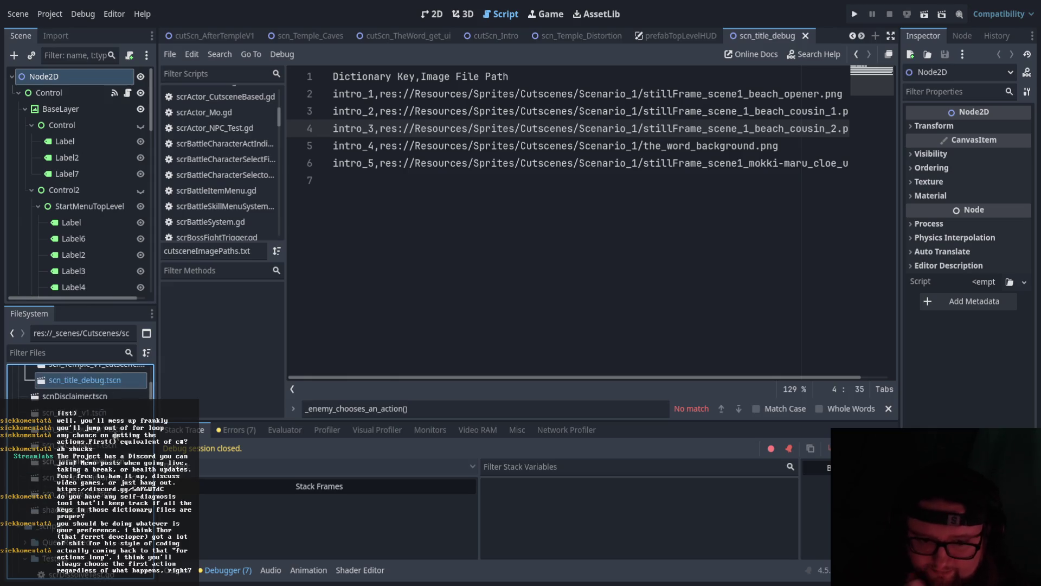
pyautogui.scroll(-4, 116, 433)
pyautogui.scroll(-10, 81, 388)
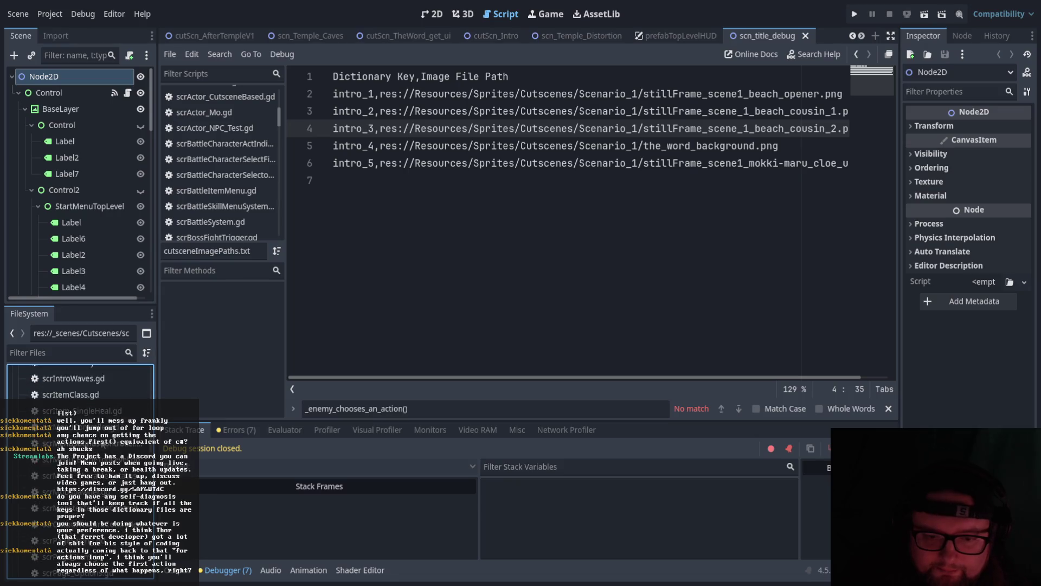
pyautogui.scroll(5, 92, 434)
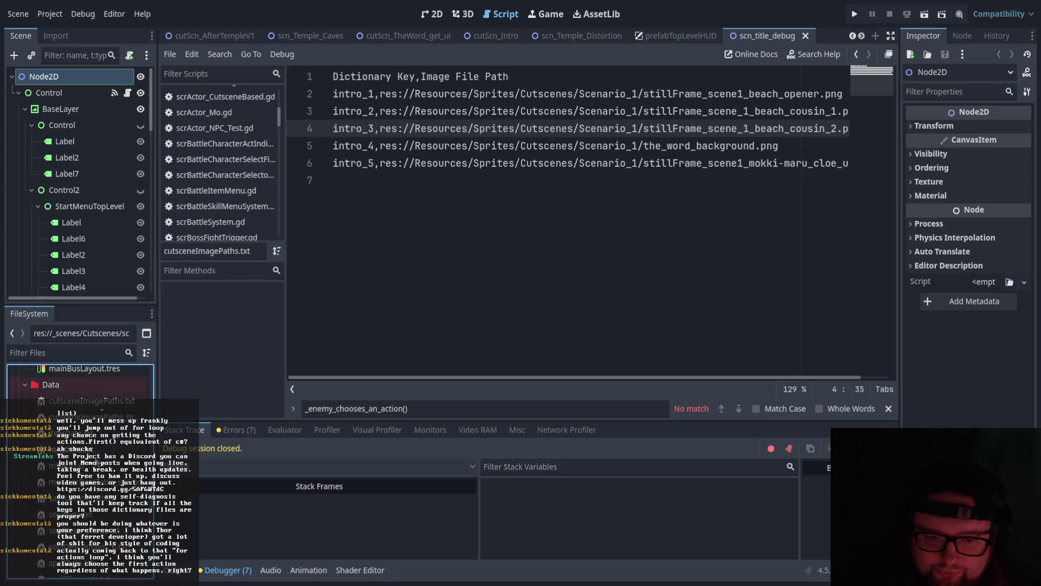
# Open Resources/Data/mActions.txt and inspect the mon1 row's attack and yawn entries.
pyautogui.doubleClick(93, 458)
pyautogui.moveTo(363, 111); pyautogui.dragTo(462, 111)
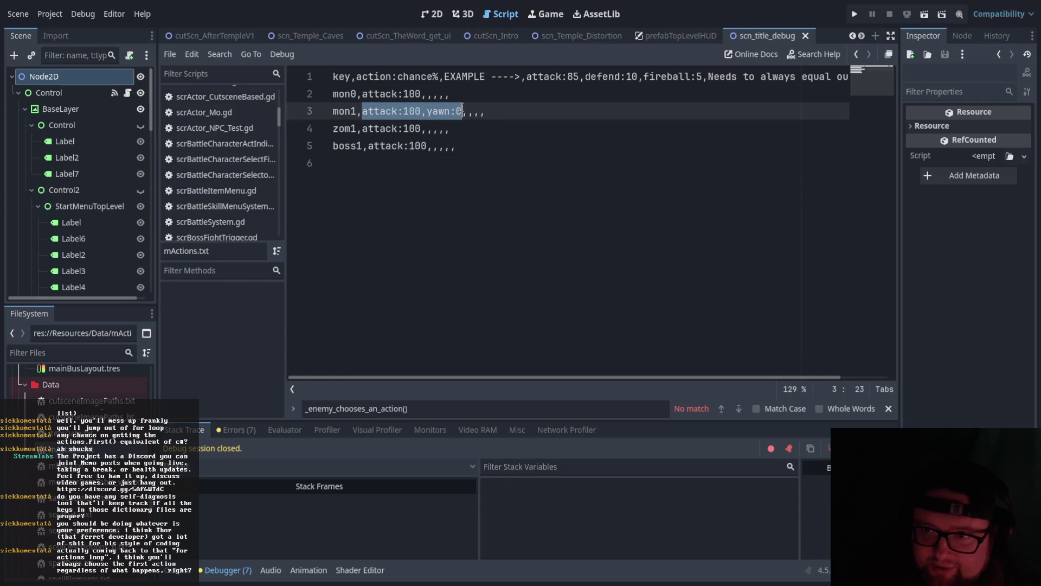
pyautogui.click(461, 209)
pyautogui.doubleClick(363, 112)
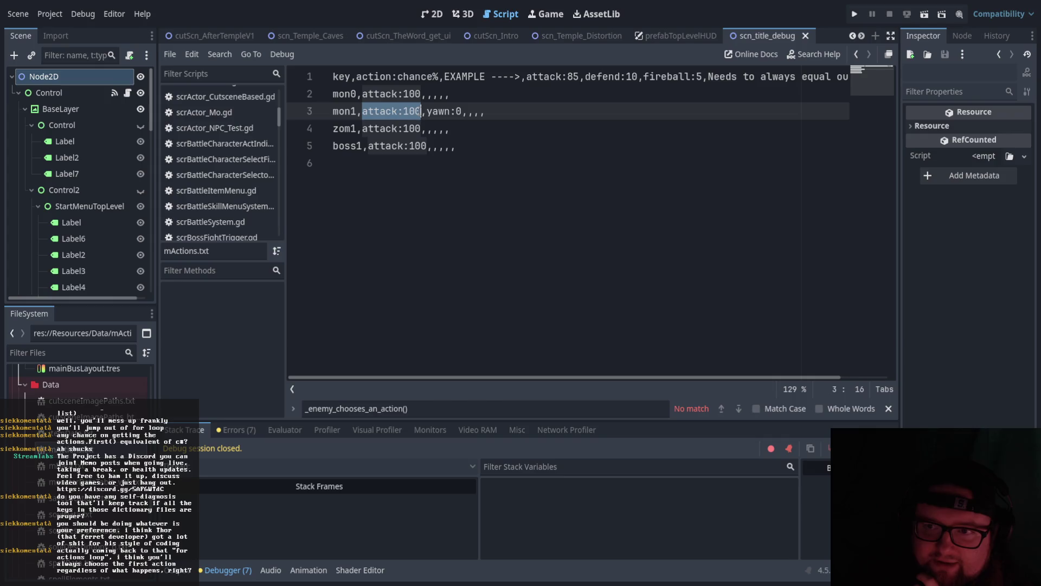
pyautogui.moveTo(463, 111); pyautogui.dragTo(427, 111)
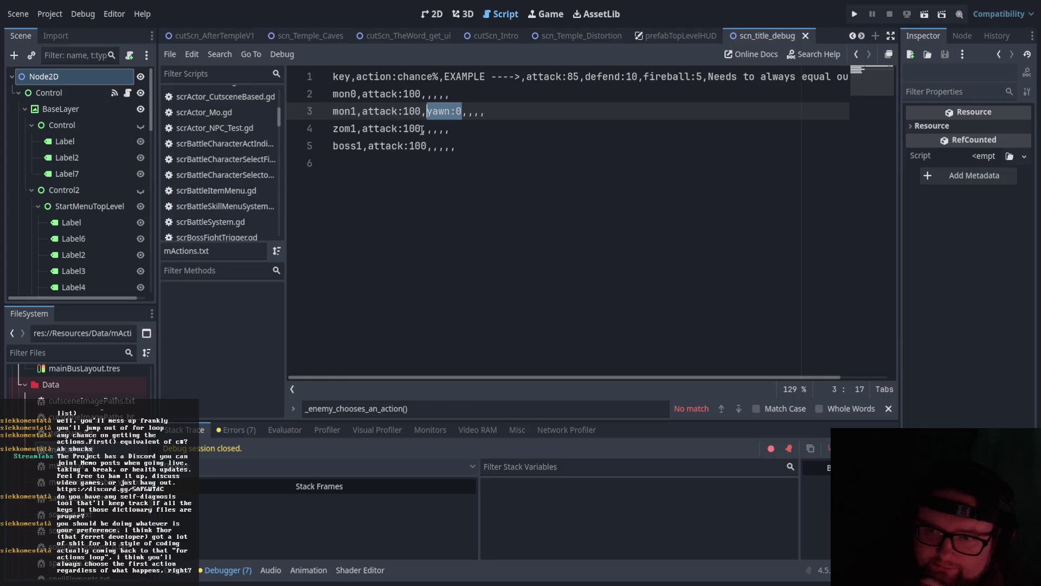
# Select the mon1 row's attack chance of 100 so it can be replaced.
pyautogui.moveTo(425, 112); pyautogui.dragTo(403, 112)
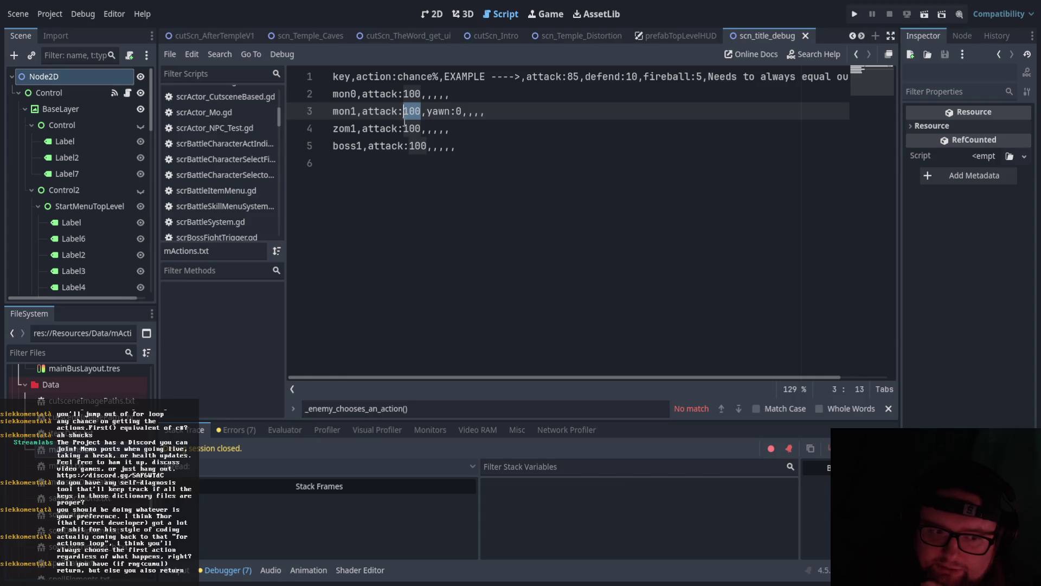
pyautogui.click(428, 126)
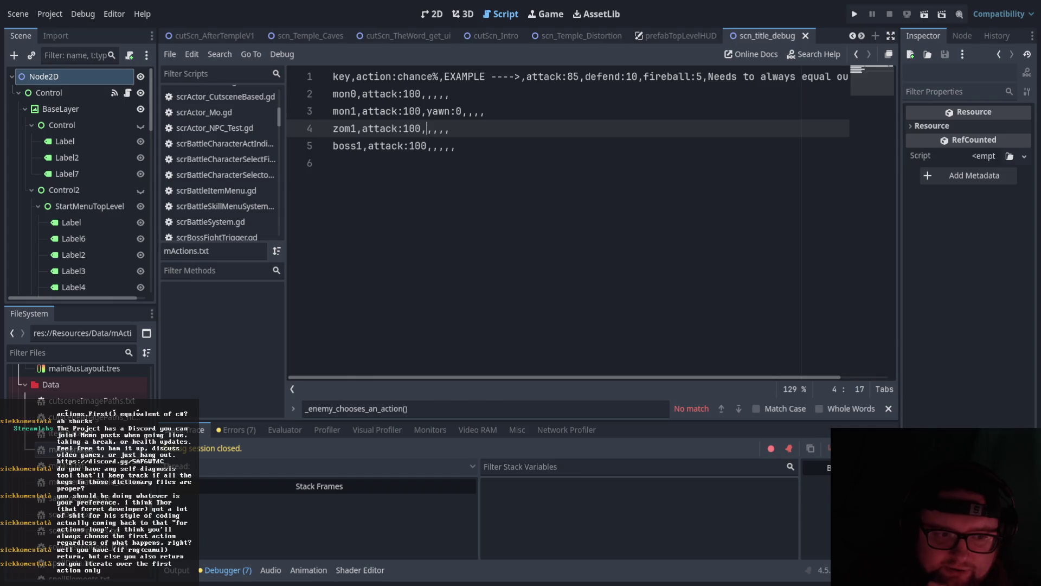
pyautogui.click(392, 278)
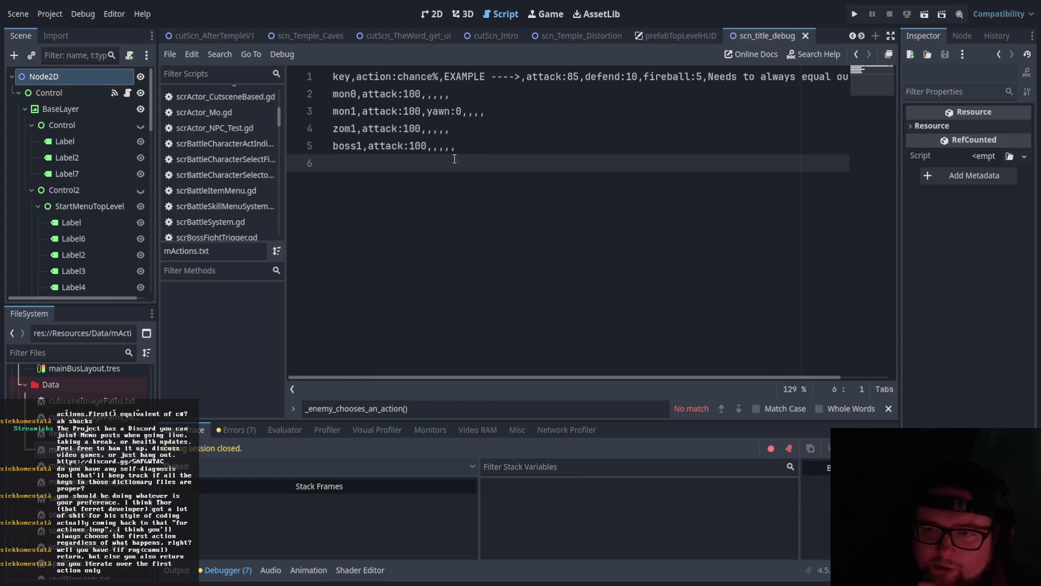
pyautogui.click(498, 112)
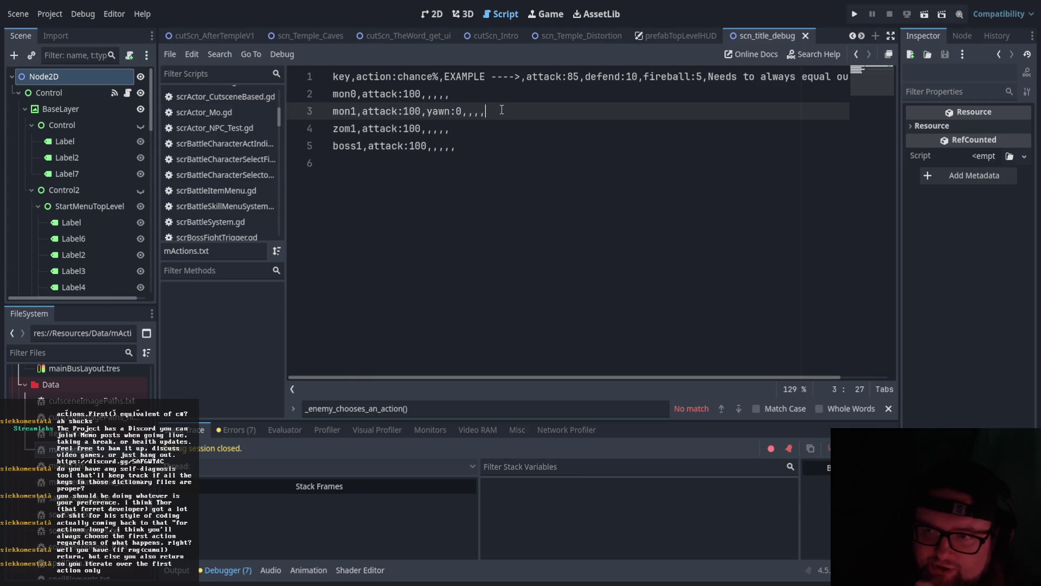
pyautogui.doubleClick(407, 111)
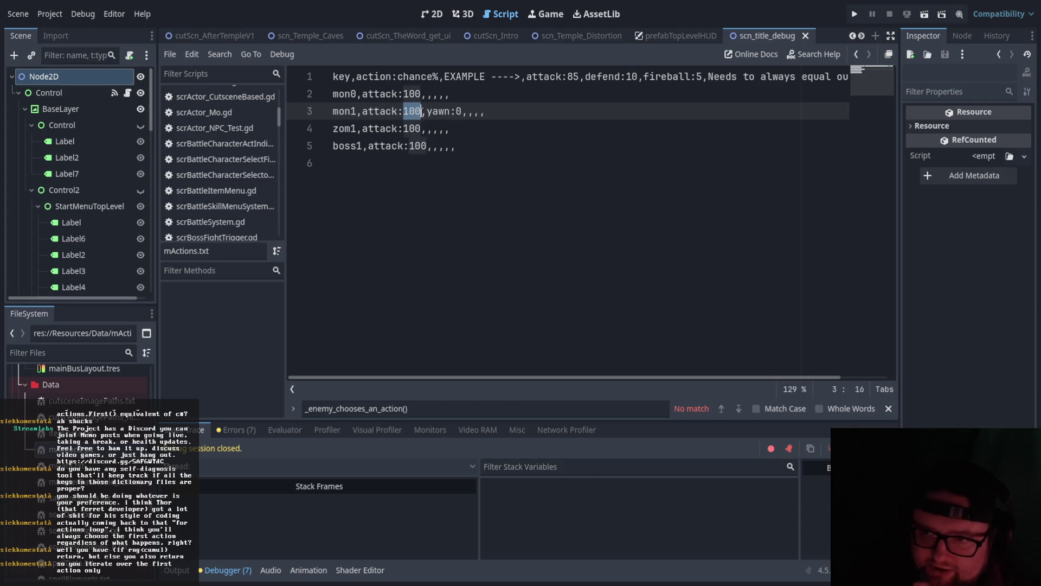
# Replace mon1's attack chance with 50 and append an rng:60 note to the row.
pyautogui.write('50')
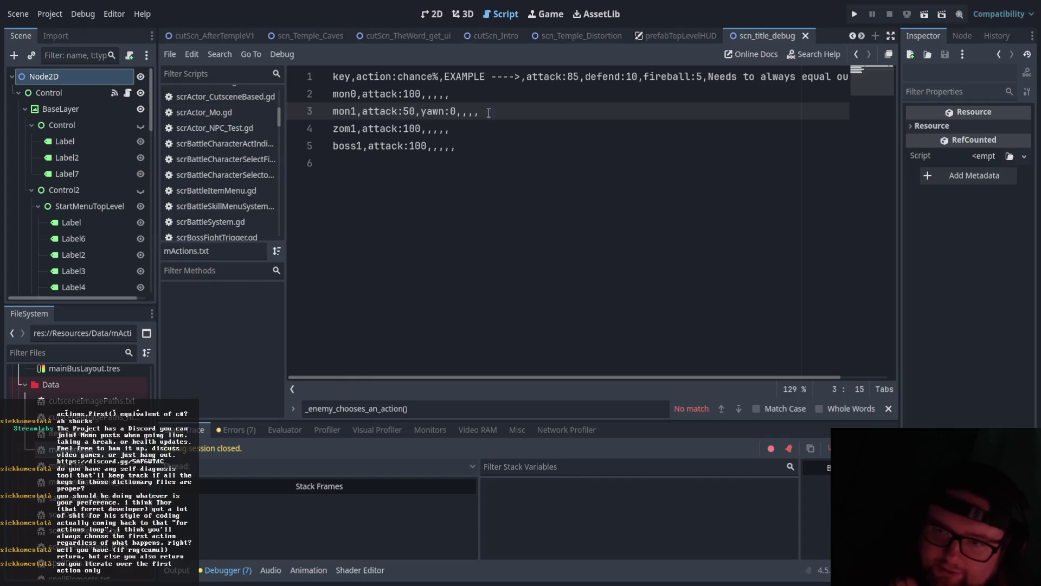
pyautogui.click(521, 116)
pyautogui.write('rng')
pyautogui.click(460, 130)
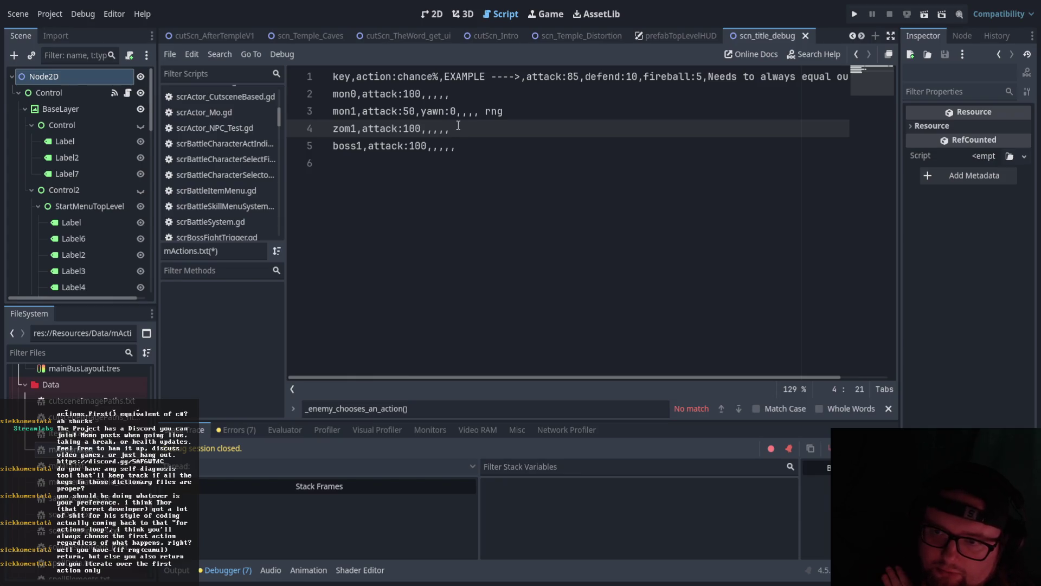
pyautogui.click(453, 111)
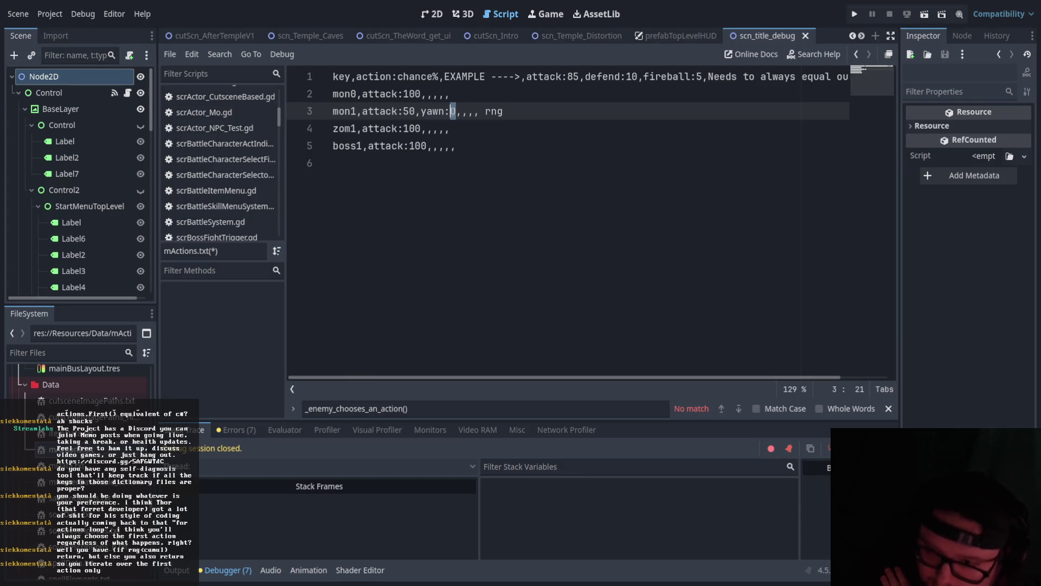
pyautogui.click(529, 114)
pyautogui.write(':')
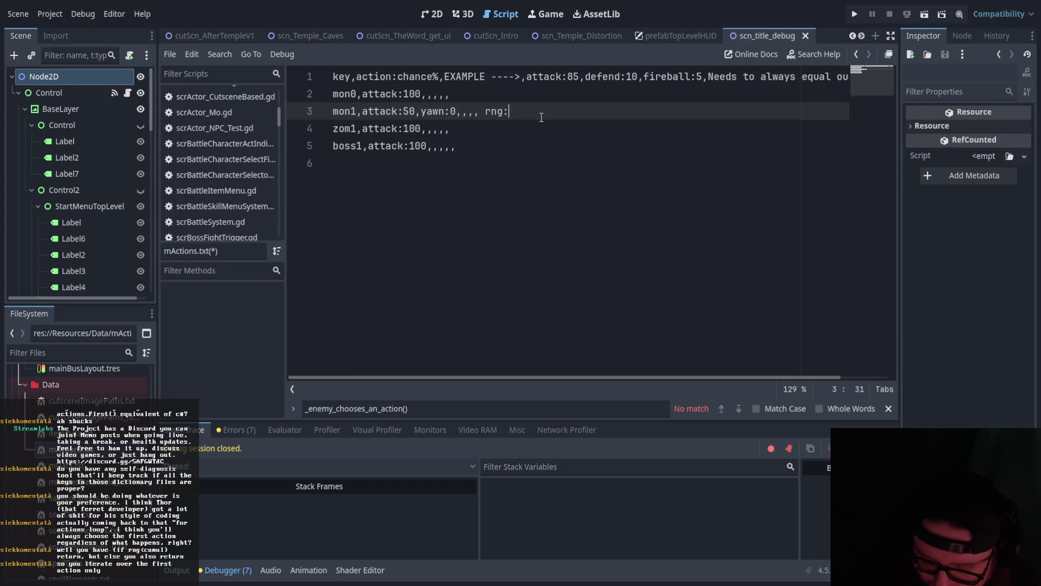
pyautogui.write('60')
# Change mon1's yawn chance from 0 to 50 and review the edited row.
pyautogui.moveTo(365, 113); pyautogui.dragTo(411, 110)
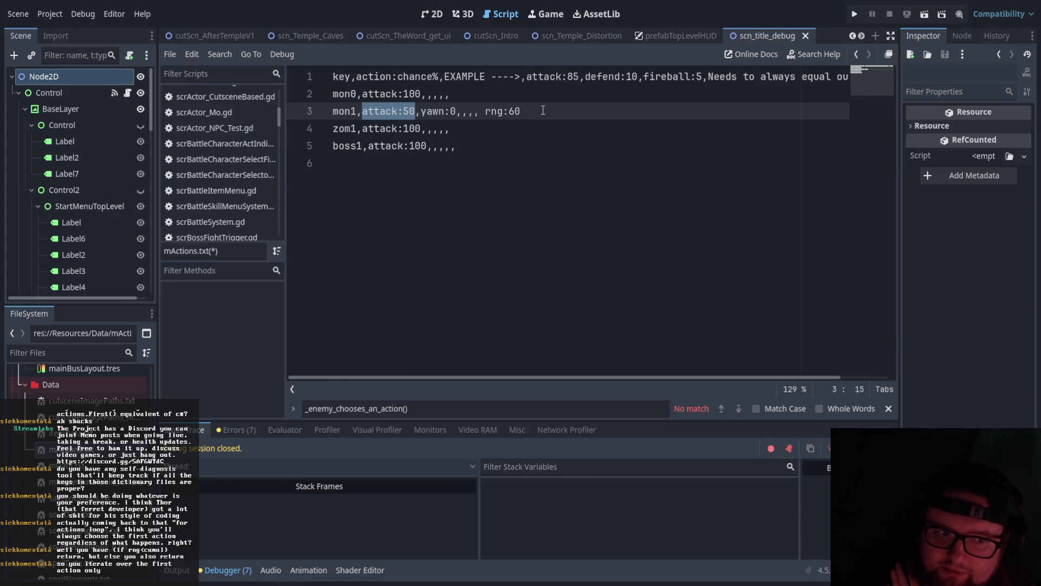
pyautogui.click(543, 111)
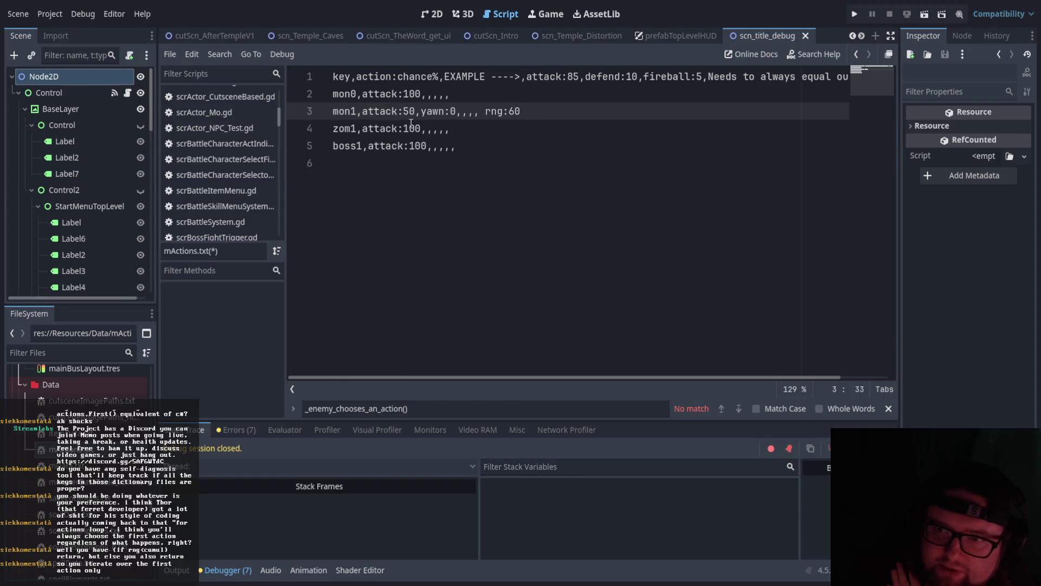
pyautogui.click(450, 112)
pyautogui.write('5')
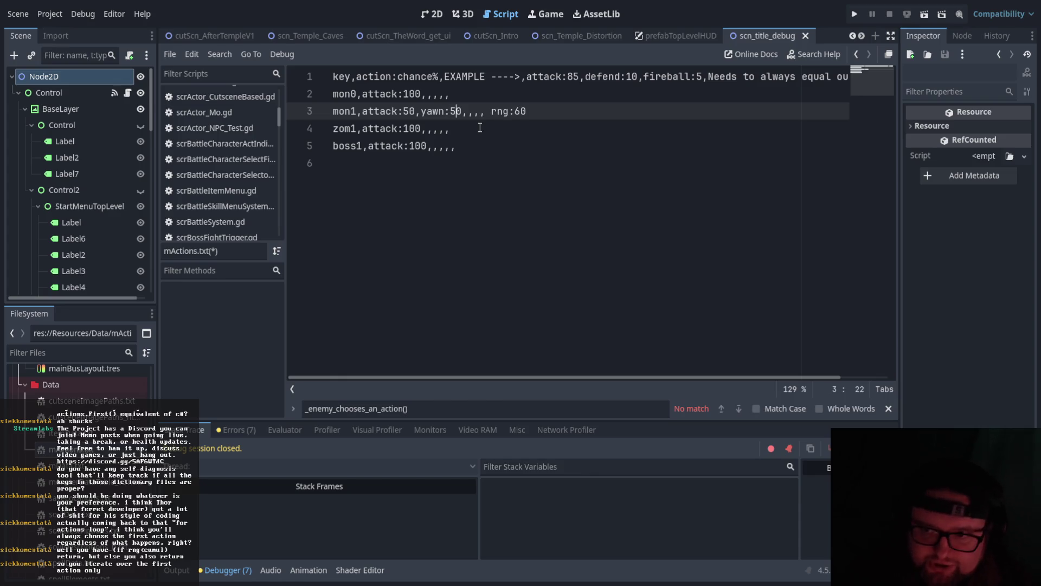
pyautogui.click(573, 109)
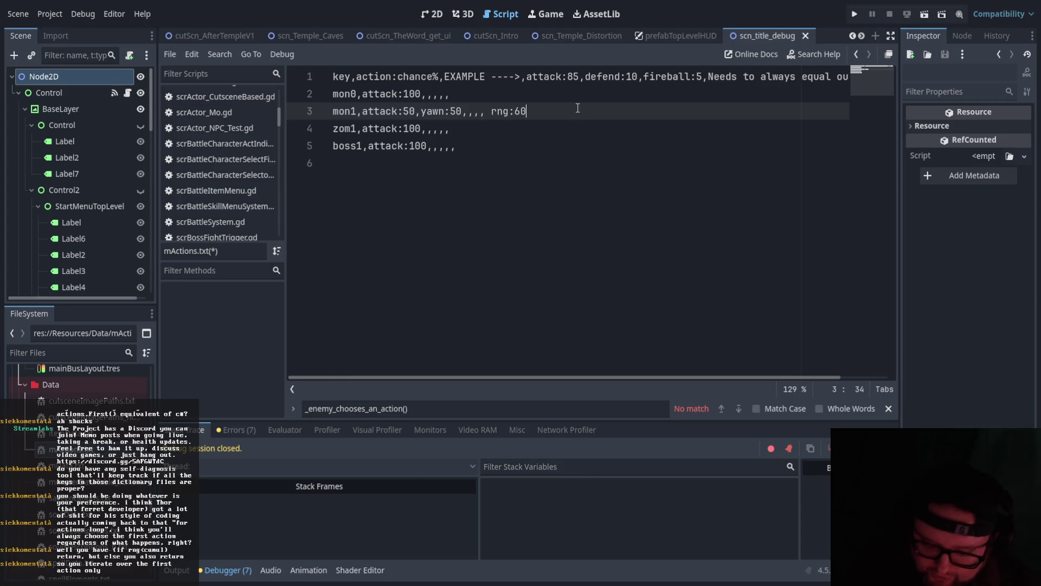
pyautogui.moveTo(545, 110); pyautogui.dragTo(492, 112)
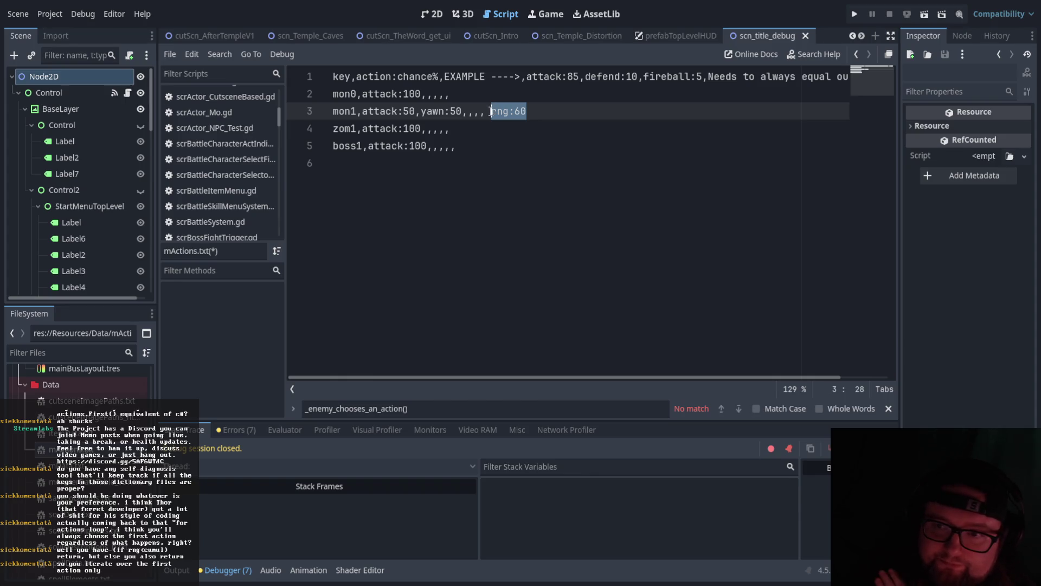
pyautogui.moveTo(417, 110); pyautogui.dragTo(403, 110)
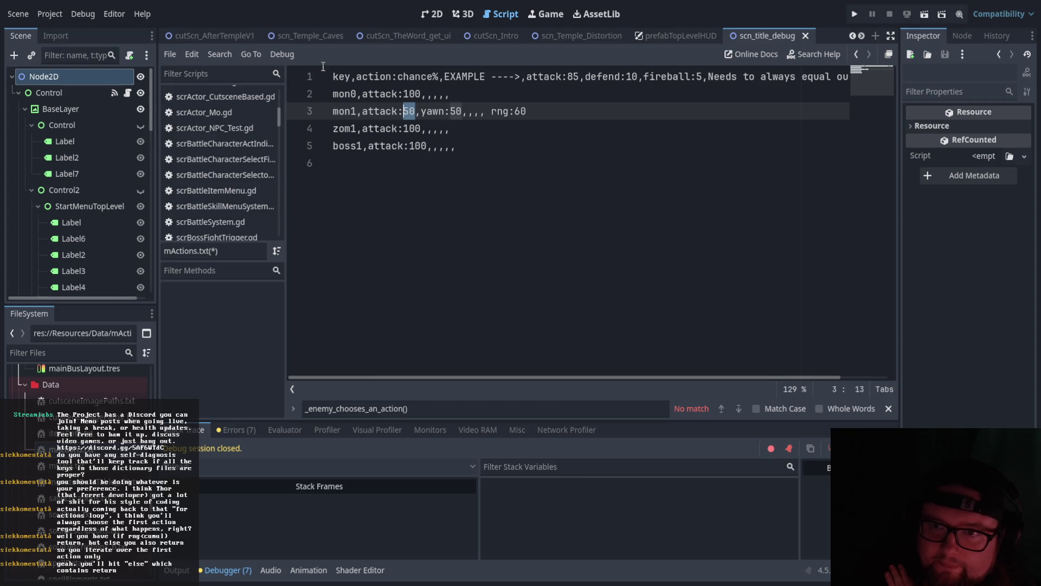
pyautogui.scroll(5, 239, 168)
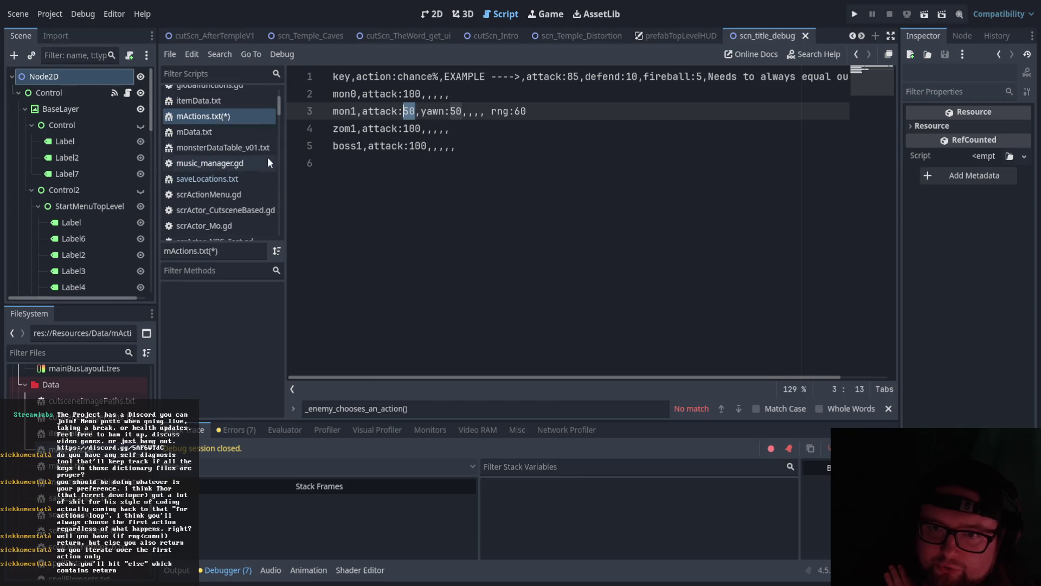
pyautogui.scroll(-8, 240, 163)
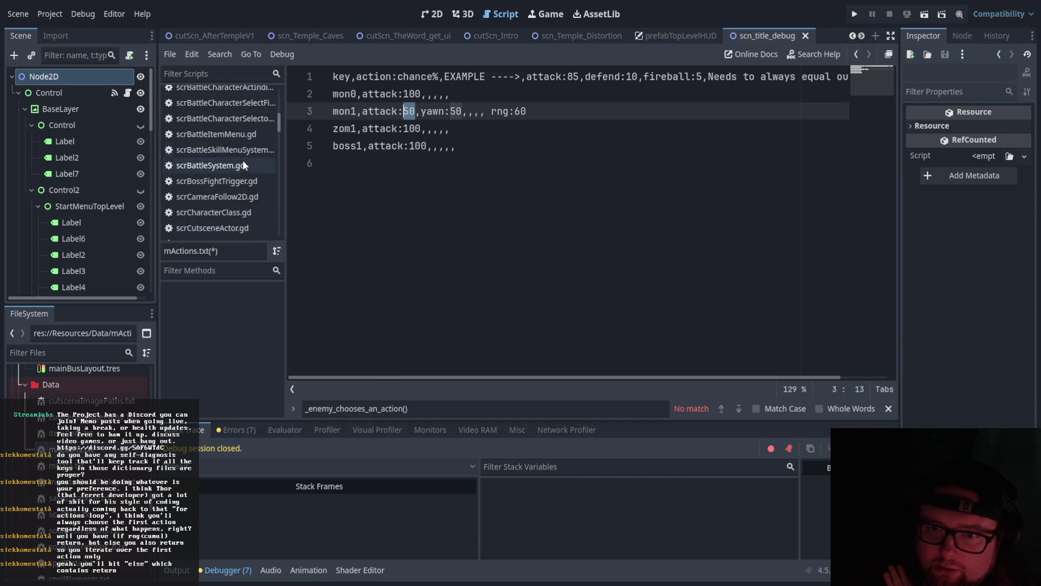
pyautogui.click(242, 164)
pyautogui.moveTo(409, 181)
pyautogui.mouseDown()
pyautogui.moveTo(475, 187)
pyautogui.moveTo(468, 182)
pyautogui.mouseUp()
pyautogui.click(485, 181)
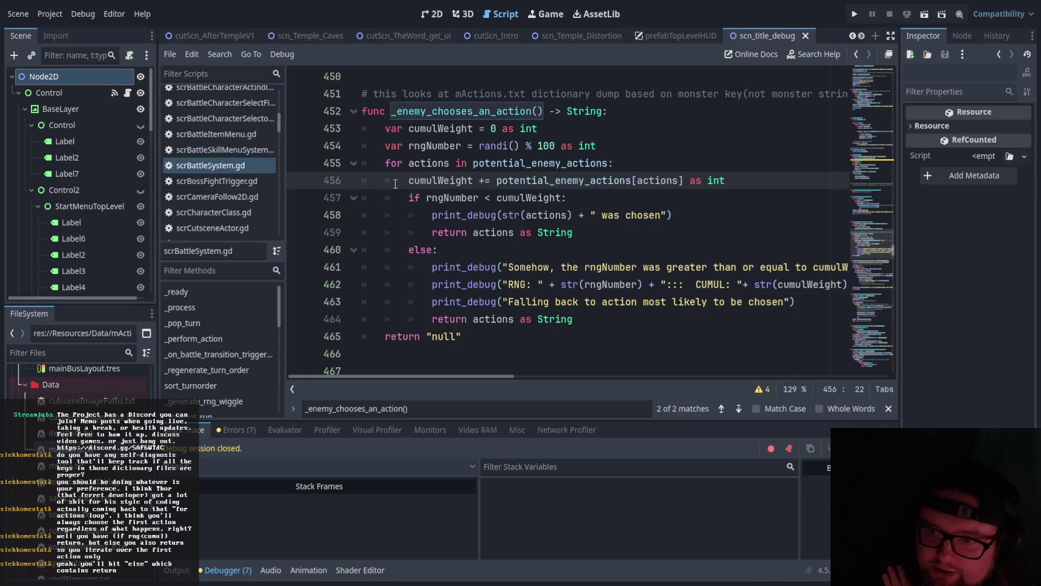
pyautogui.click(573, 201)
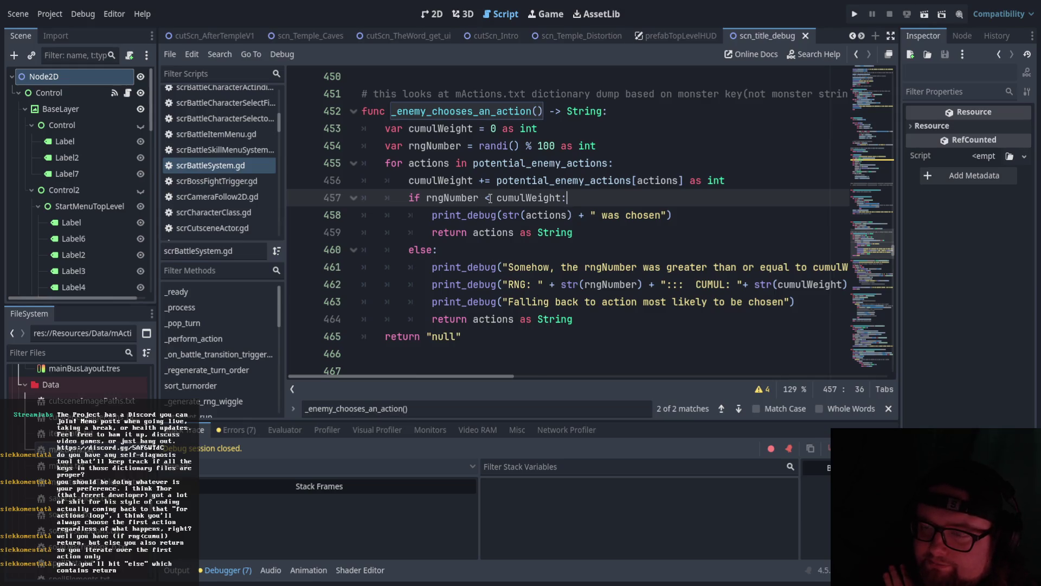
pyautogui.click(453, 251)
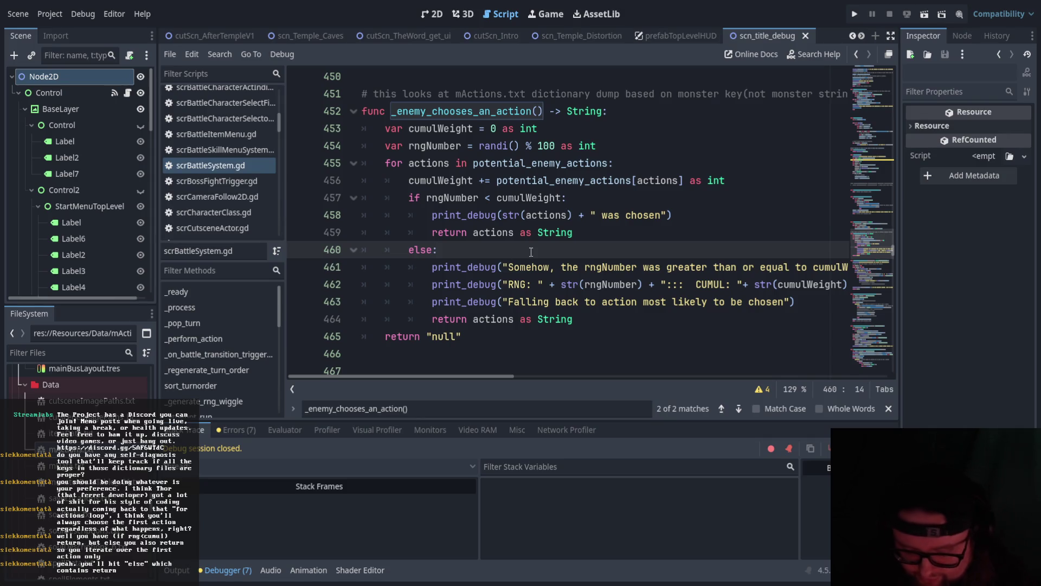
# Add 'if rngNumber > 100:' under else: and indent fallback lines 462–465 beneath it.
pyautogui.press('Return')
pyautogui.write('if rngNumber ')
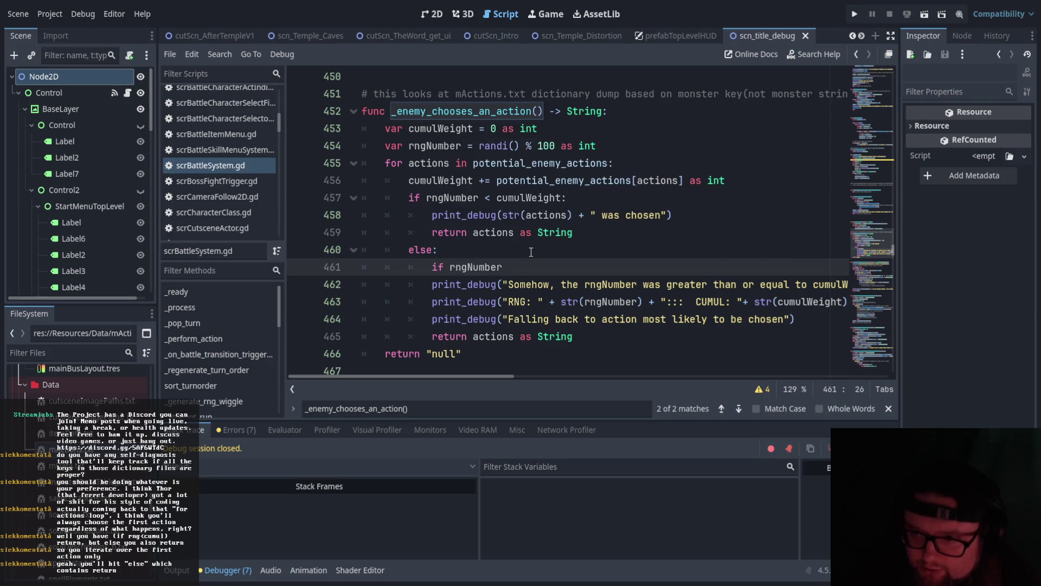
pyautogui.write('>')
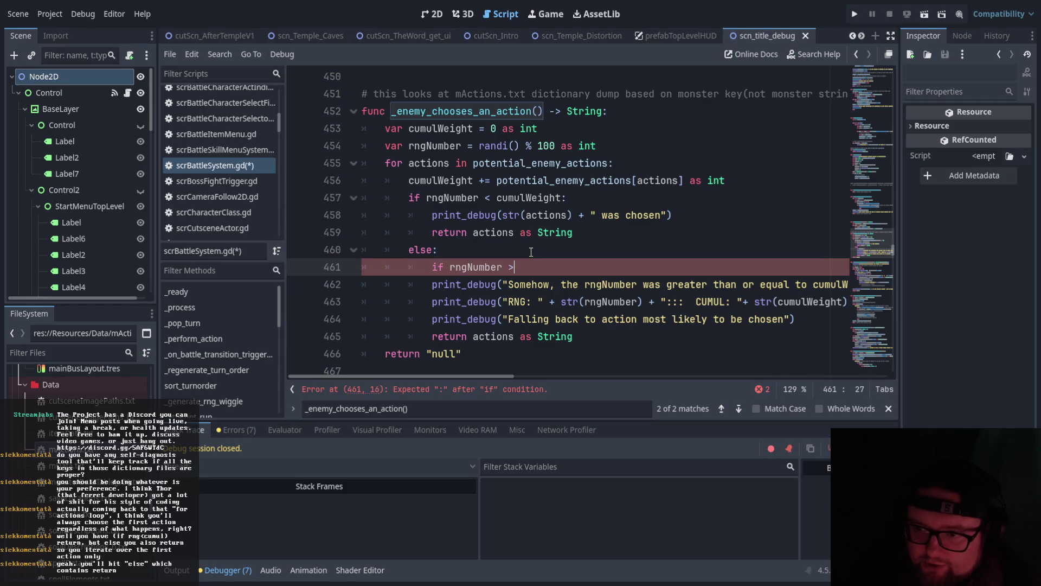
pyautogui.write(' 100')
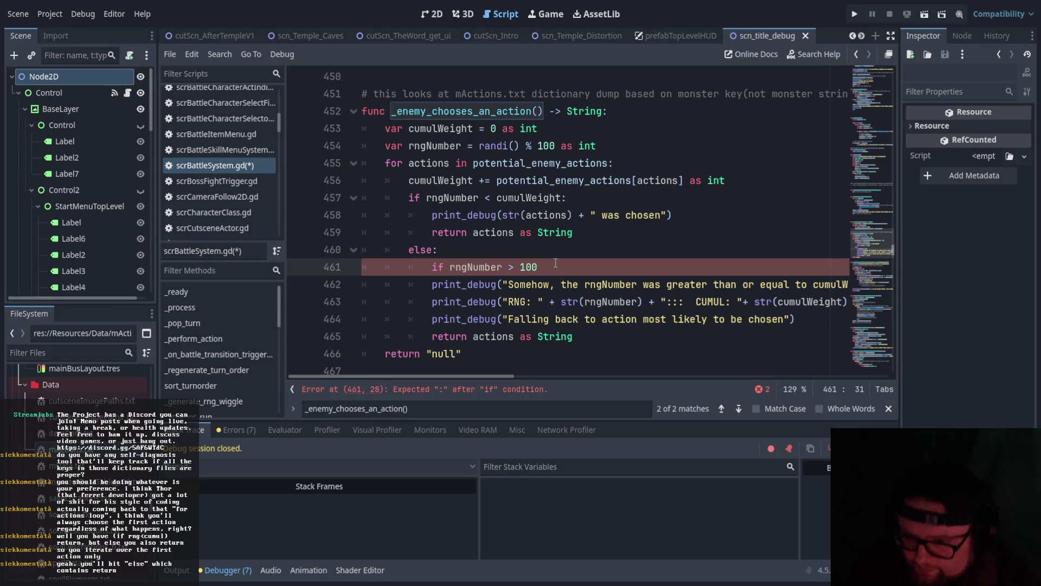
pyautogui.write(':')
pyautogui.moveTo(574, 337); pyautogui.dragTo(434, 285)
pyautogui.press('Tab')
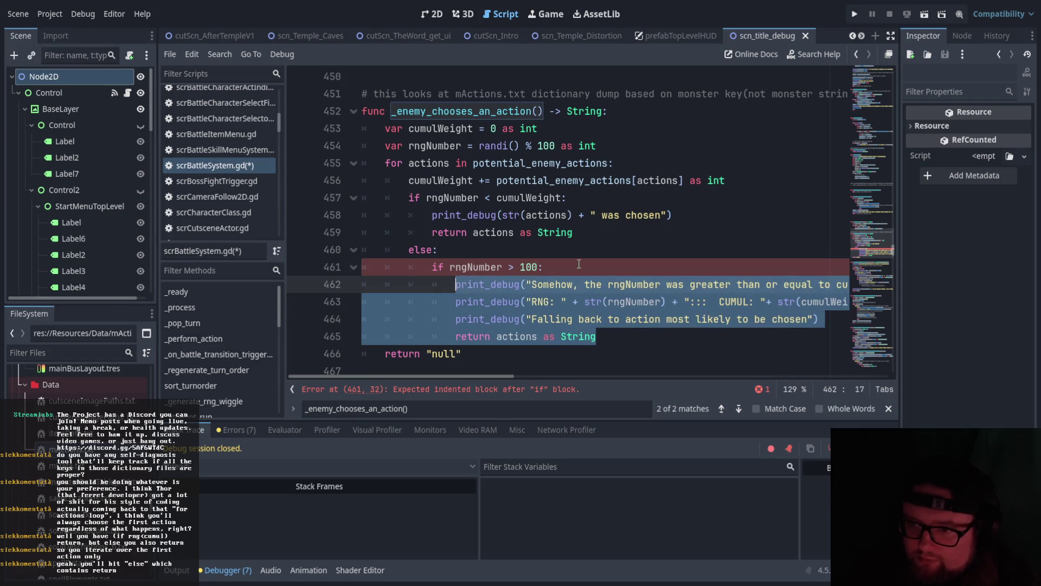
pyautogui.click(579, 232)
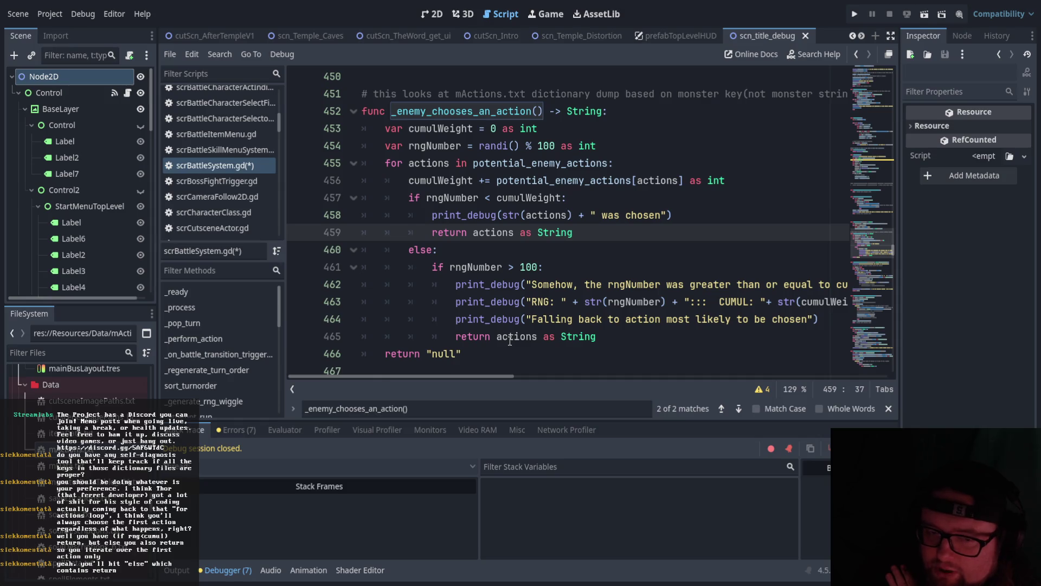
pyautogui.click(433, 267)
pyautogui.press('Up')
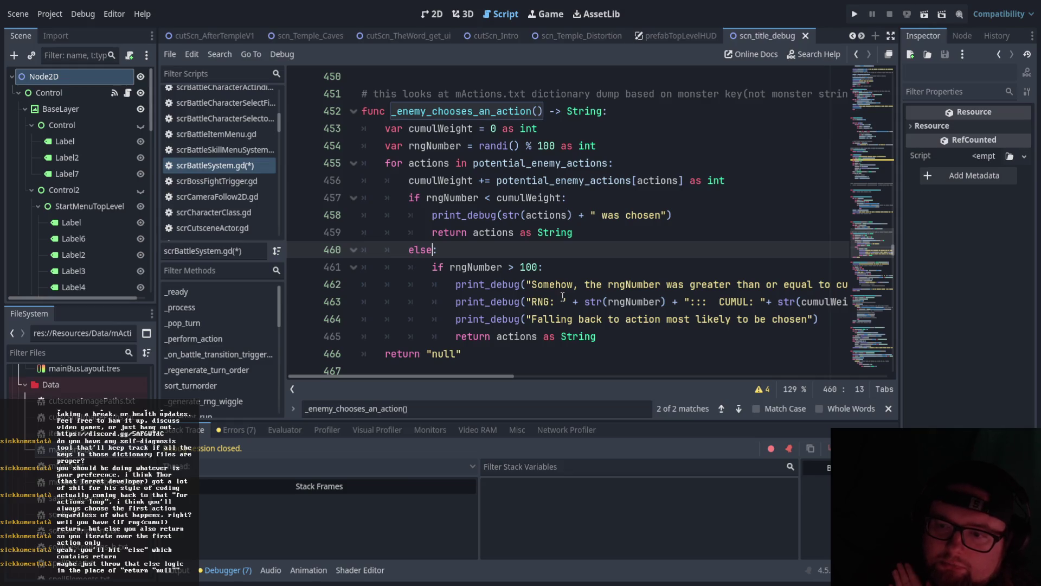
pyautogui.click(432, 359)
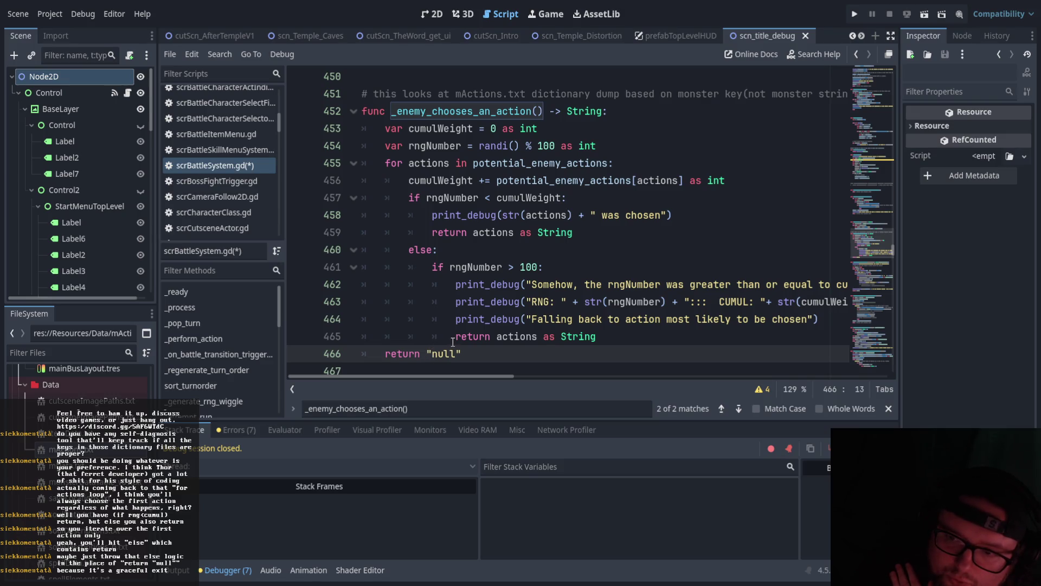
pyautogui.click(470, 351)
pyautogui.moveTo(409, 180); pyautogui.dragTo(726, 180)
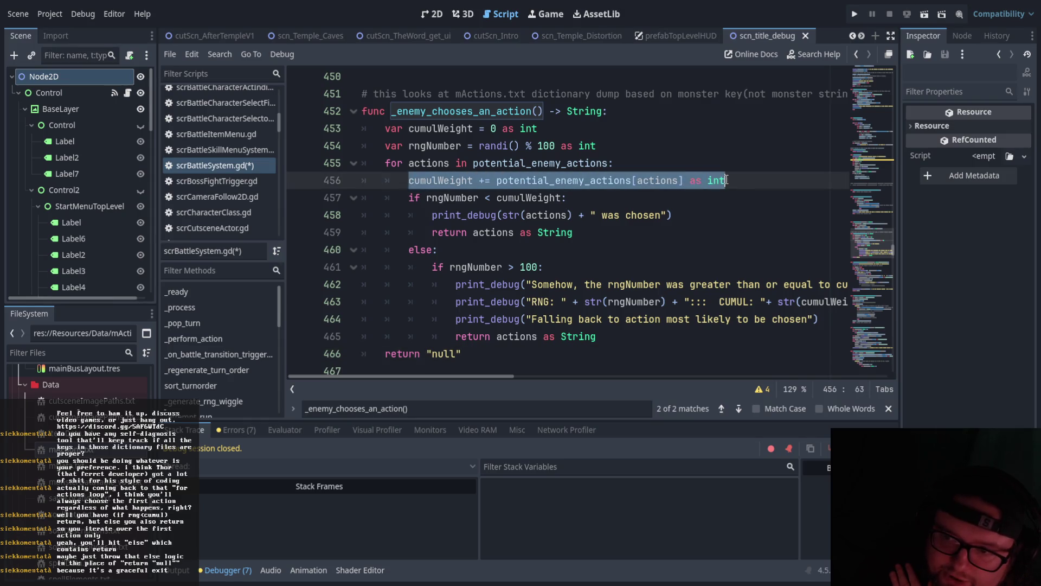
pyautogui.click(677, 134)
pyautogui.moveTo(492, 163); pyautogui.dragTo(609, 163)
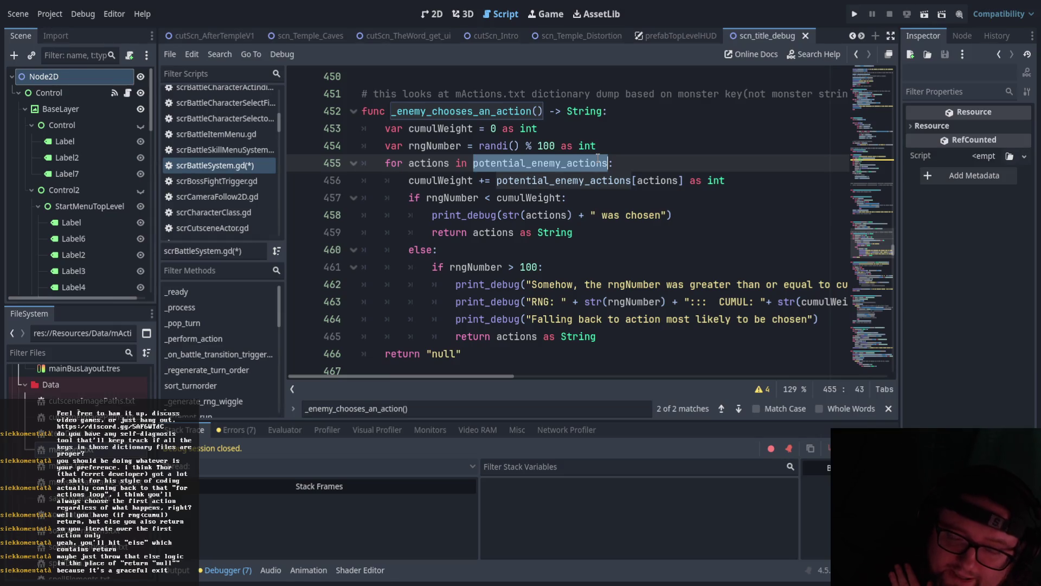
pyautogui.click(580, 182)
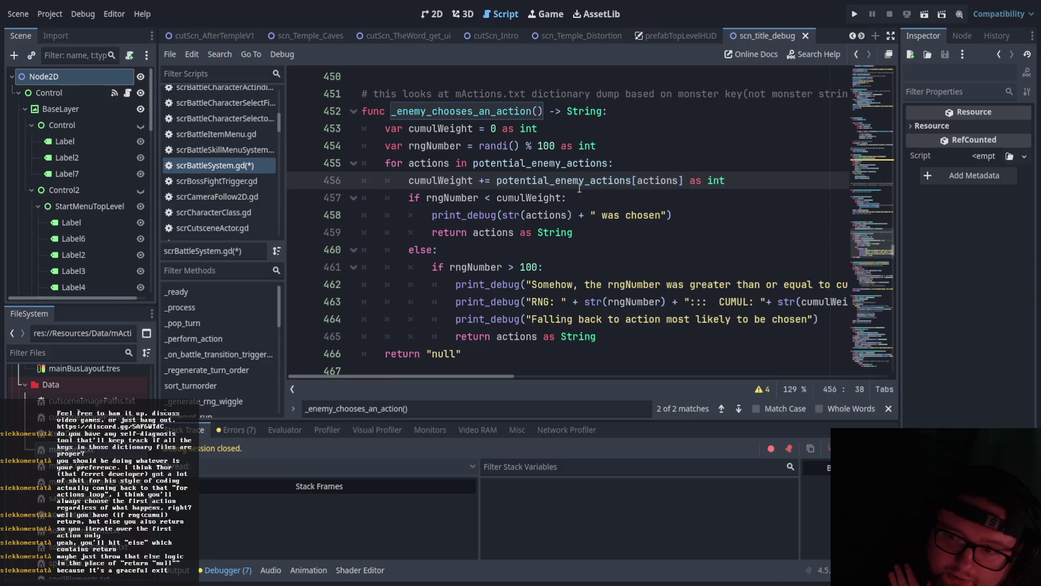
pyautogui.click(605, 143)
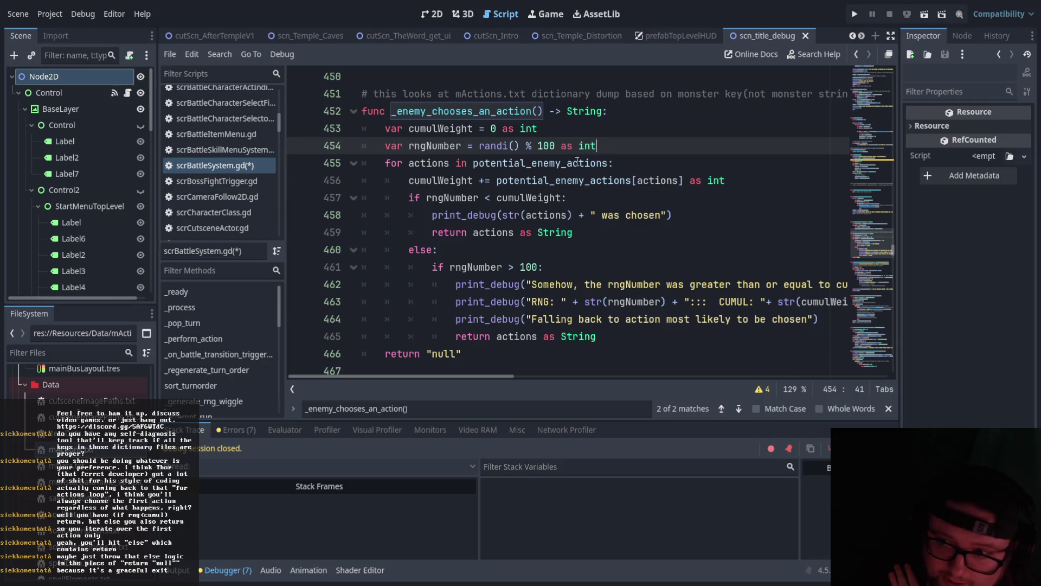
pyautogui.click(604, 194)
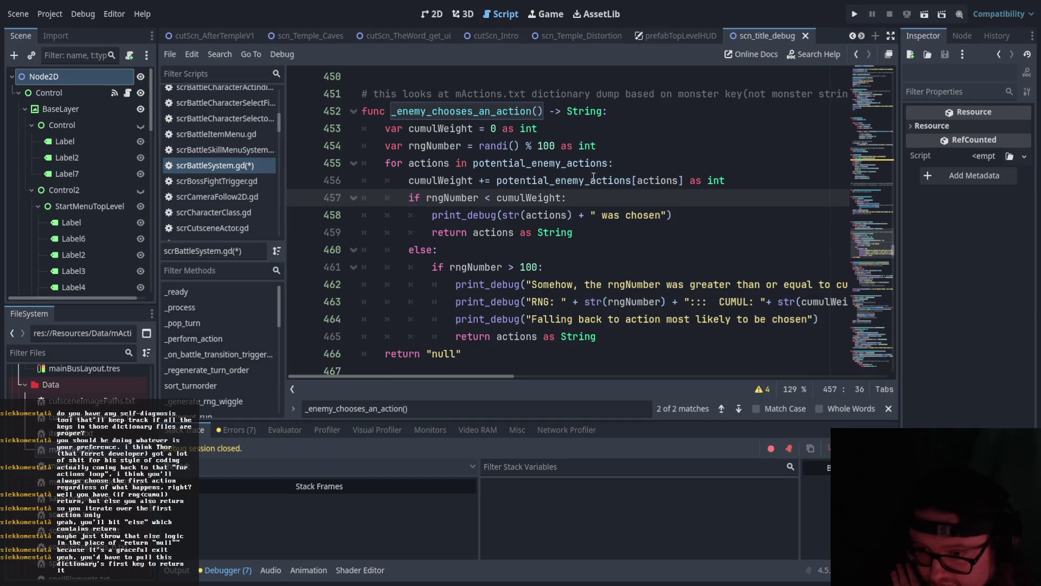
pyautogui.doubleClick(518, 337)
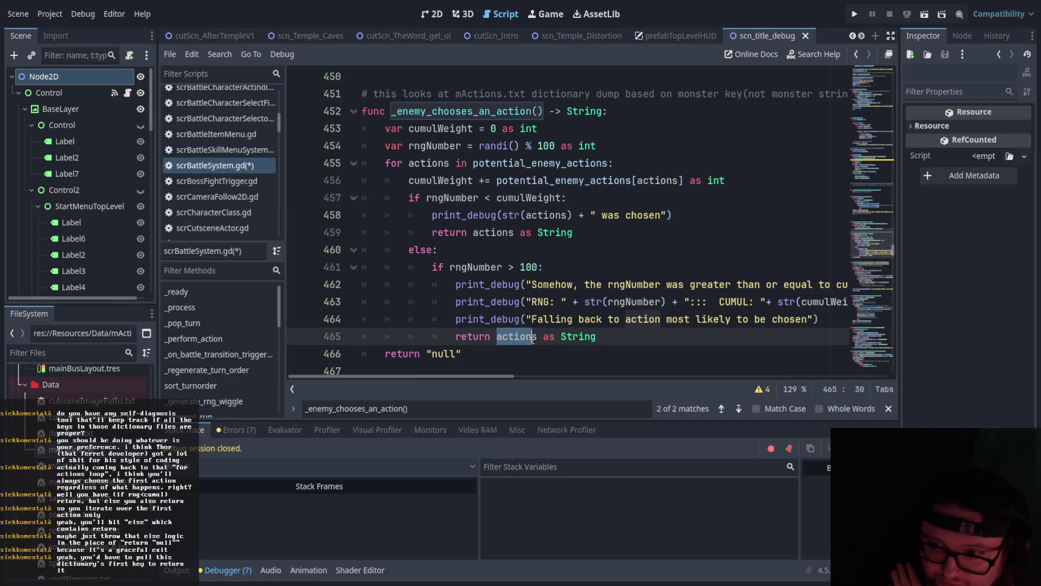
pyautogui.click(466, 358)
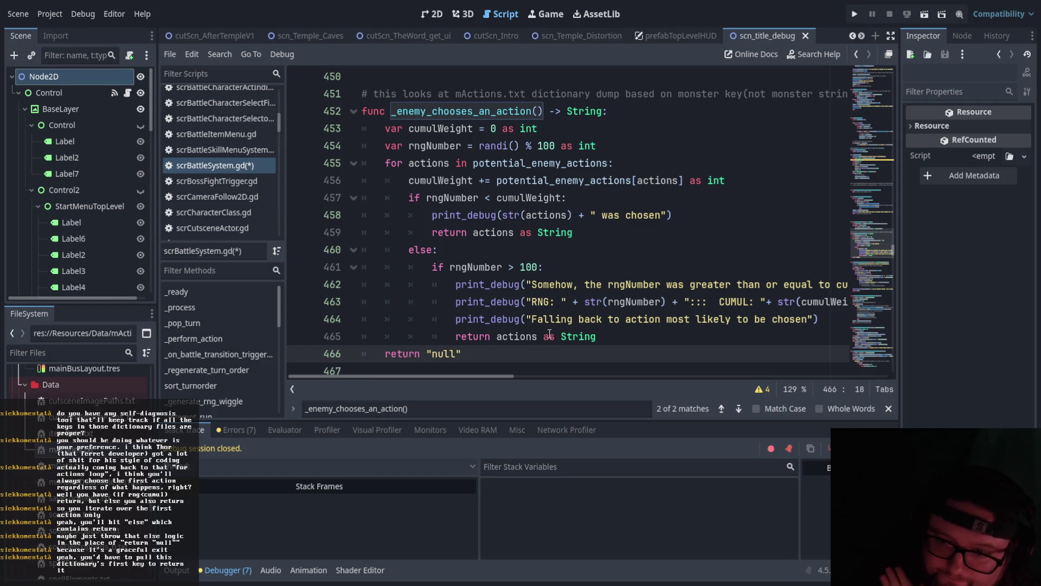
pyautogui.click(524, 336)
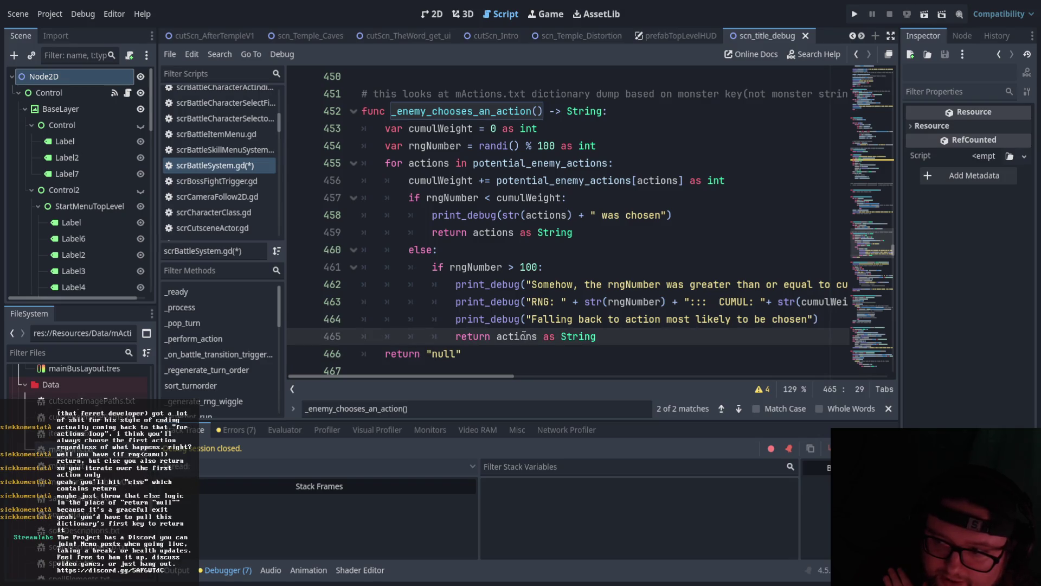
# Extend line 466's return string to "null-something went very very wrong-this should never happen".
pyautogui.click(458, 354)
pyautogui.write('-')
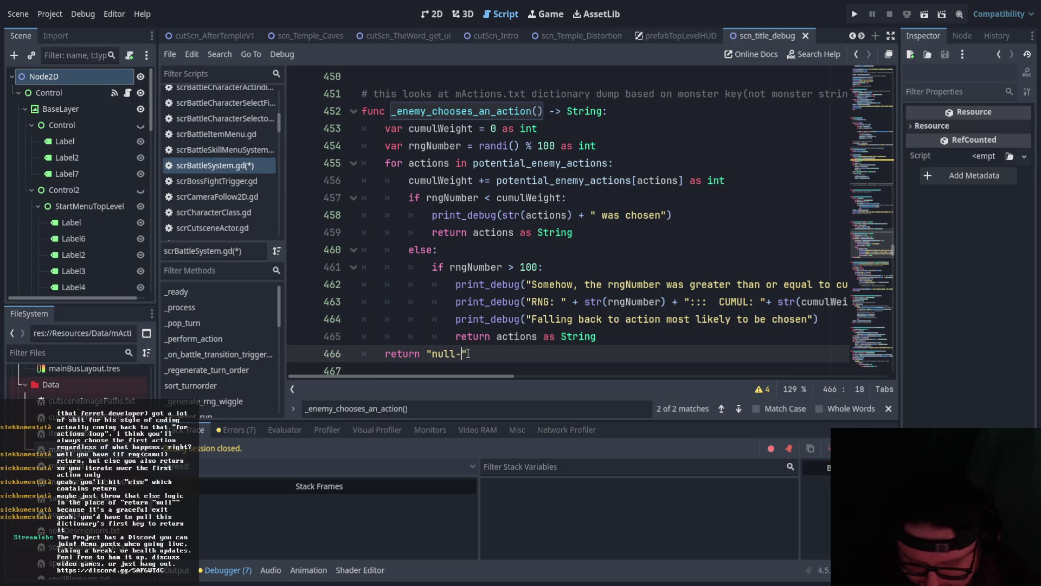
pyautogui.write('something went very very wrongh')
pyautogui.press('BackSpace')
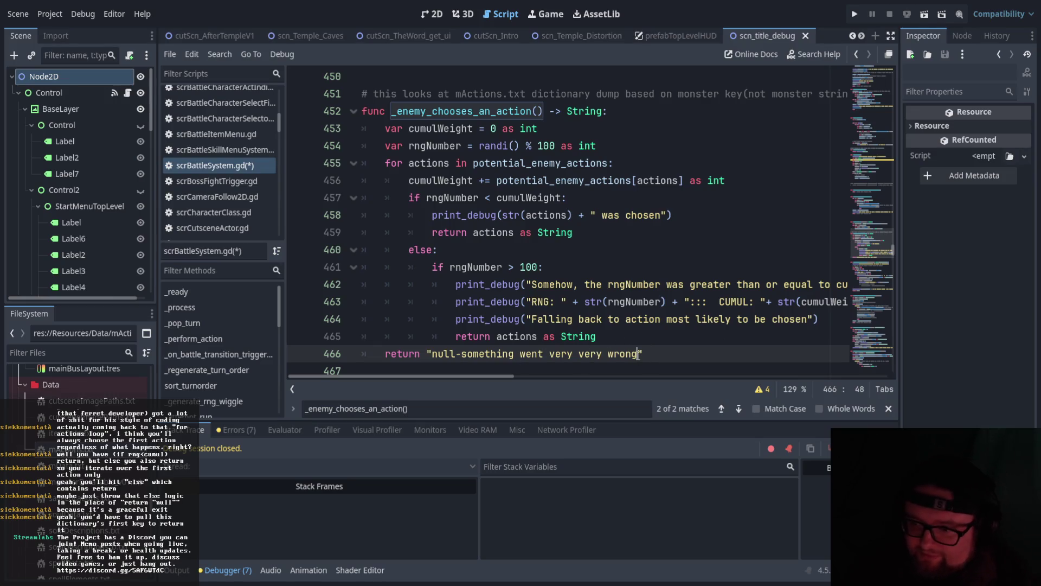
pyautogui.write('this should neve')
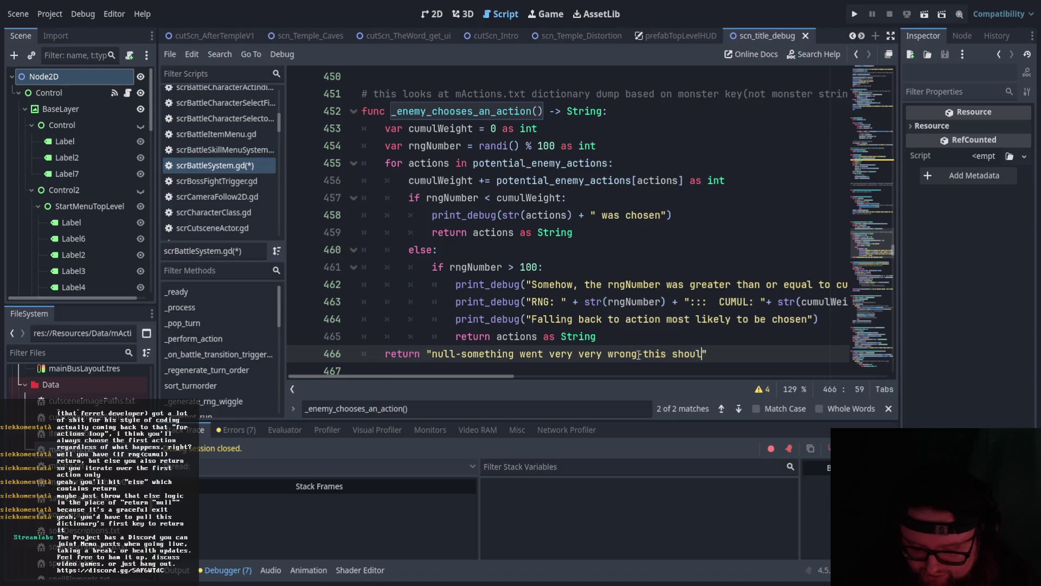
pyautogui.write('r happen')
pyautogui.click(600, 321)
pyautogui.click(431, 353)
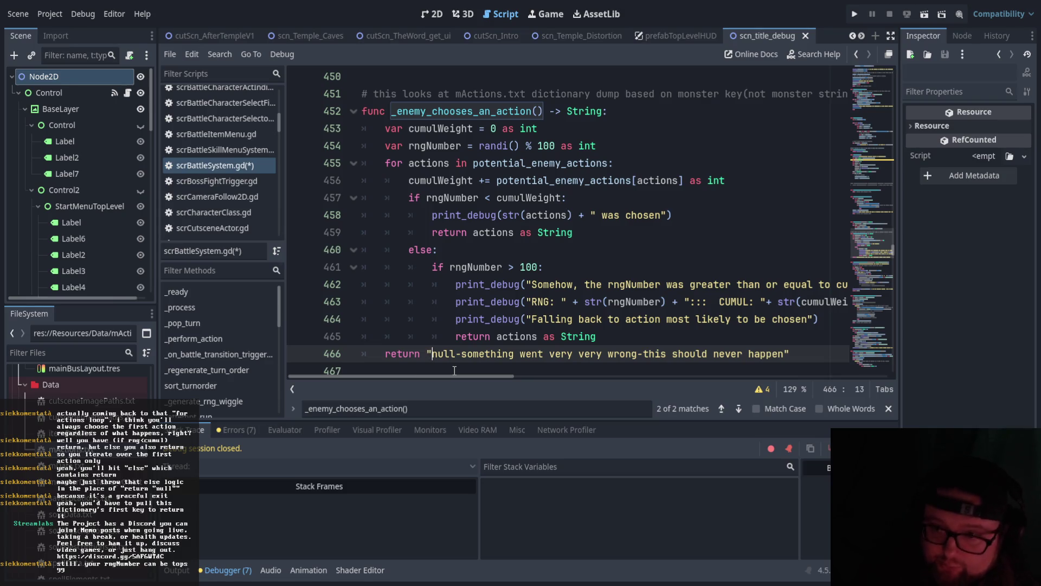
pyautogui.moveTo(408, 249)
pyautogui.mouseDown()
pyautogui.moveTo(596, 319)
pyautogui.moveTo(770, 353)
pyautogui.moveTo(814, 349)
pyautogui.mouseUp()
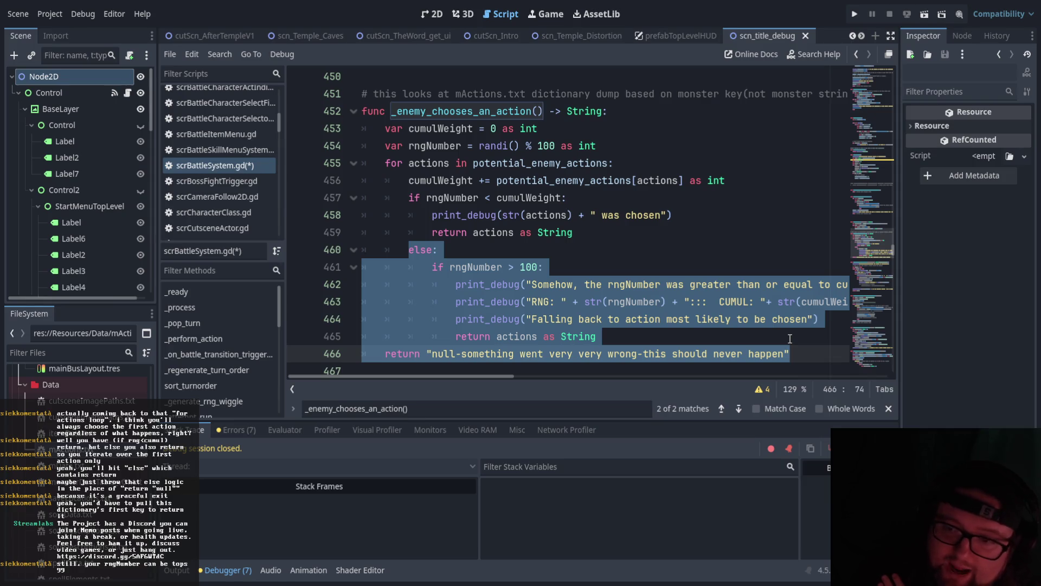
pyautogui.click(615, 302)
pyautogui.click(519, 266)
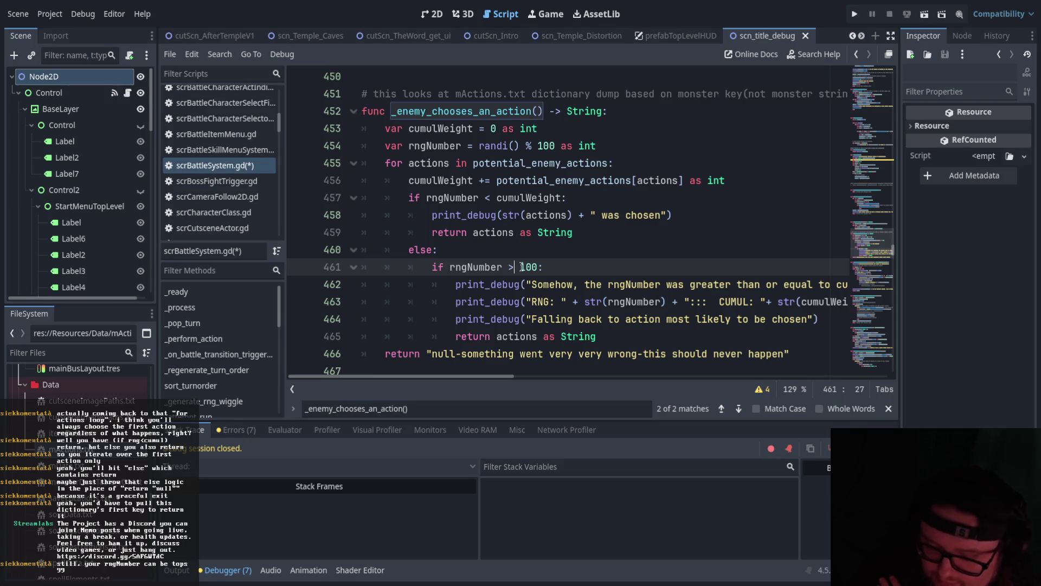
# Change the fallback check to 'if rngNumber >= 100' and review the randi() % 100 expression.
pyautogui.write('=')
pyautogui.click(654, 351)
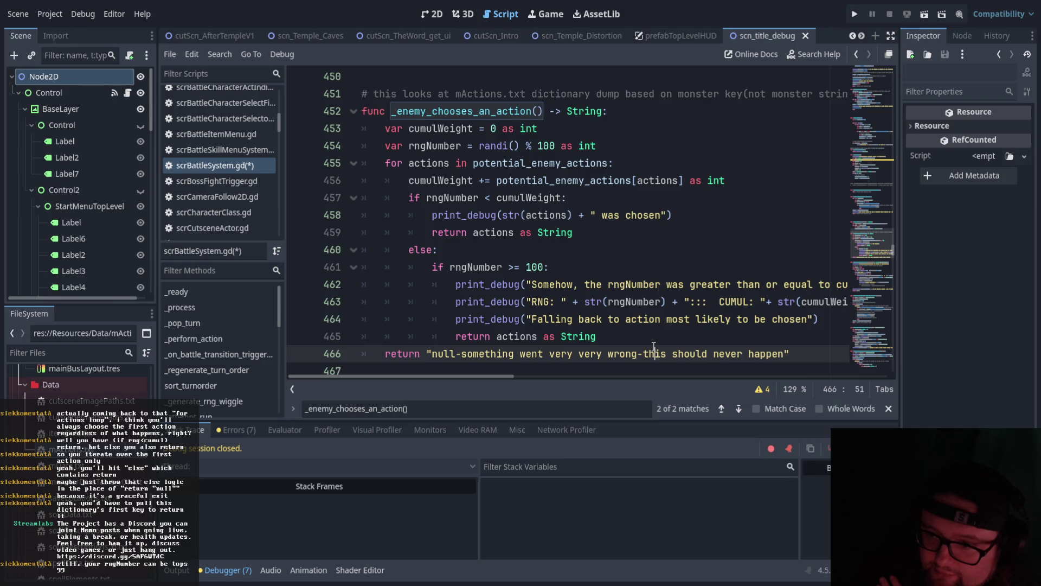
pyautogui.moveTo(479, 145); pyautogui.dragTo(599, 144)
pyautogui.click(524, 152)
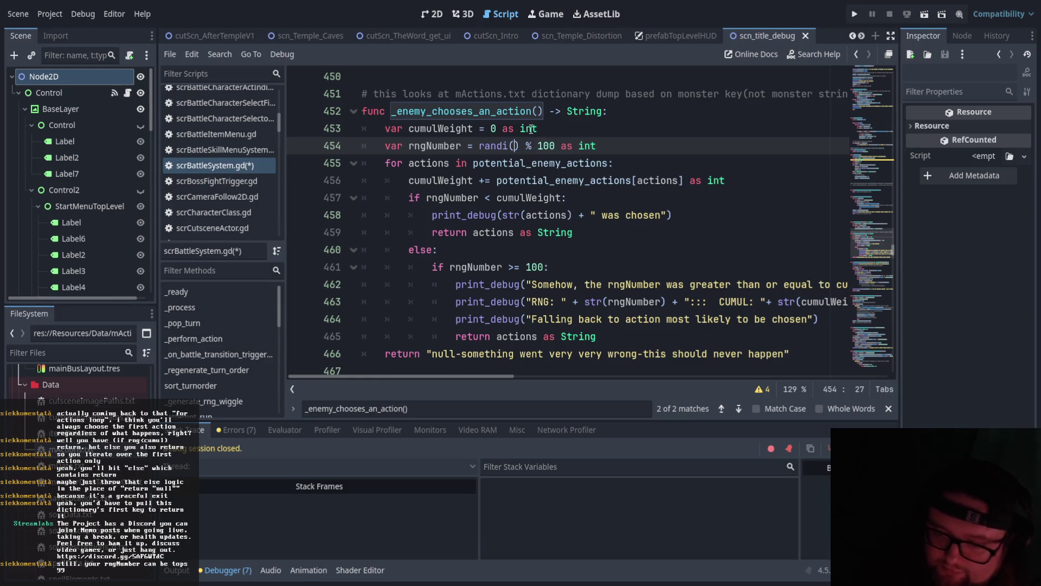
pyautogui.click(608, 307)
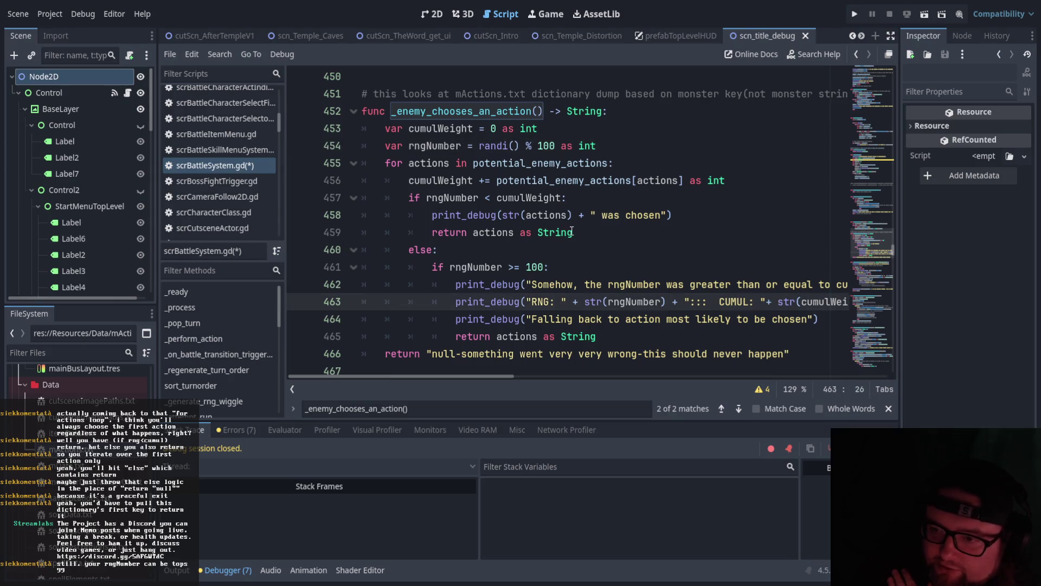
# Select the else block and then the final return line 466.
pyautogui.click(428, 265)
pyautogui.moveTo(409, 249); pyautogui.dragTo(771, 354)
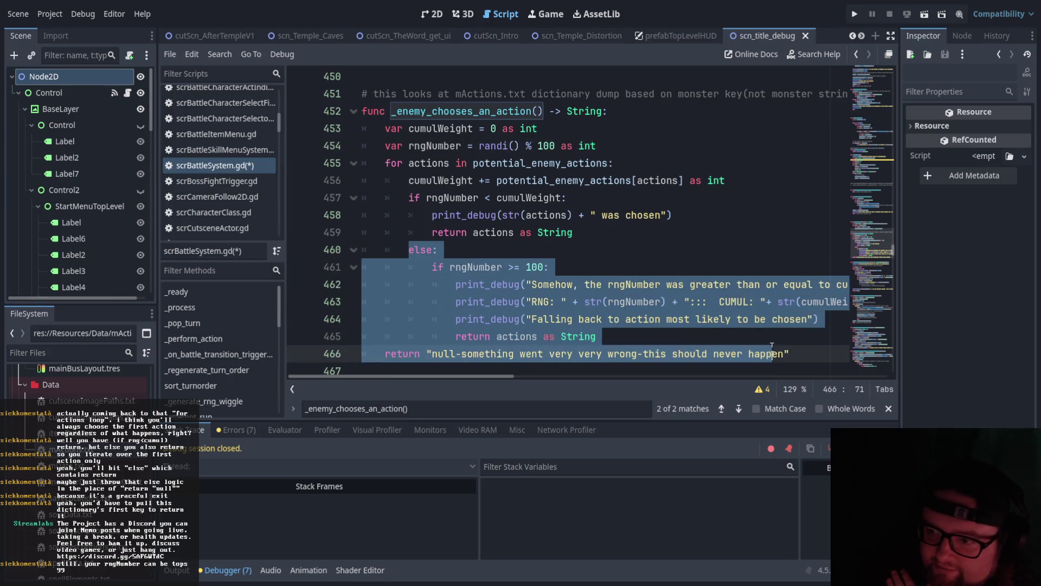
pyautogui.click(772, 353)
pyautogui.scroll(-1, 772, 346)
pyautogui.hotkey('shift', 'Home')
pyautogui.scroll(1, 465, 301)
pyautogui.scroll(-1, 465, 301)
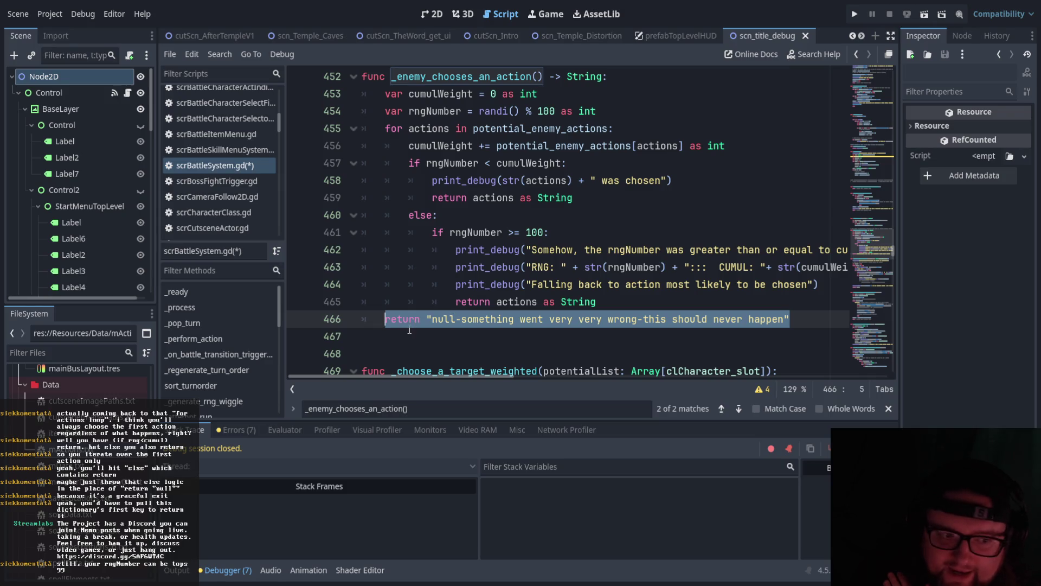
pyautogui.moveTo(385, 319); pyautogui.dragTo(796, 319)
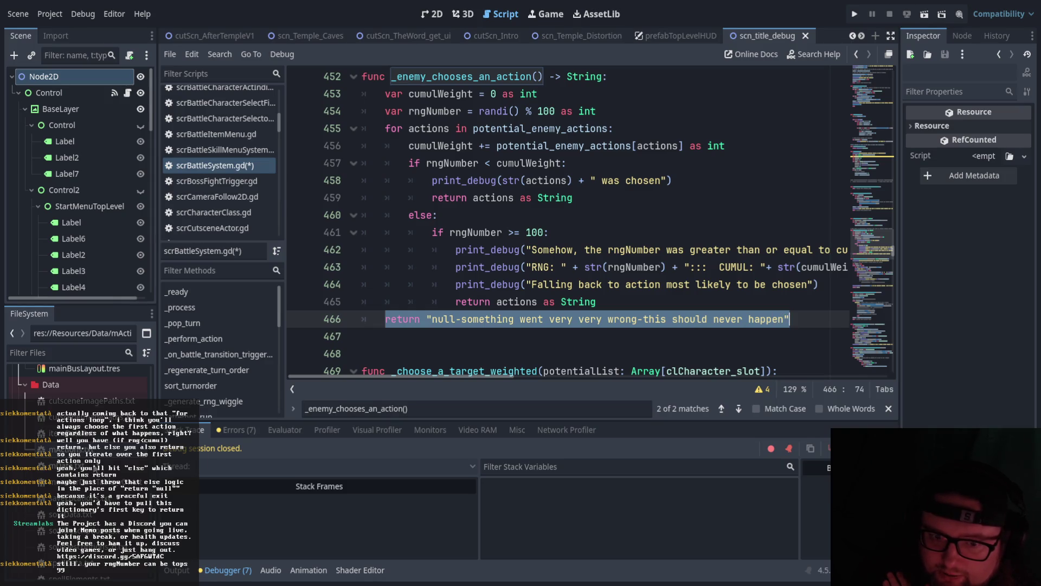
# Check the mActions.txt entries, then return to the end of scrBattleSystem.gd's fallback return line.
pyautogui.hotkey('alt', 'Left')
pyautogui.click(333, 129)
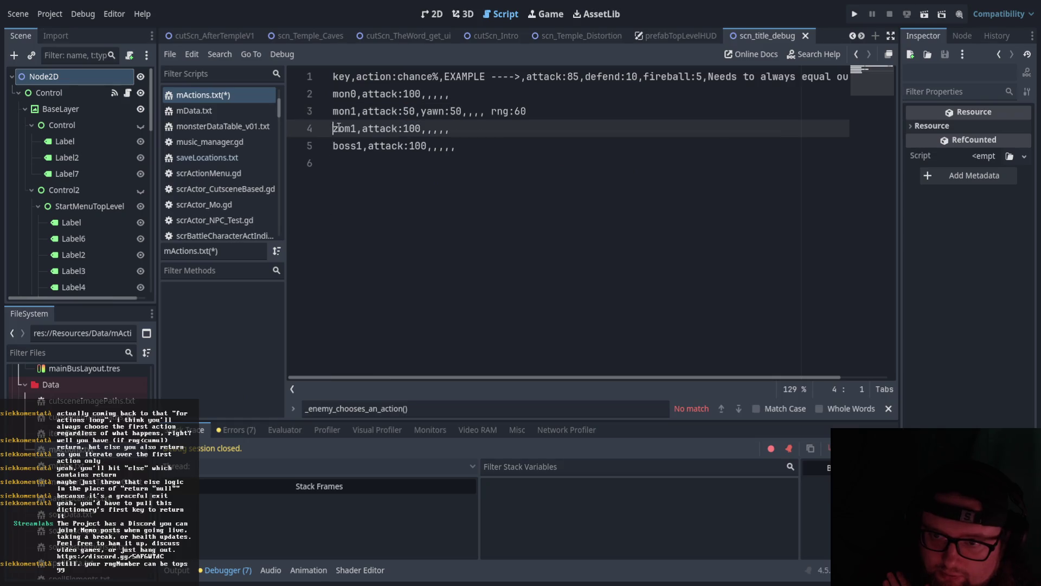
pyautogui.click(361, 164)
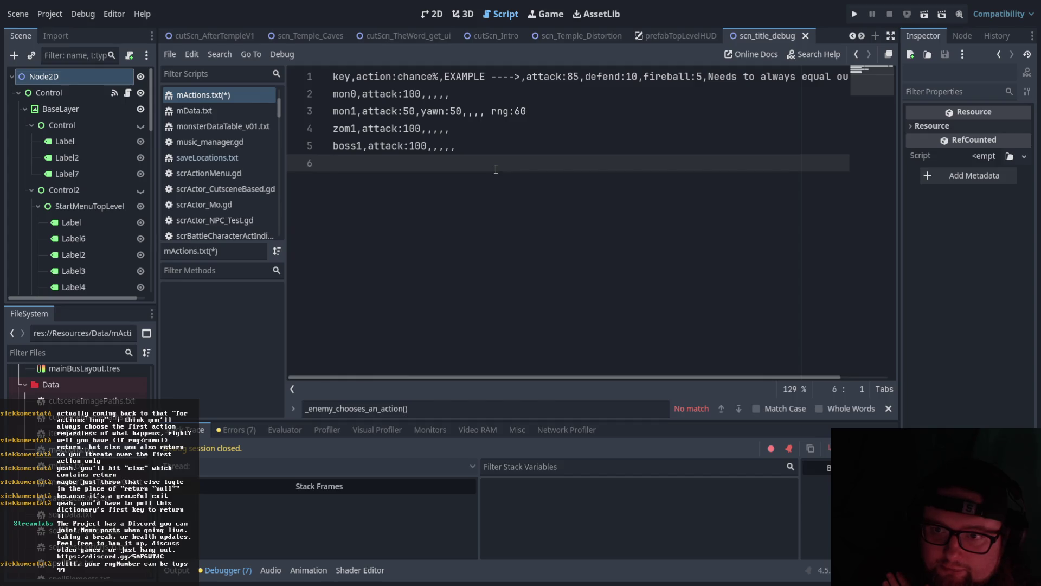
pyautogui.click(364, 146)
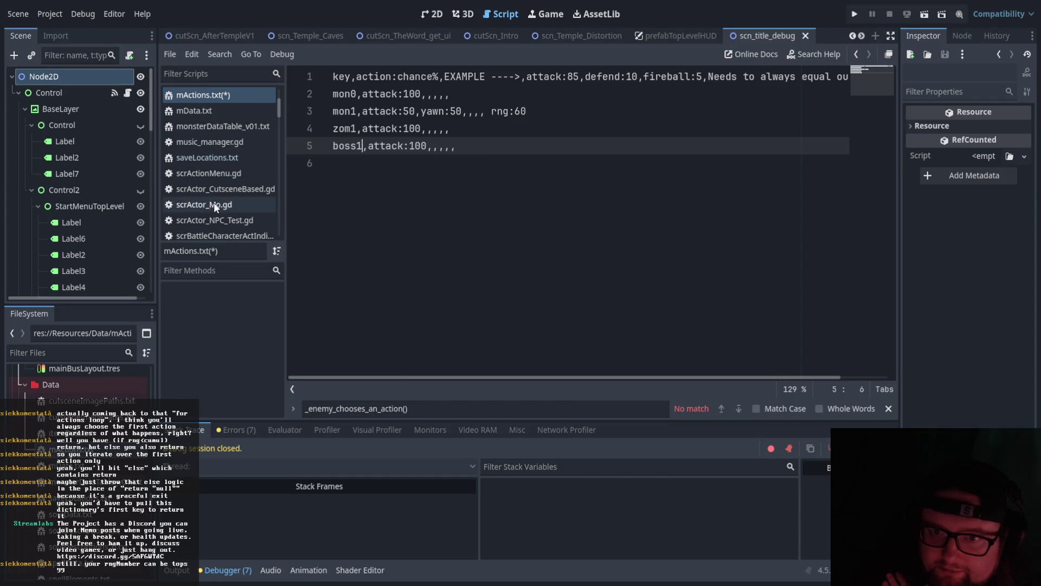
pyautogui.scroll(-5, 214, 174)
pyautogui.click(259, 123)
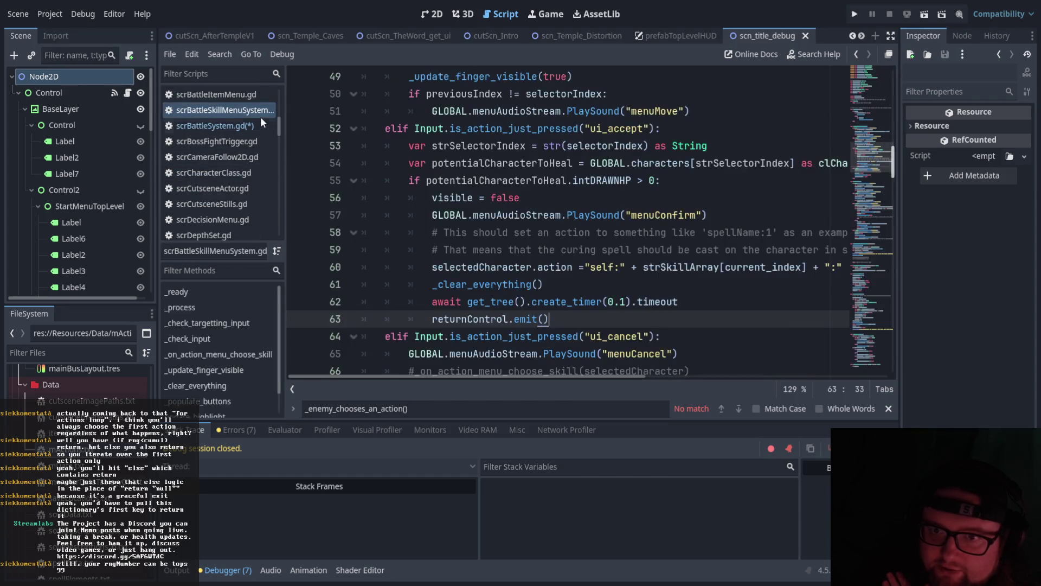
pyautogui.click(806, 337)
pyautogui.click(806, 318)
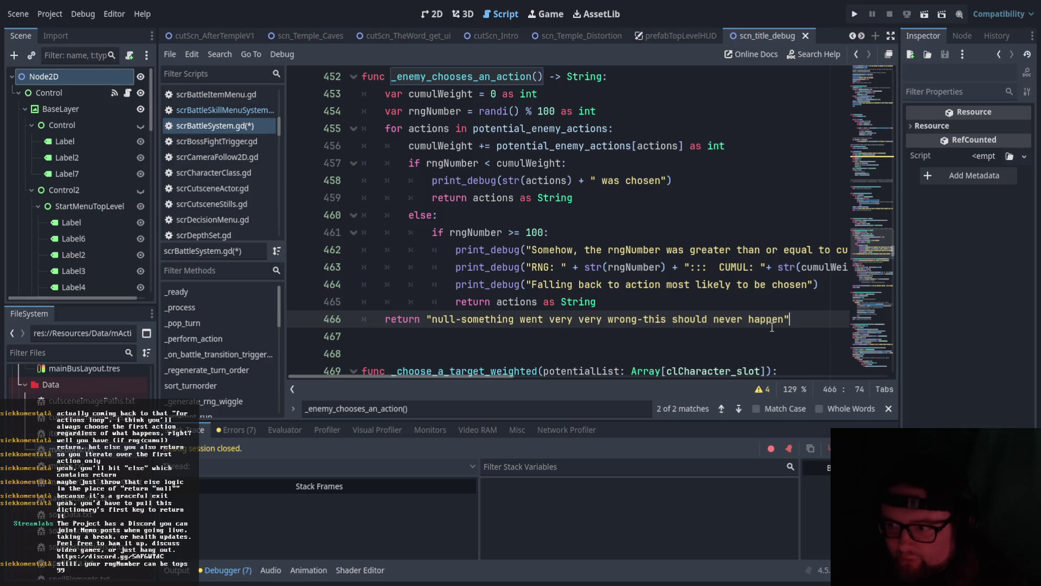
# Replace the text after 'null-' with 'possibly no monster actions in dictionary' and close the quote.
pyautogui.moveTo(783, 320); pyautogui.dragTo(468, 329)
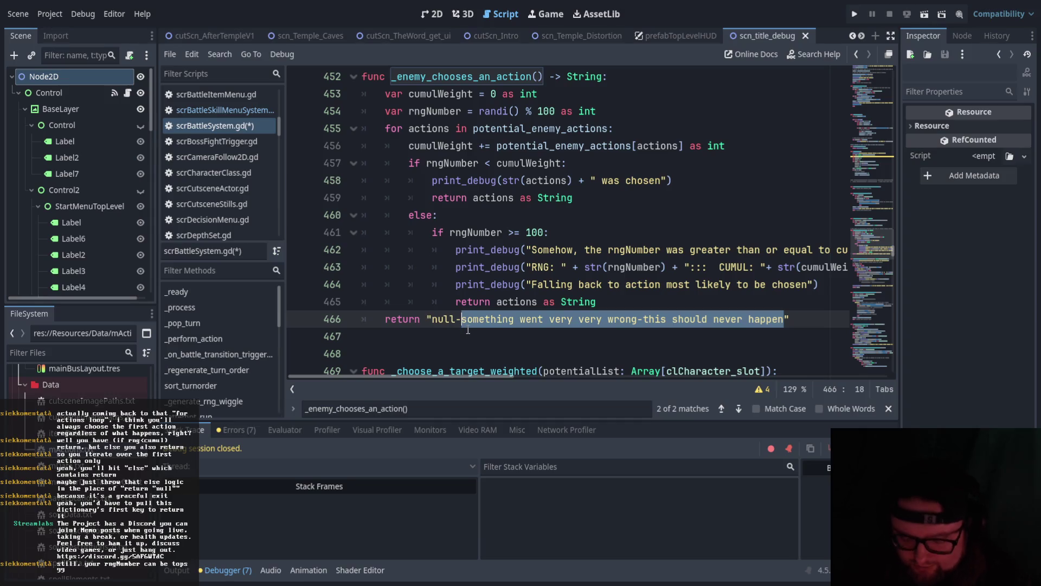
pyautogui.write('possibly ')
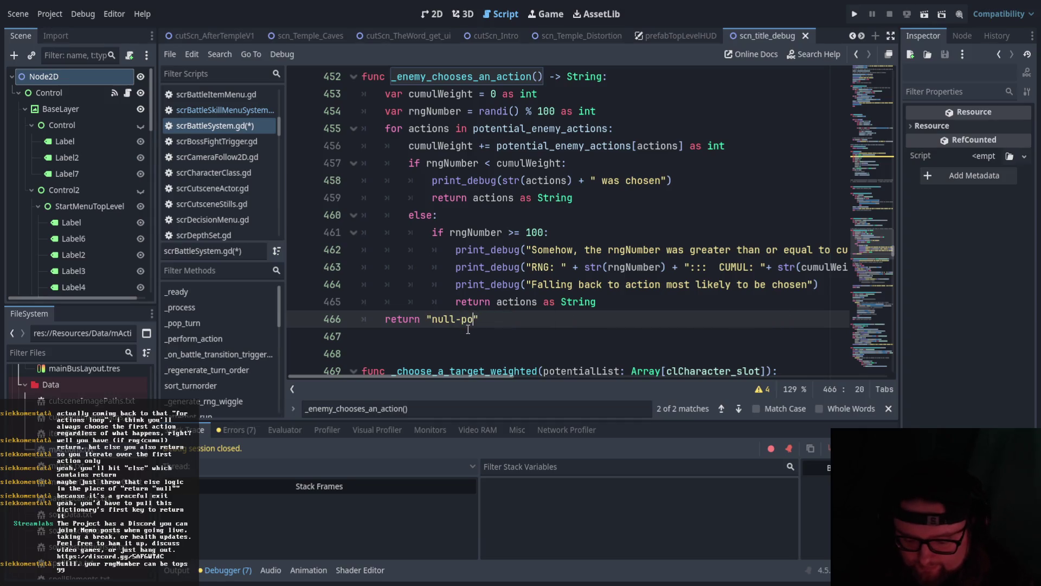
pyautogui.write('no ')
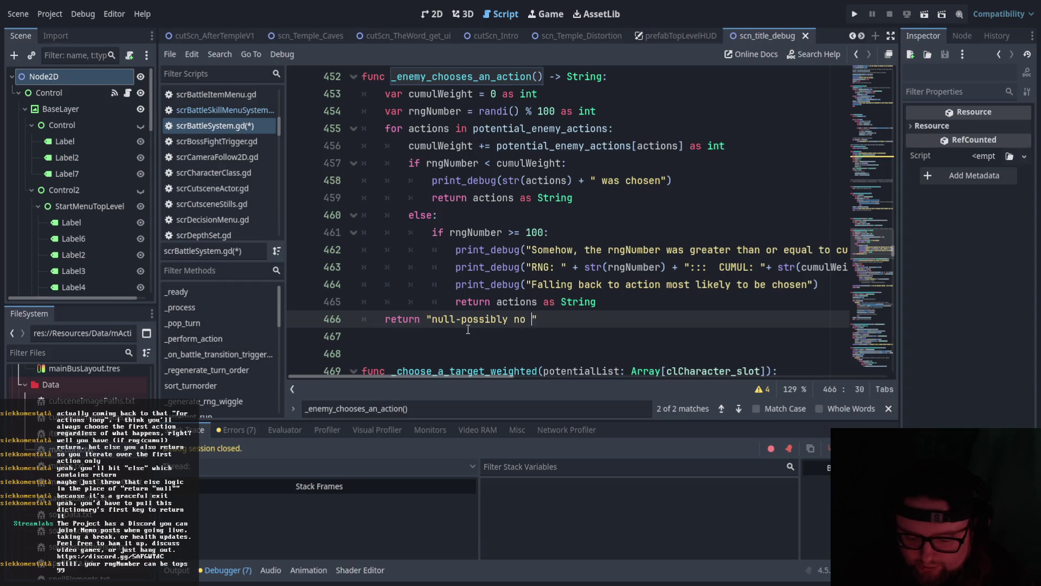
pyautogui.write('monster action')
pyautogui.write('s in dictionary')
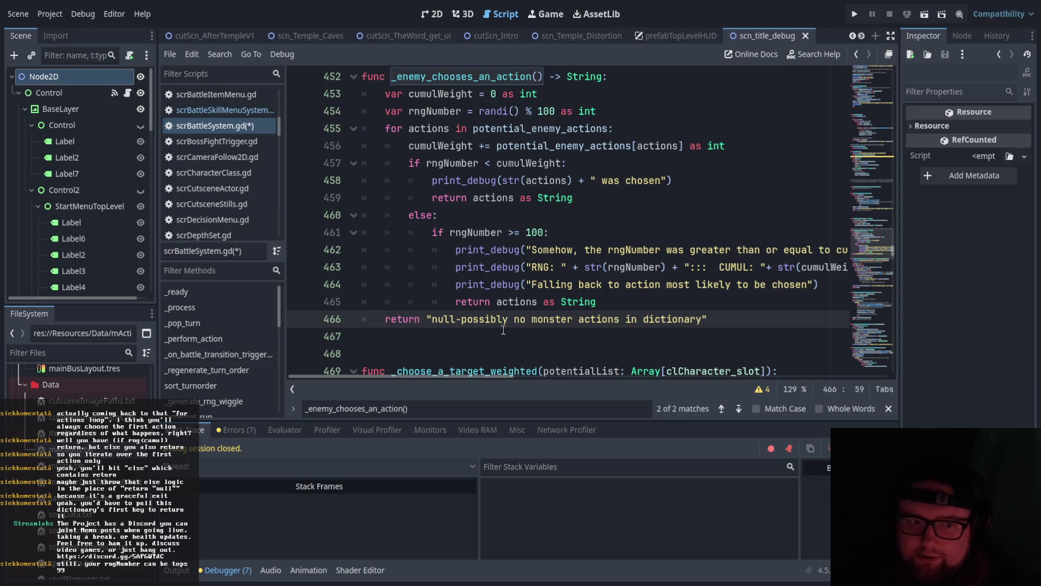
pyautogui.scroll(1, 719, 320)
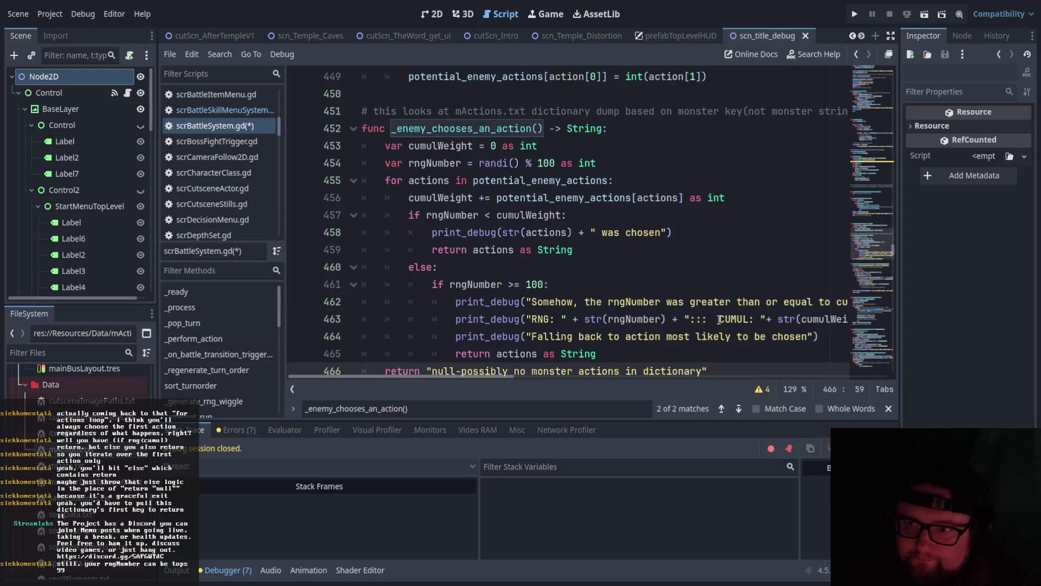
pyautogui.scroll(-1, 718, 320)
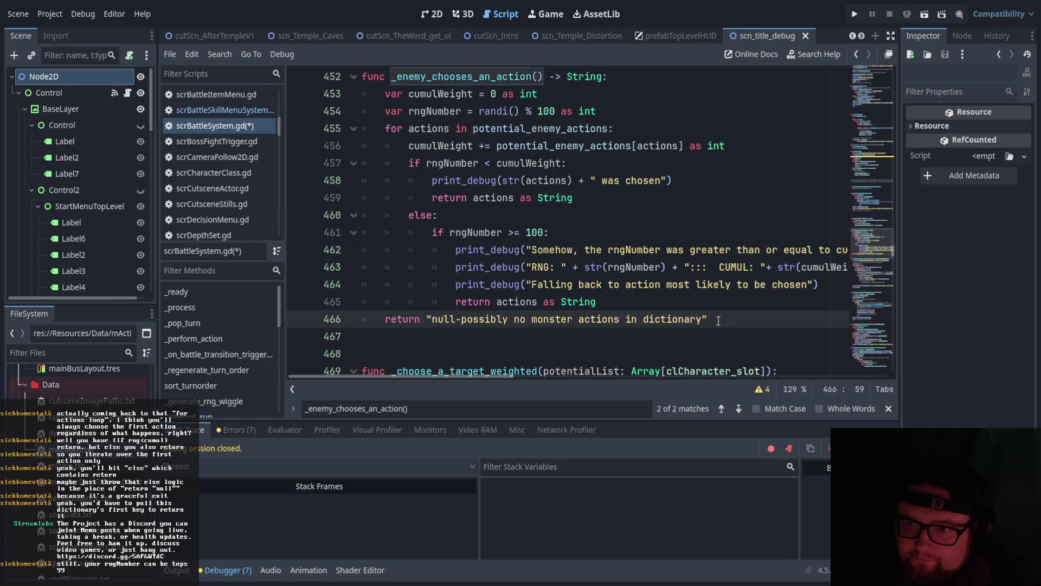
pyautogui.write('"')
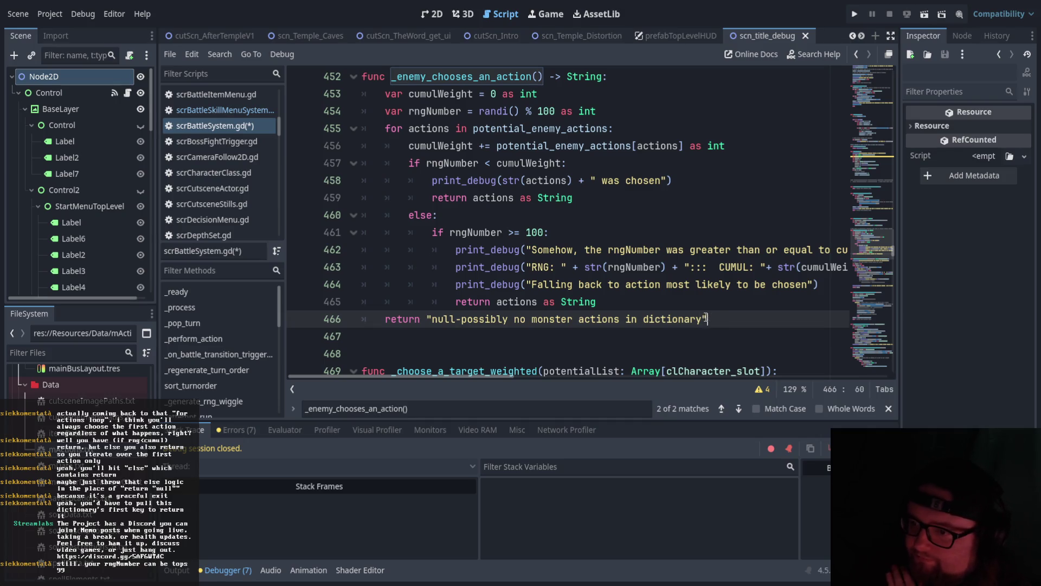
# Add the comment '#this is just in case godot somehow generates 100' after else: on line 460.
pyautogui.moveTo(596, 301); pyautogui.dragTo(408, 215)
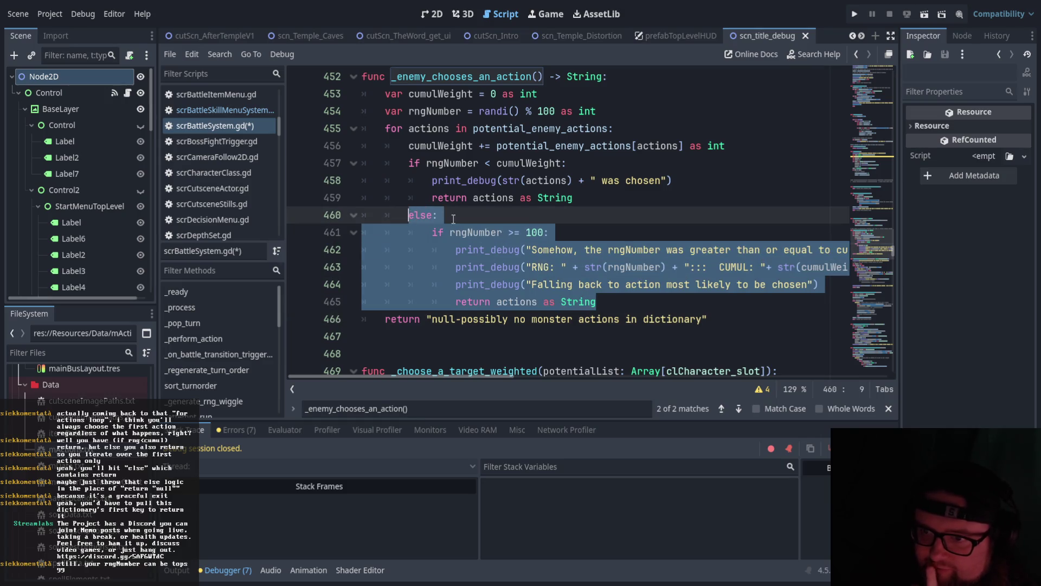
pyautogui.click(454, 219)
pyautogui.write('# comep')
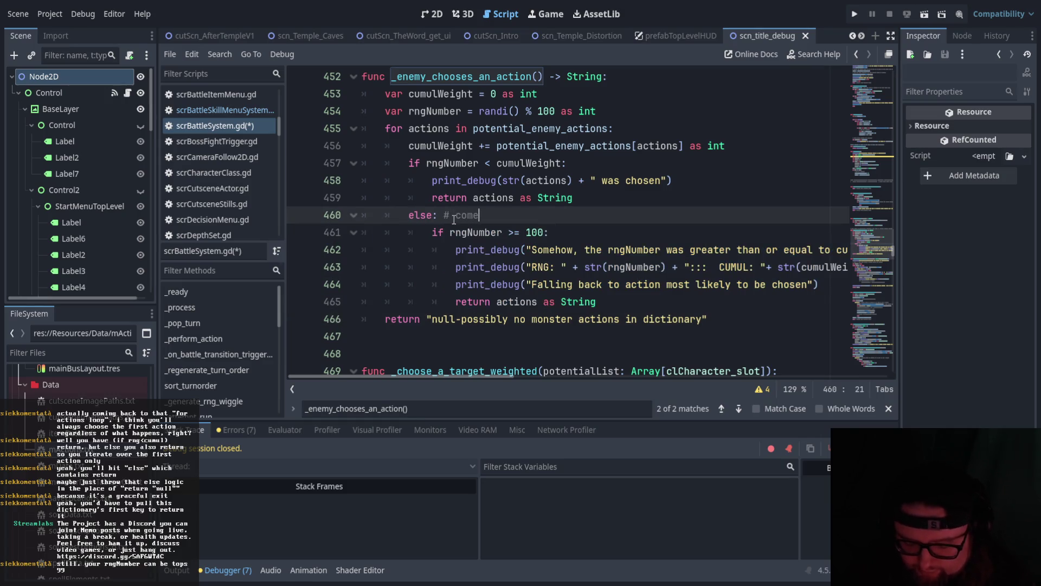
pyautogui.press('BackSpace')
pyautogui.press('BackSpace')
pyautogui.press('BackSpace')
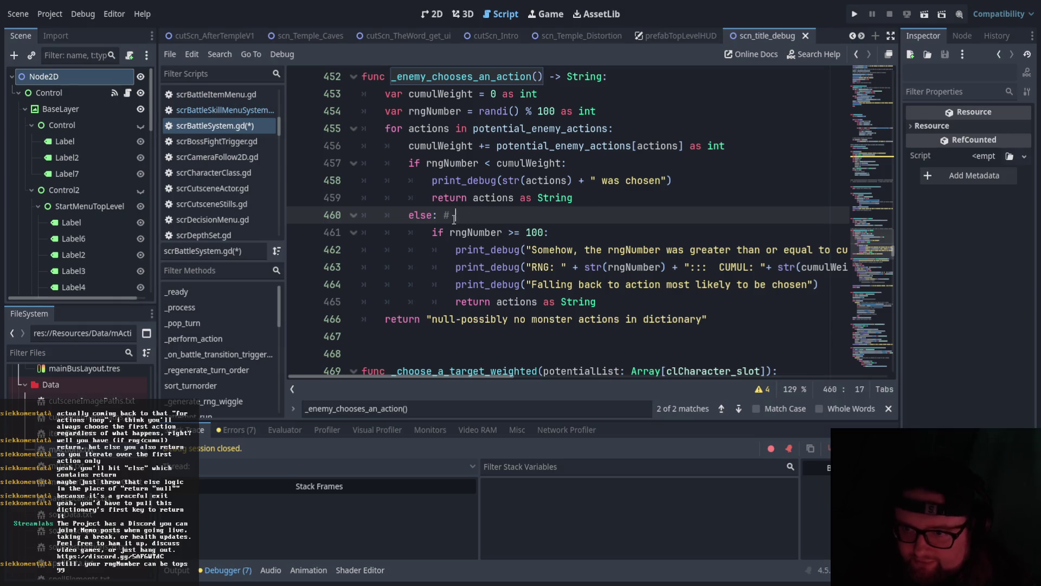
pyautogui.write('this is just in cas')
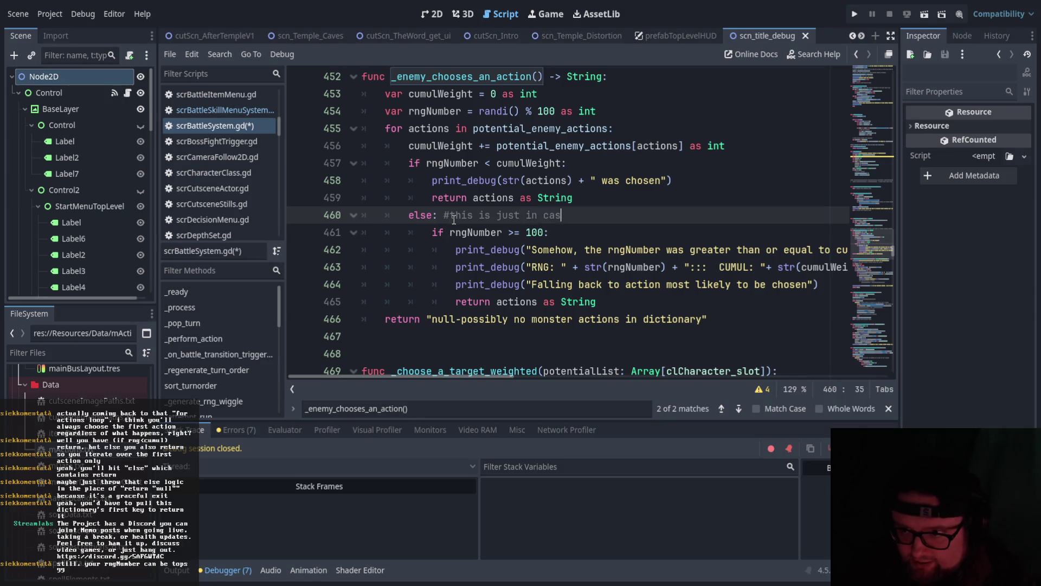
pyautogui.write('e godot somehow generates 100')
pyautogui.click(509, 232)
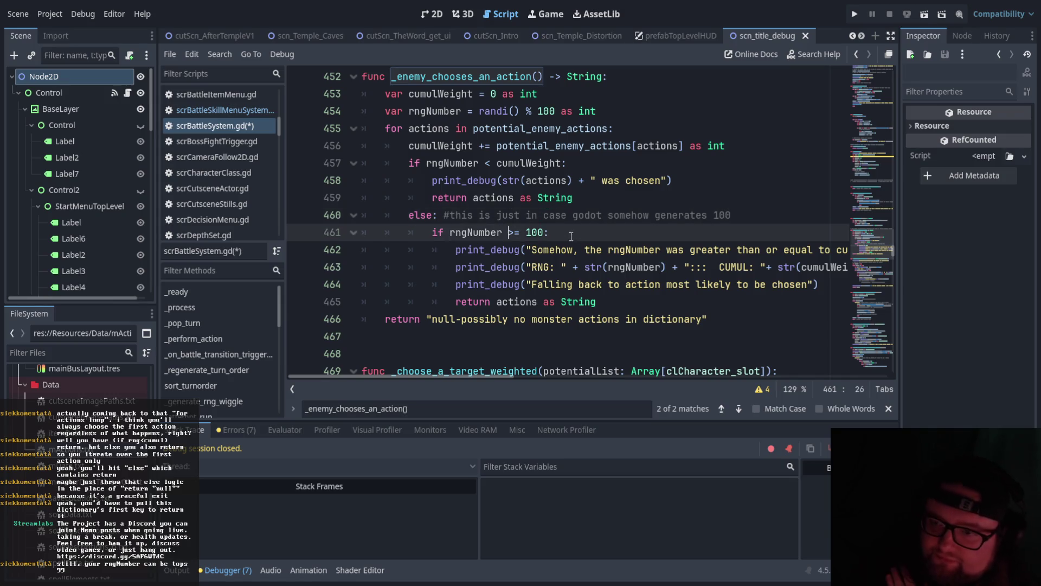
pyautogui.moveTo(624, 285); pyautogui.dragTo(412, 232)
pyautogui.click(457, 249)
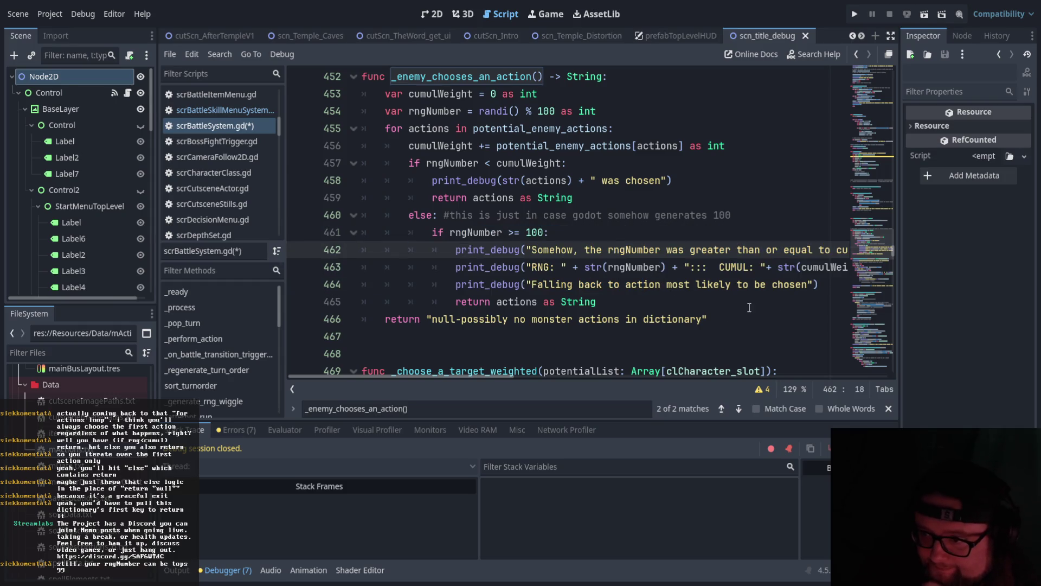
pyautogui.moveTo(709, 320); pyautogui.dragTo(377, 320)
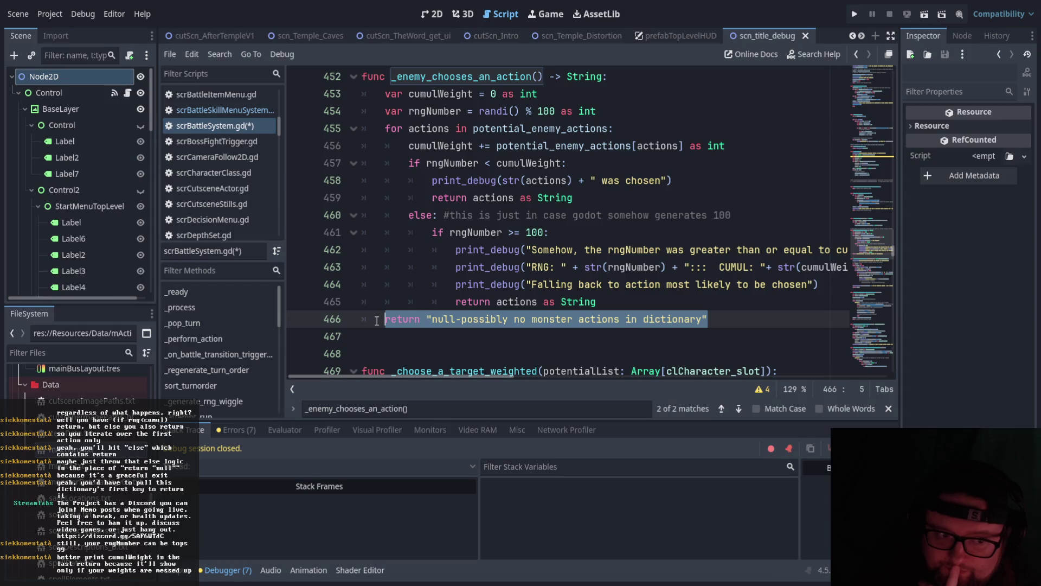
# Select line 463's print_debug statement reporting the RNG and CUMUL values for reuse.
pyautogui.click(466, 319)
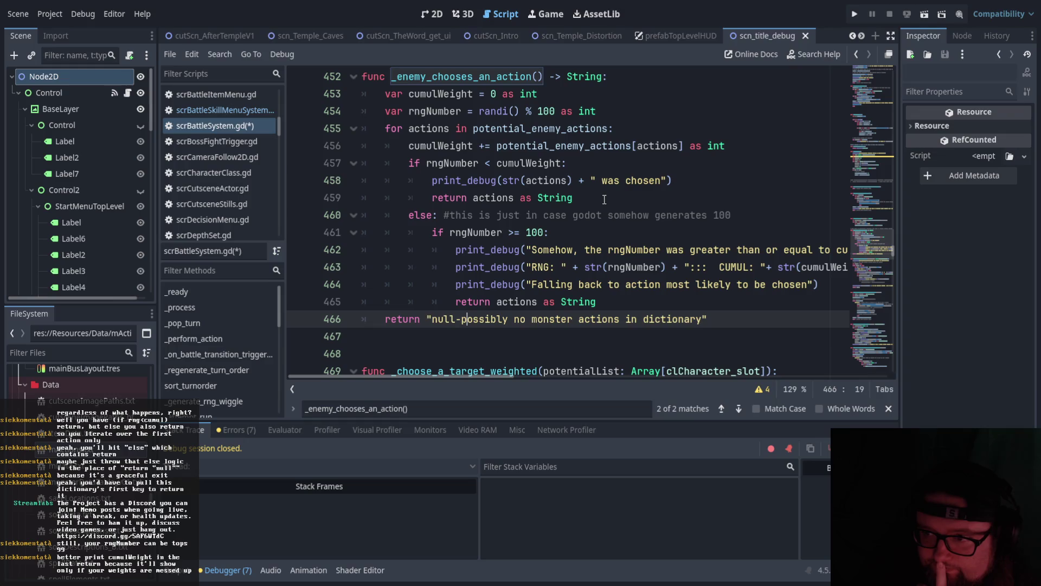
pyautogui.click(607, 197)
pyautogui.click(660, 180)
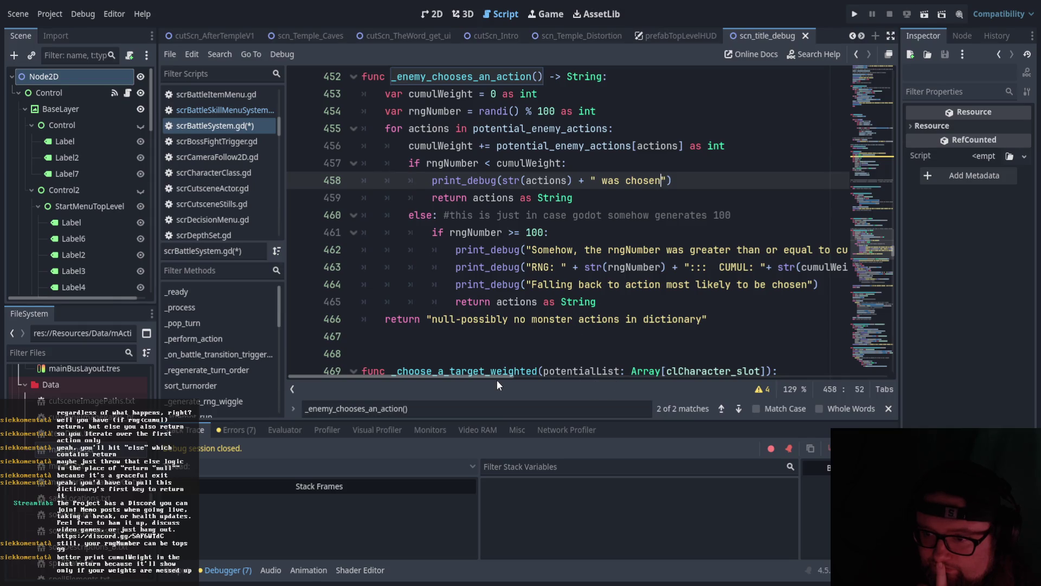
pyautogui.hscroll(3, 497, 380)
pyautogui.moveTo(810, 267); pyautogui.dragTo(386, 272)
pyautogui.hotkey('ctrl', 'c')
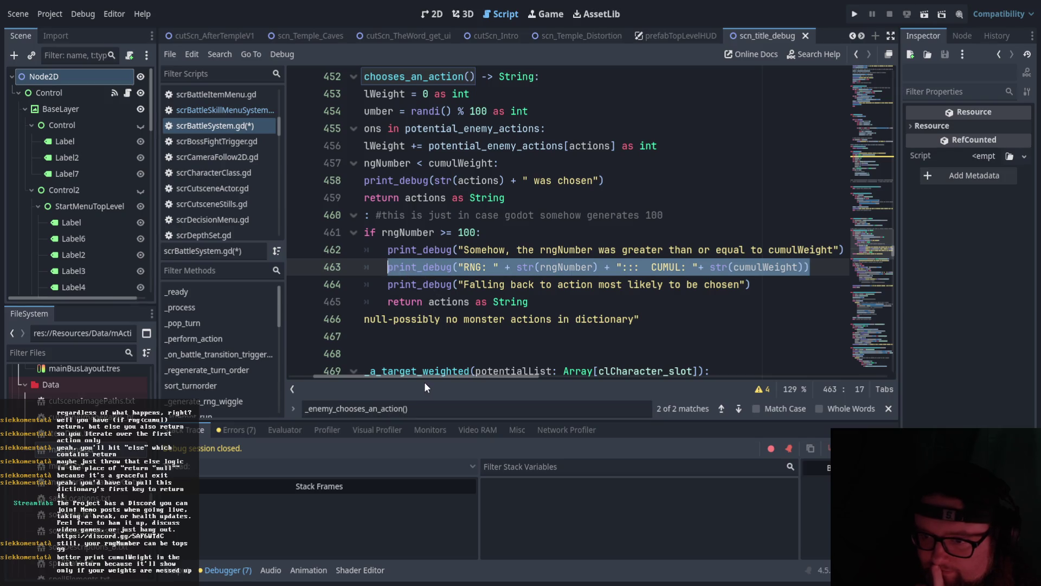
pyautogui.moveTo(422, 377); pyautogui.dragTo(382, 379)
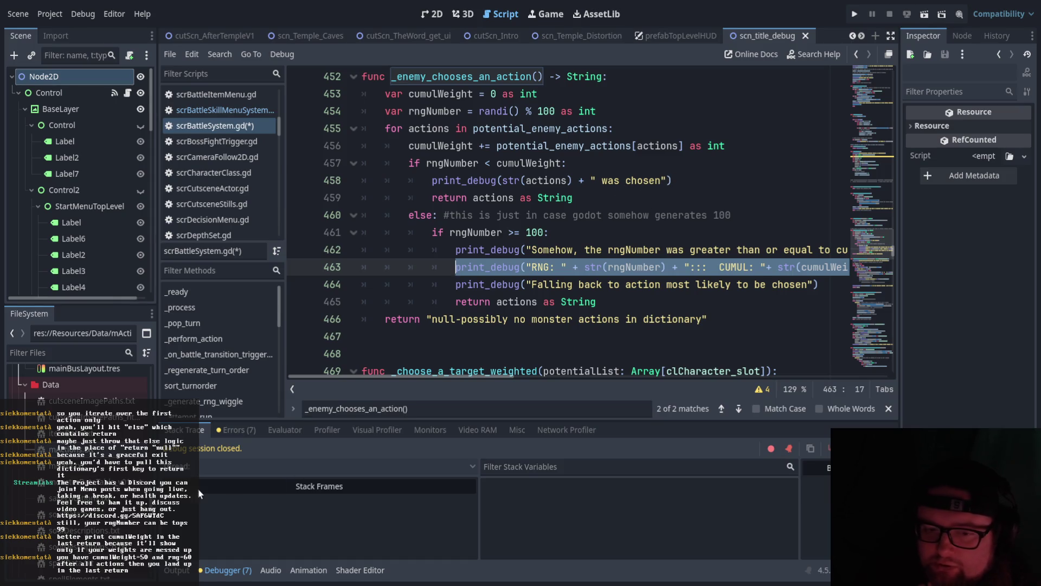
pyautogui.click(130, 461)
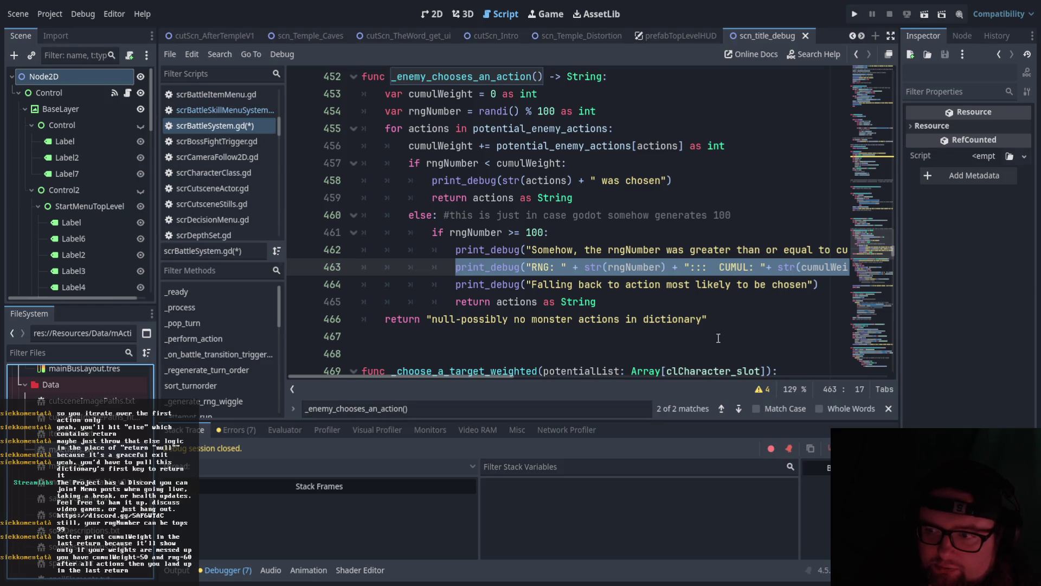
# Paste the RNG/CUMUL print_debug line after the inner return at function-body indentation.
pyautogui.click(730, 319)
pyautogui.click(672, 306)
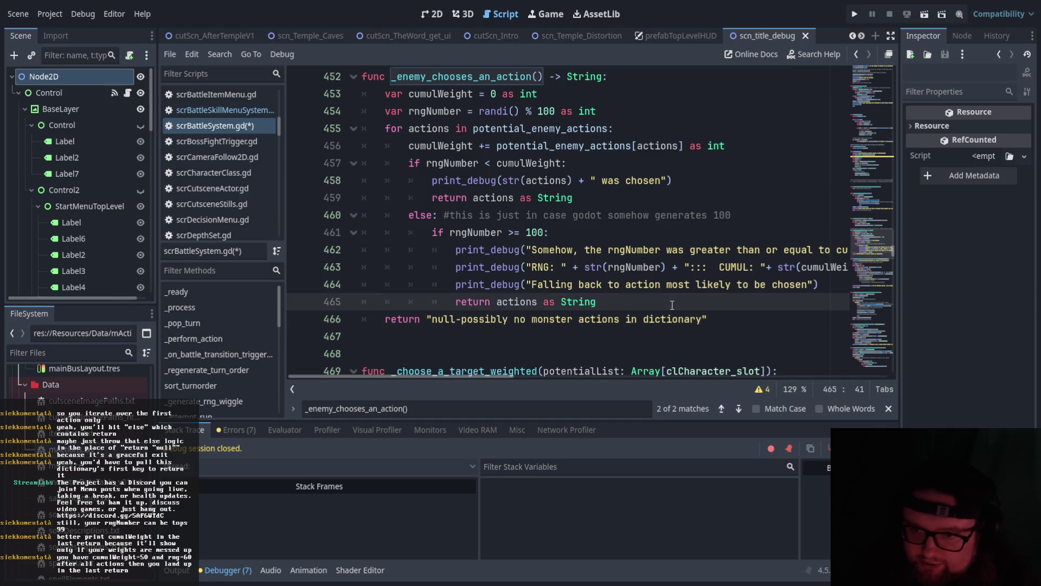
pyautogui.press('Return')
pyautogui.press('BackSpace')
pyautogui.press('BackSpace')
pyautogui.press('BackSpace')
pyautogui.hotkey('ctrl', 'v')
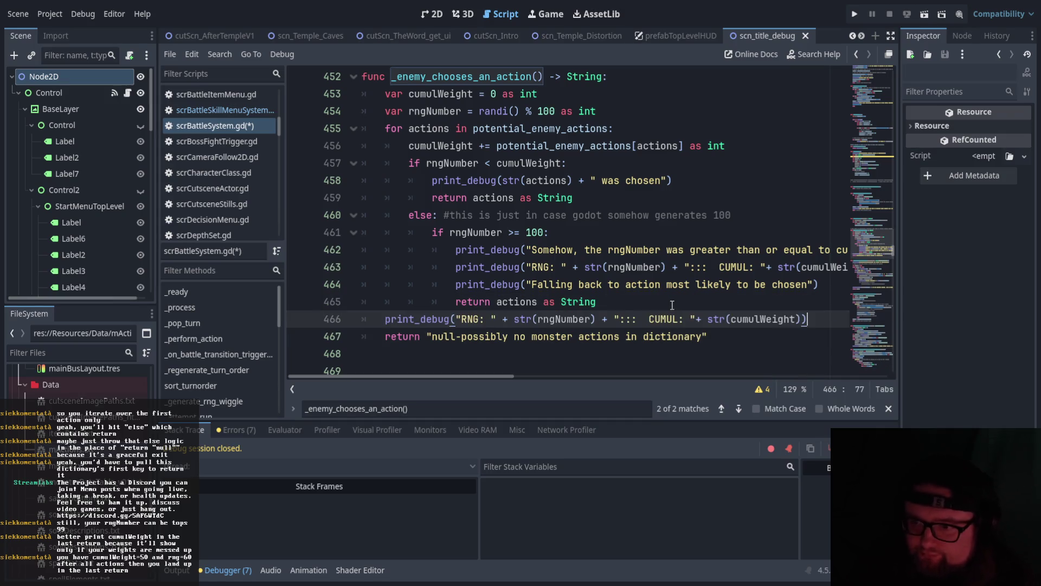
pyautogui.click(672, 305)
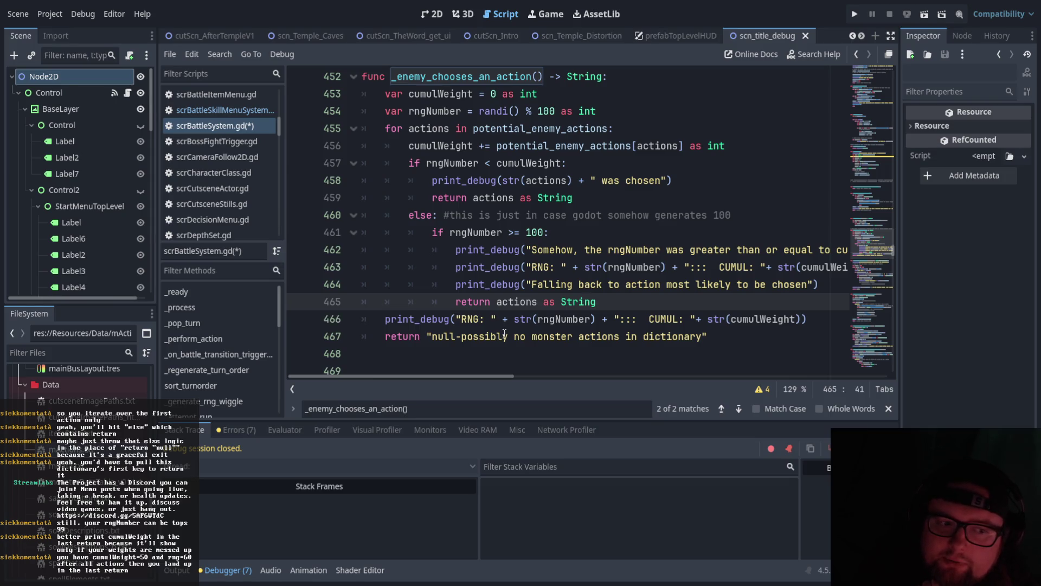
pyautogui.scroll(1, 558, 322)
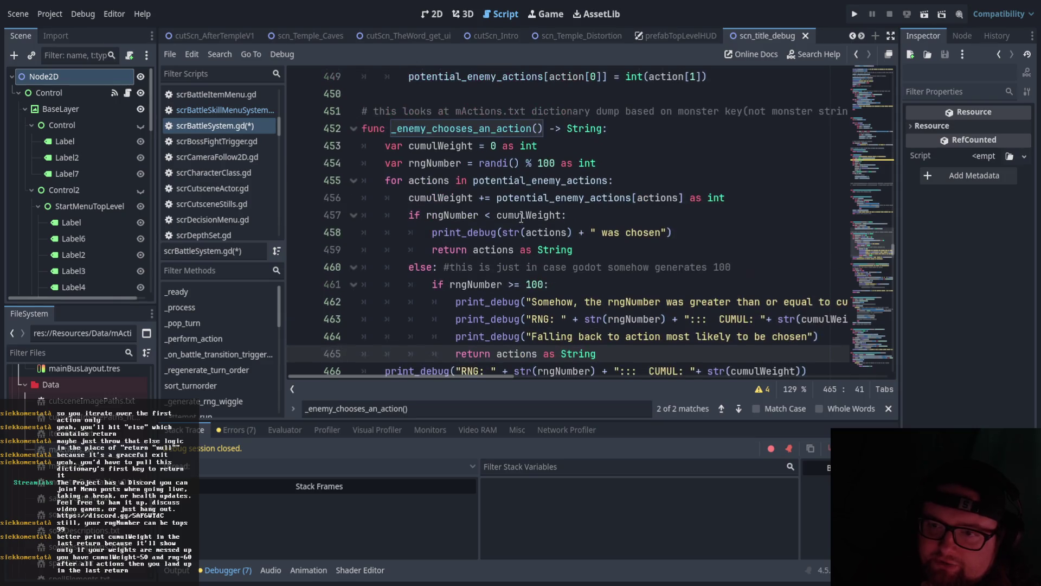
pyautogui.scroll(-2, 721, 292)
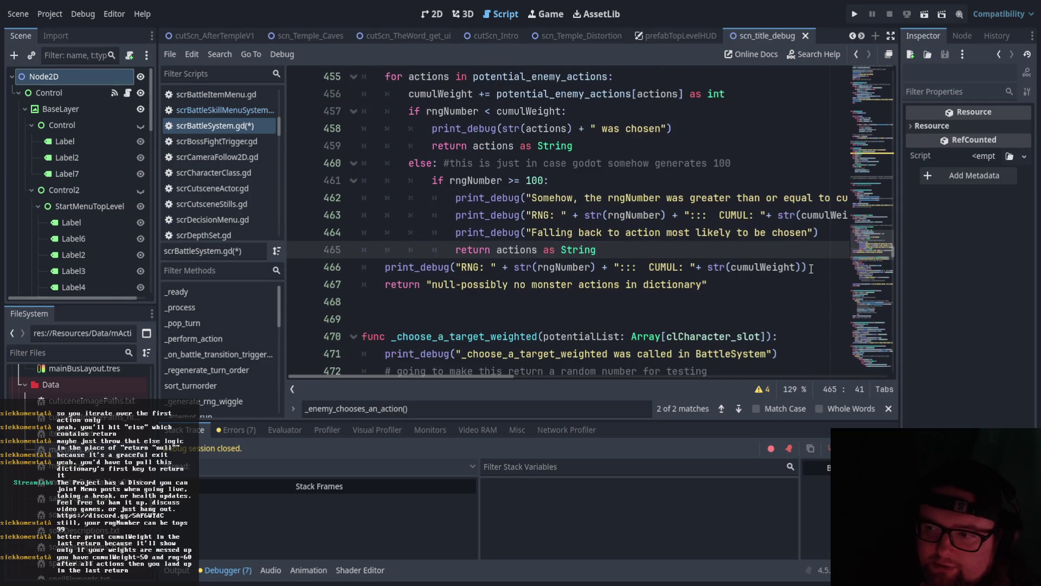
# Add print_debug("If RNG > CUMUL, that means that mActions do not add upto 100") below it.
pyautogui.click(828, 266)
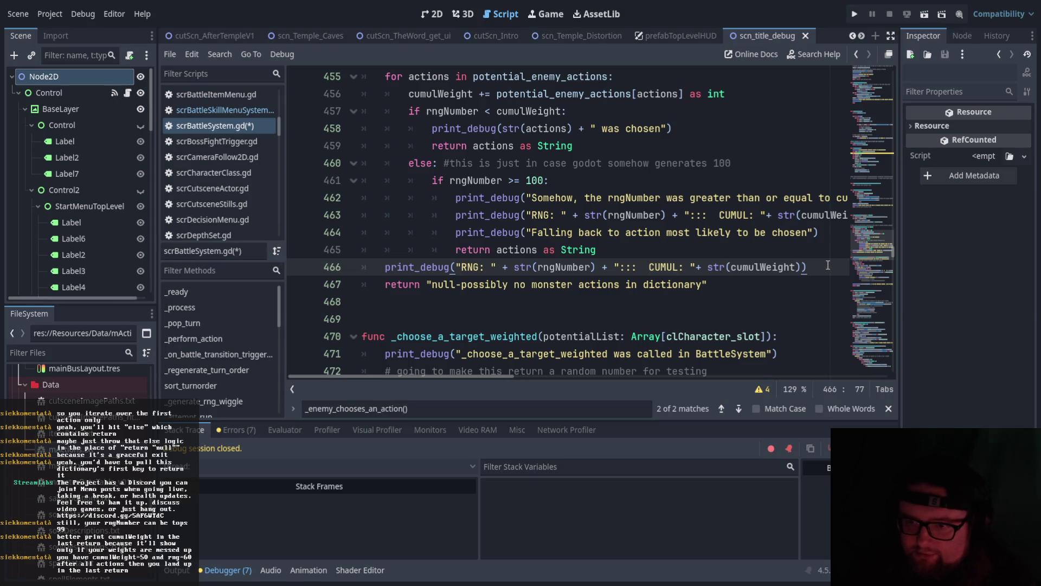
pyautogui.press('Return')
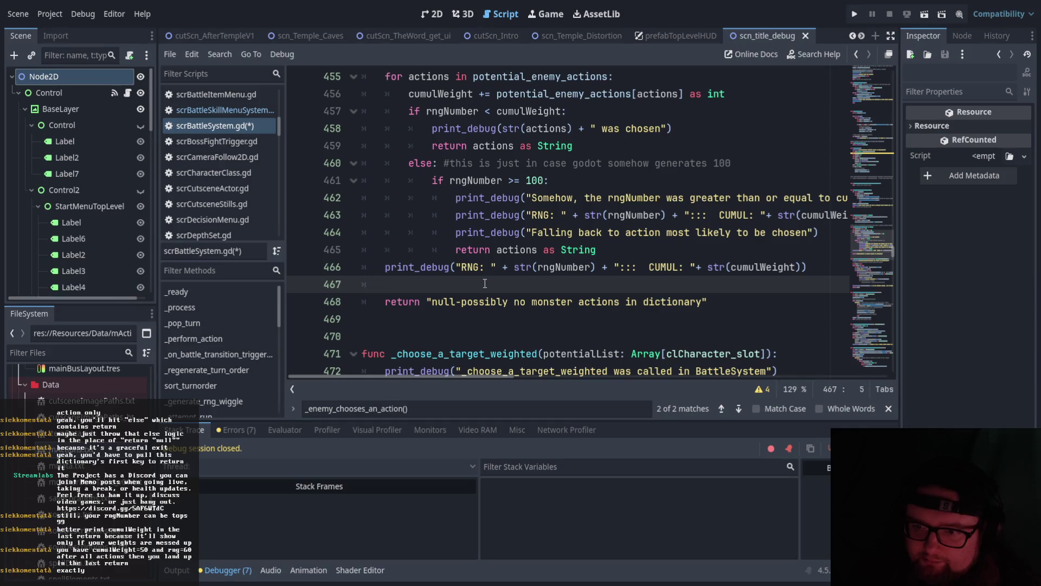
pyautogui.write('print')
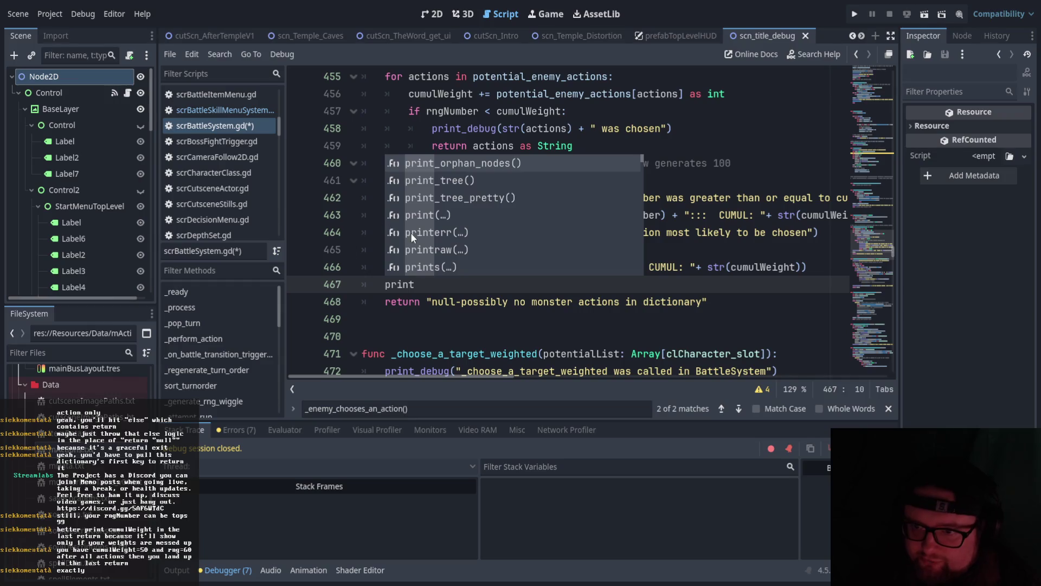
pyautogui.click(462, 212)
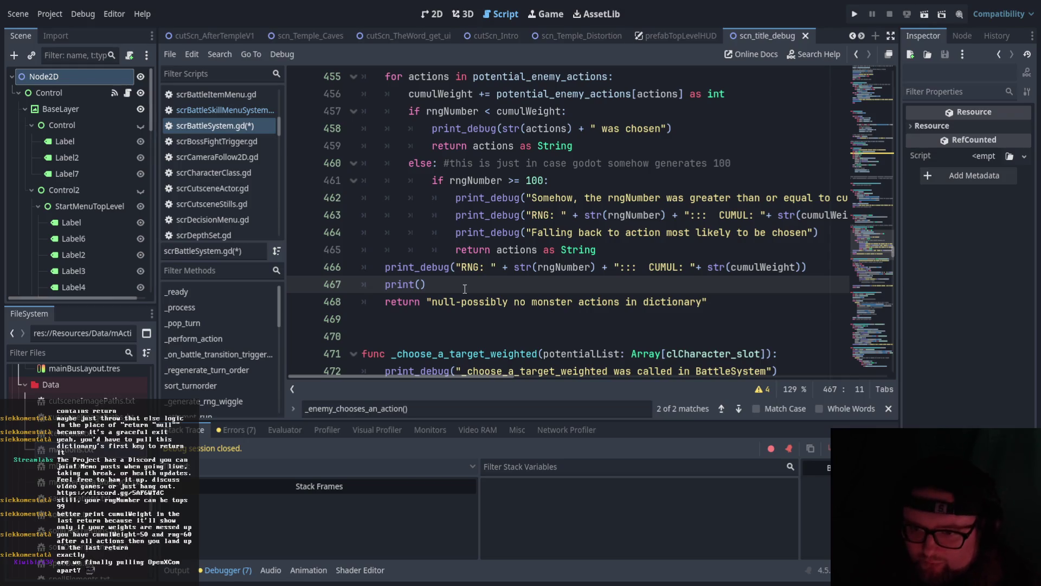
pyautogui.write('"')
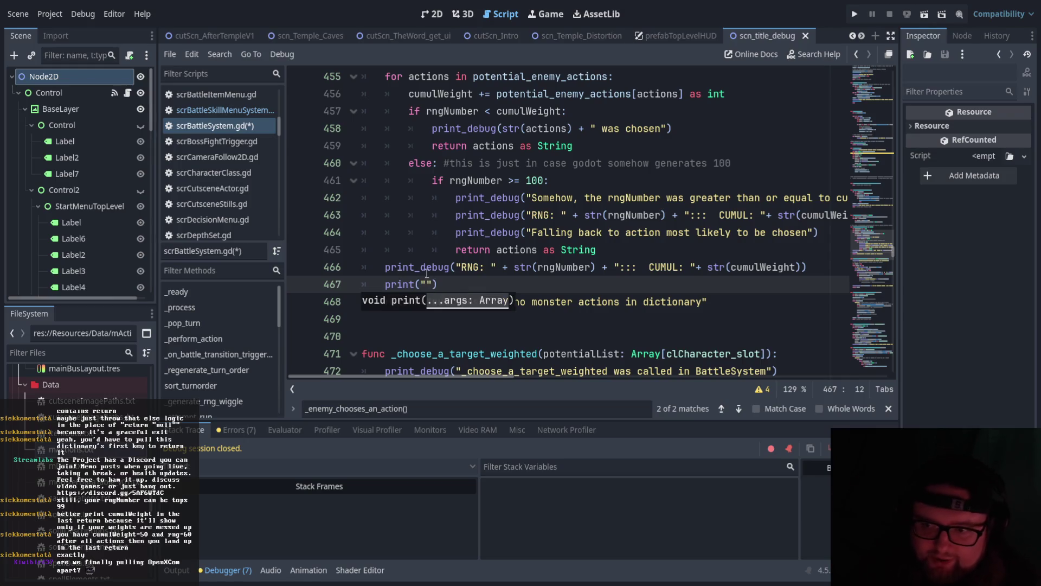
pyautogui.click(427, 274)
pyautogui.click(417, 284)
pyautogui.write('_debug')
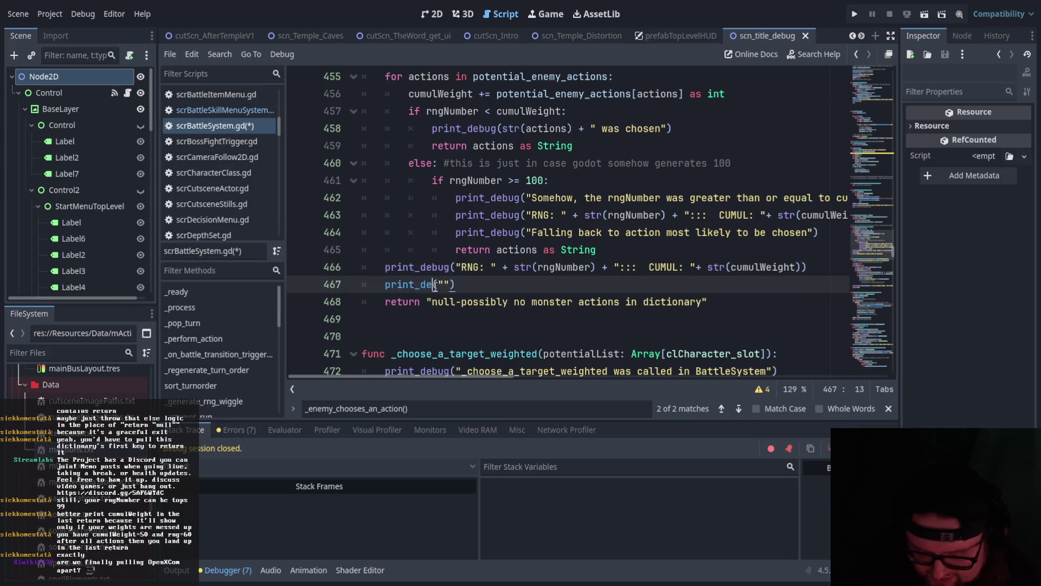
pyautogui.press('Right')
pyautogui.press('Right')
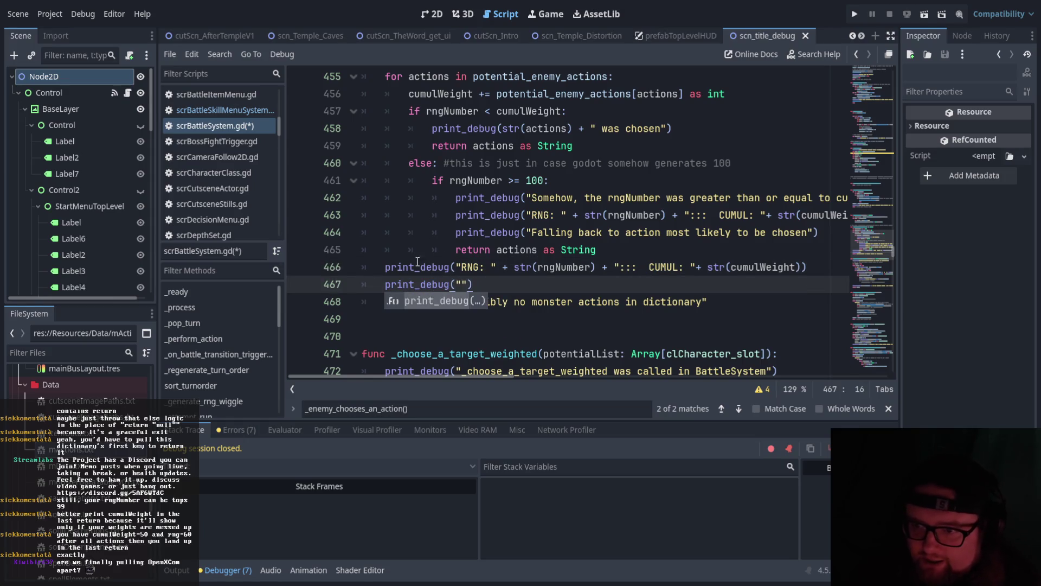
pyautogui.write('If RNG >')
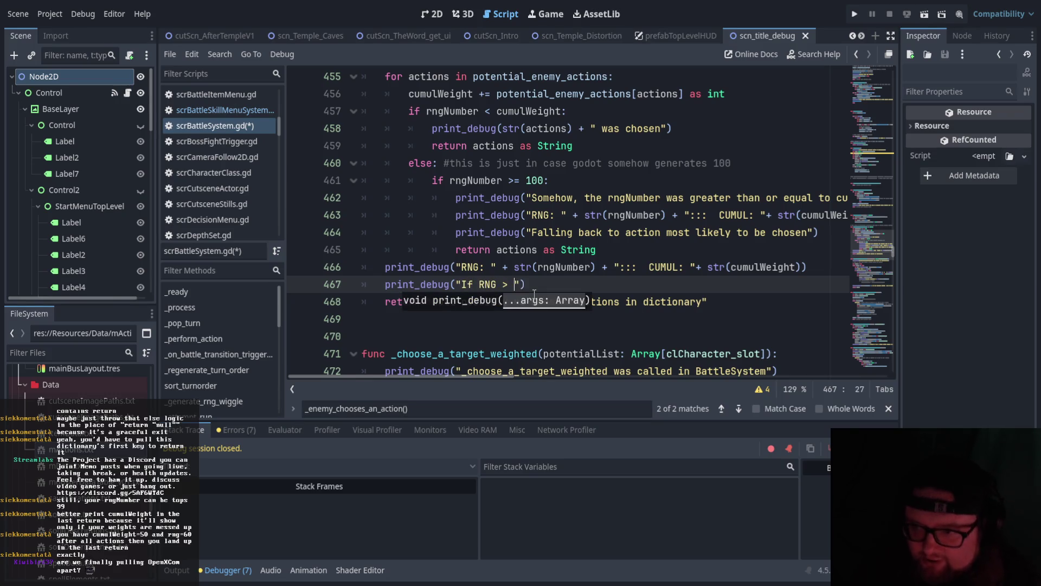
pyautogui.write(' CUMUL')
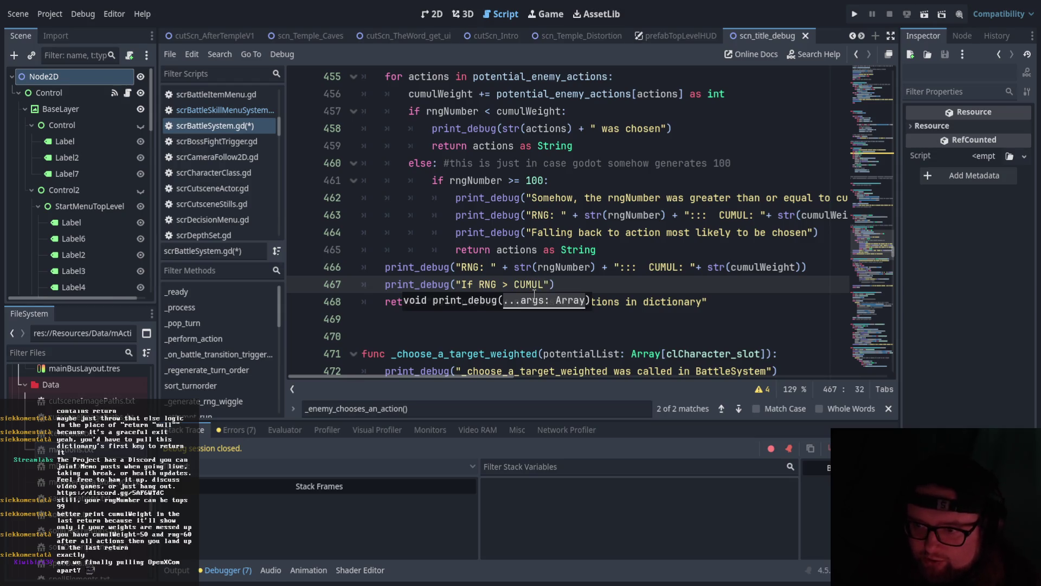
pyautogui.write(', that means that ')
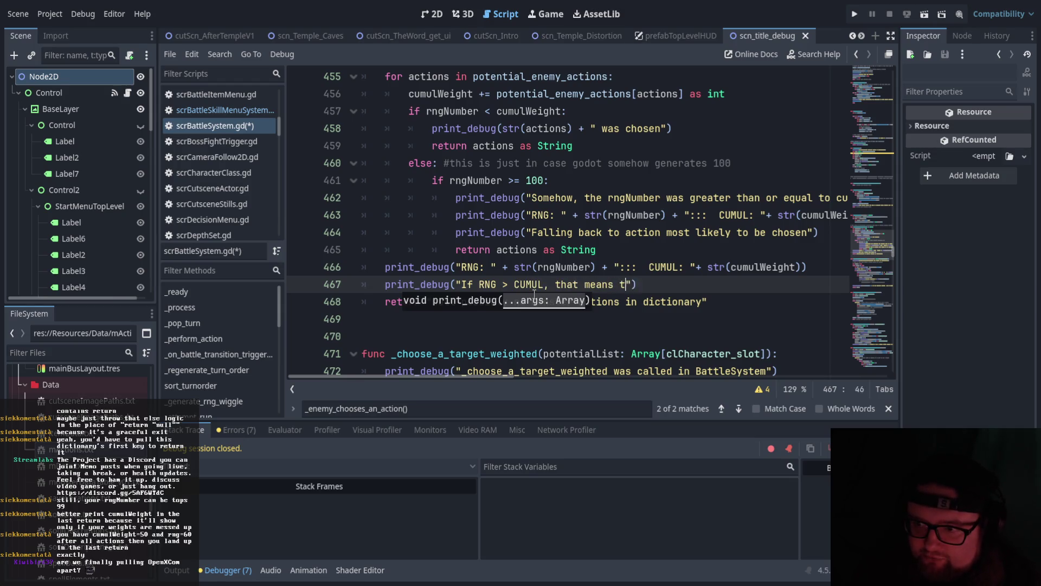
pyautogui.write('mAct')
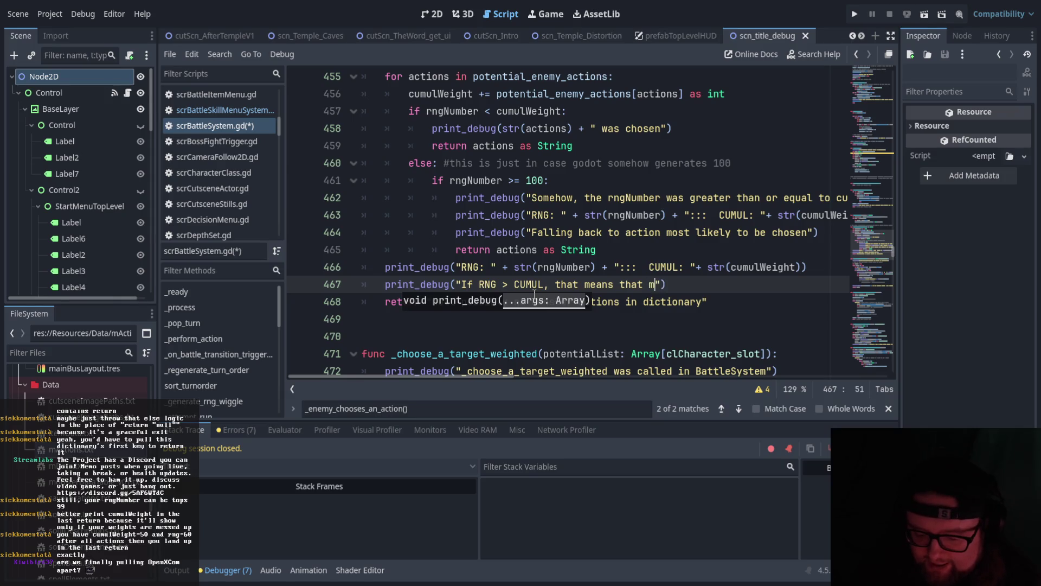
pyautogui.write('ions do')
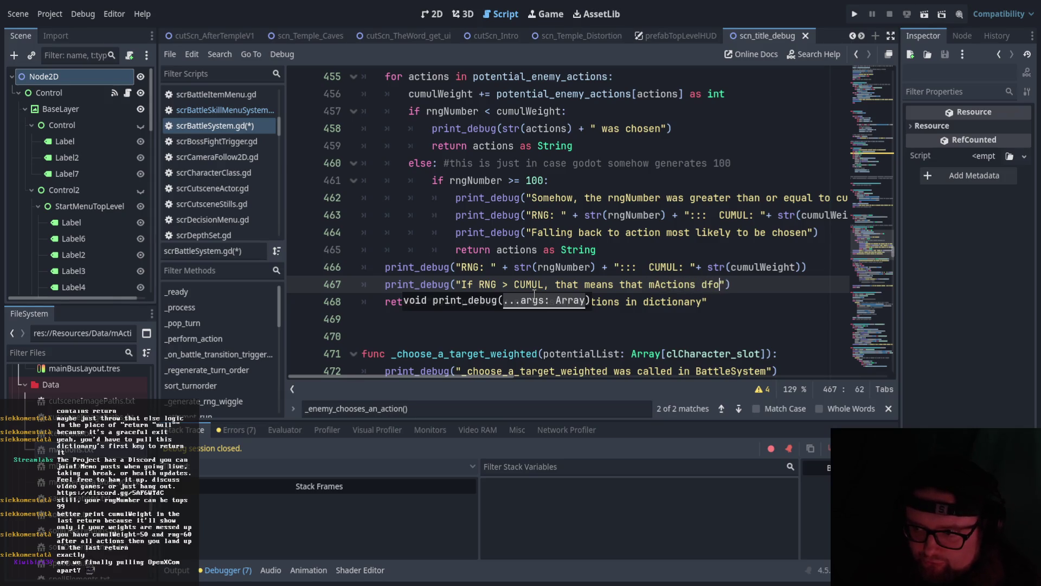
pyautogui.write(' not add upto')
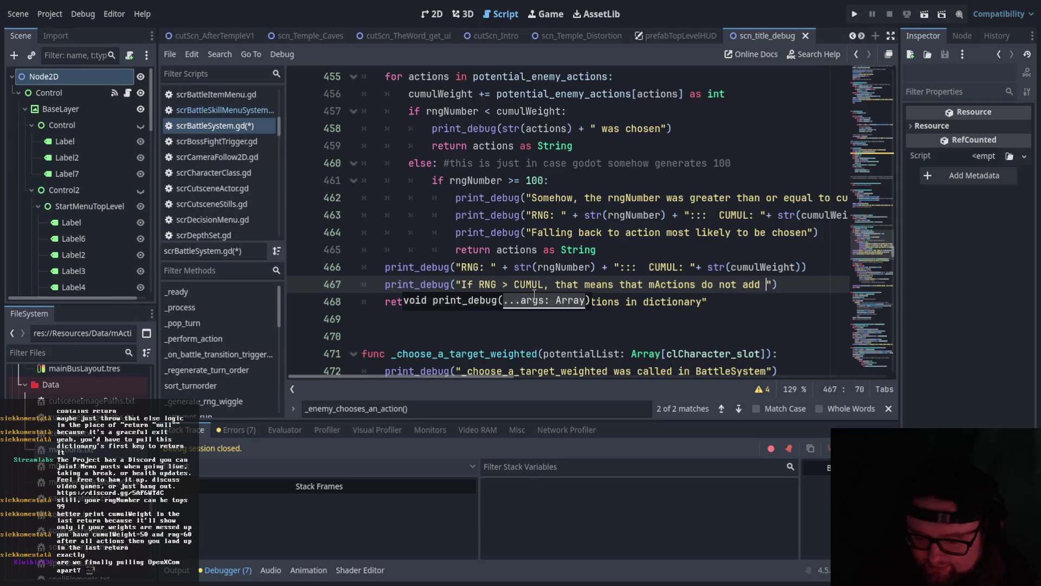
pyautogui.write(' 100')
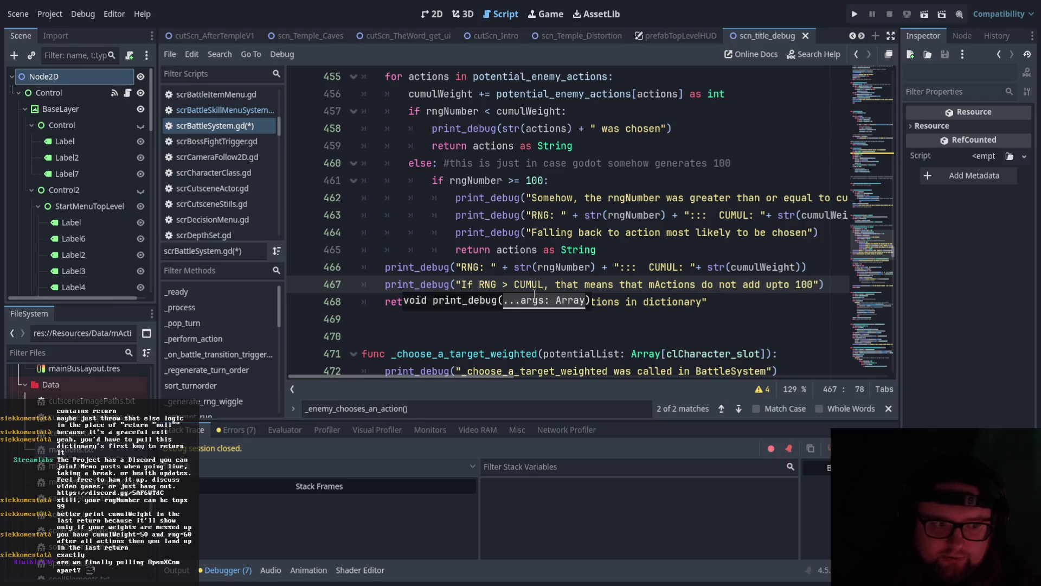
pyautogui.click(620, 307)
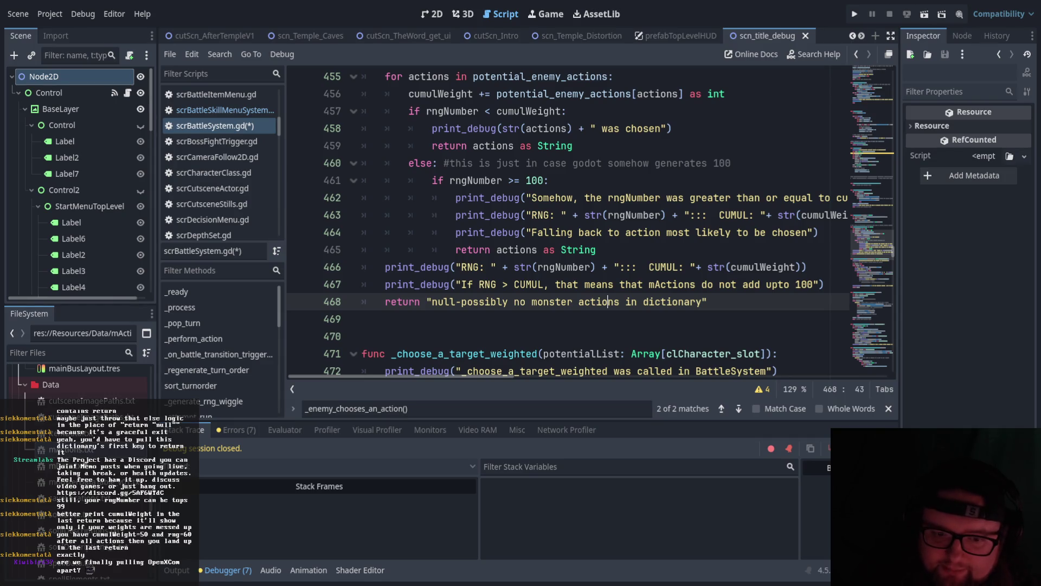
pyautogui.doubleClick(81, 451)
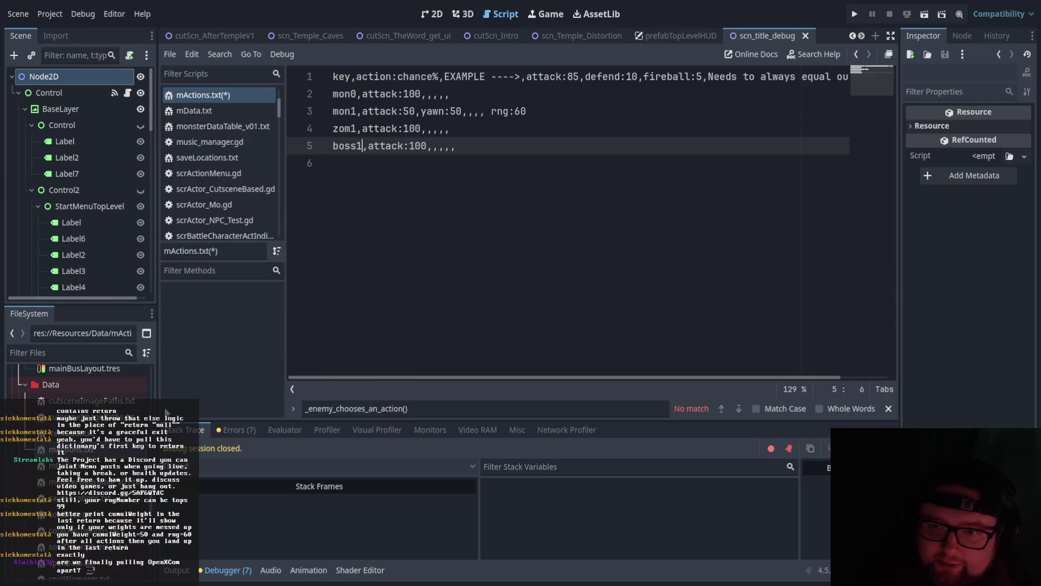
# Change mon1's attack value from 50 to 100 in mActions.txt.
pyautogui.click(475, 115)
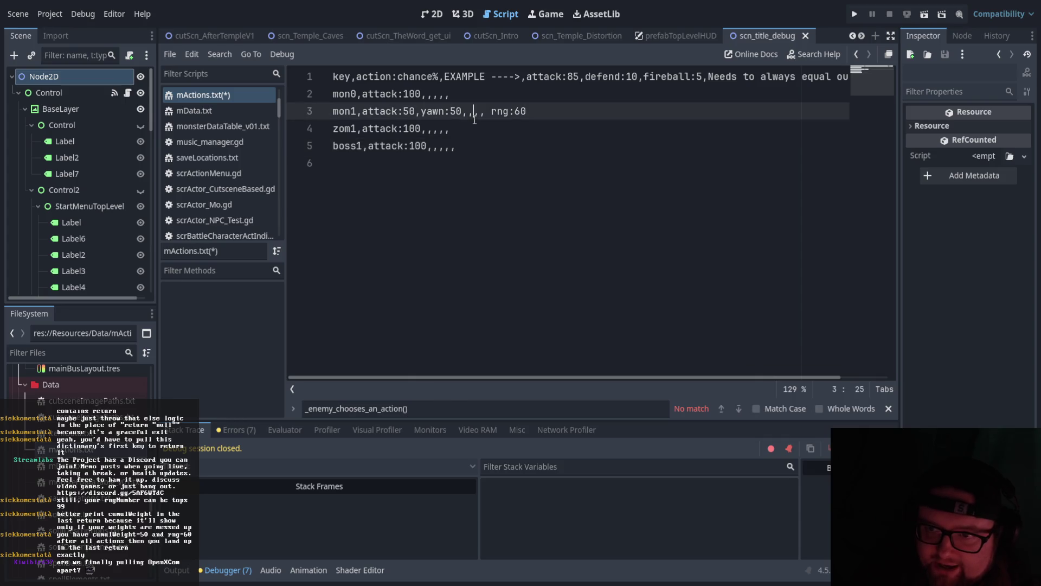
pyautogui.click(390, 169)
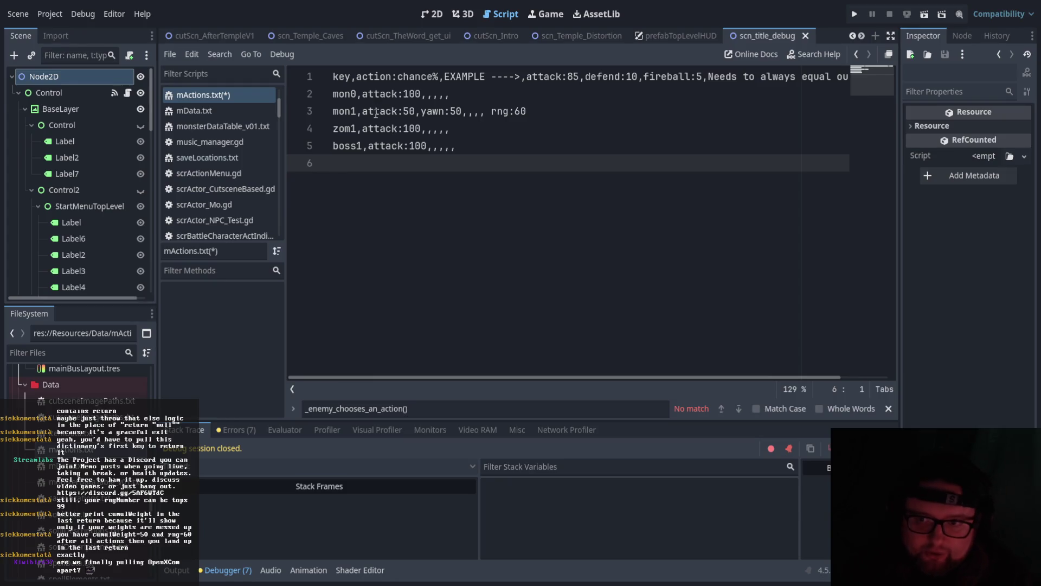
pyautogui.doubleClick(405, 111)
pyautogui.press('Return')
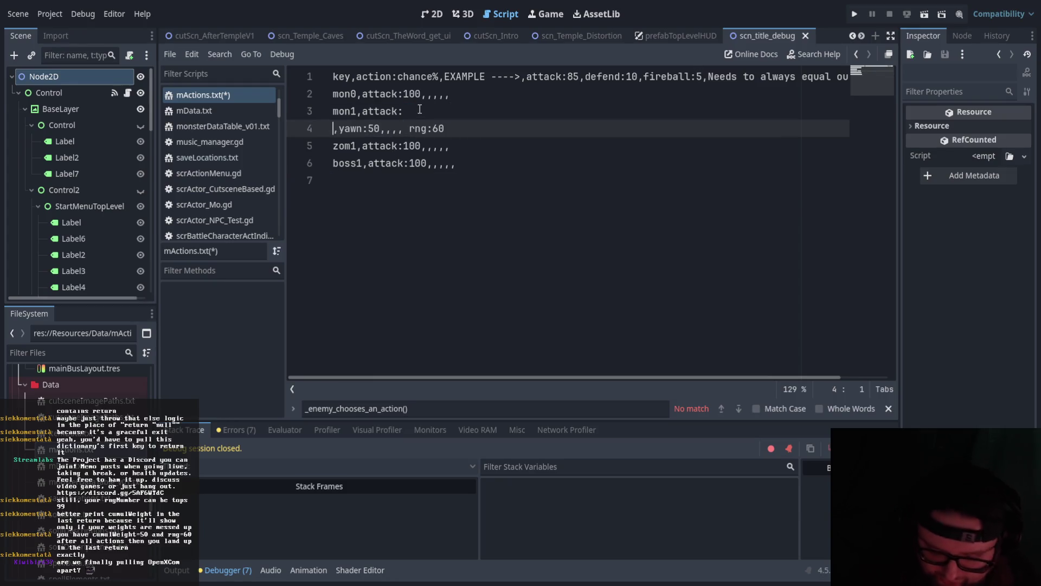
pyautogui.press('BackSpace')
pyautogui.write('100')
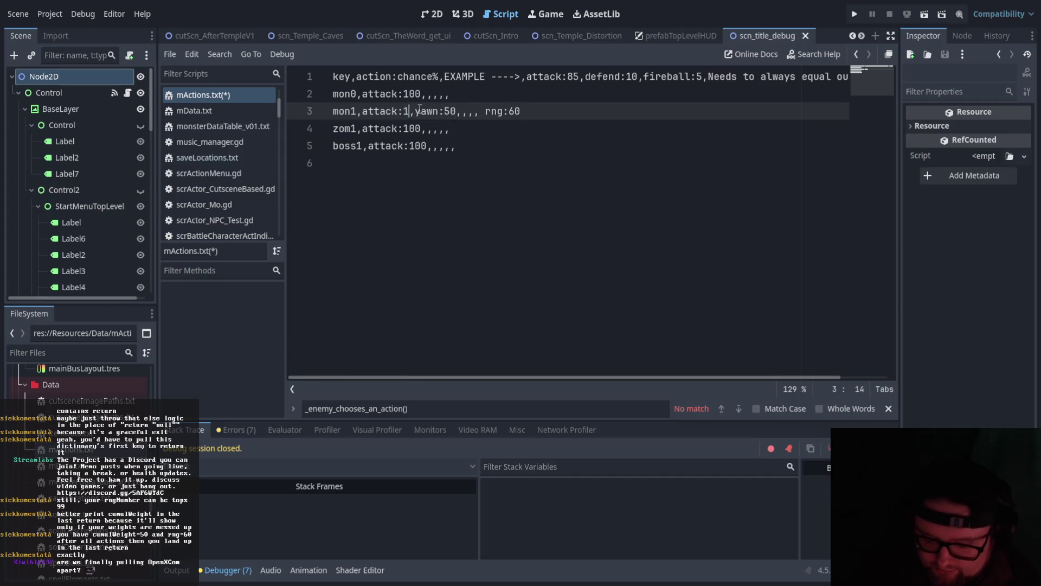
# Delete mon1's trailing rng:60 entry and set its yawn value to 0.
pyautogui.press('End')
pyautogui.hotkey('ctrl', 'shift', 'Left')
pyautogui.hotkey('ctrl', 'shift', 'Left')
pyautogui.hotkey('ctrl', 'shift', 'Left')
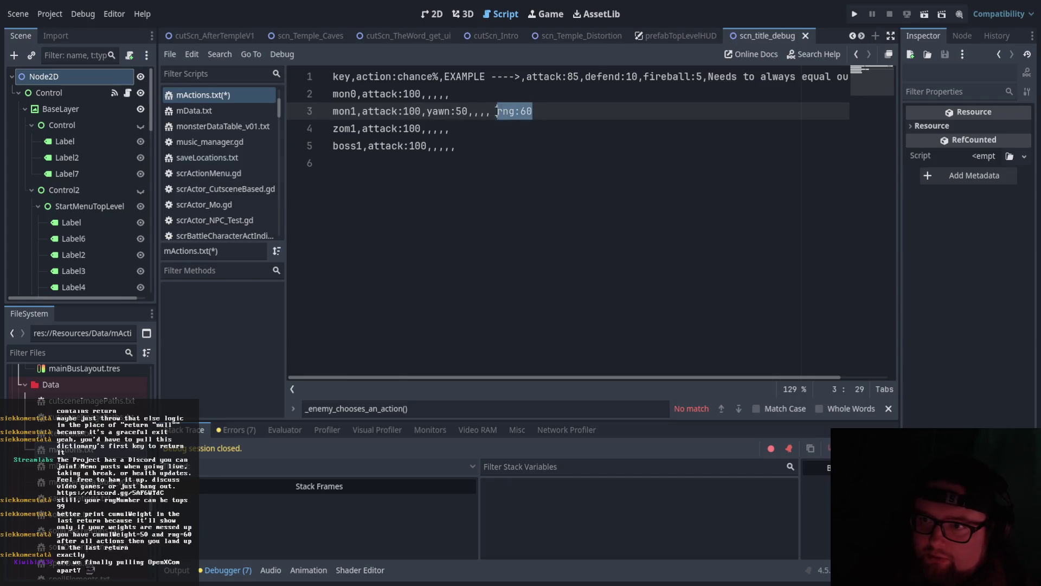
pyautogui.press('BackSpace')
pyautogui.press('Left')
pyautogui.press('Left')
pyautogui.press('Left')
pyautogui.hotkey('shift', 'Left')
pyautogui.hotkey('shift', 'Left')
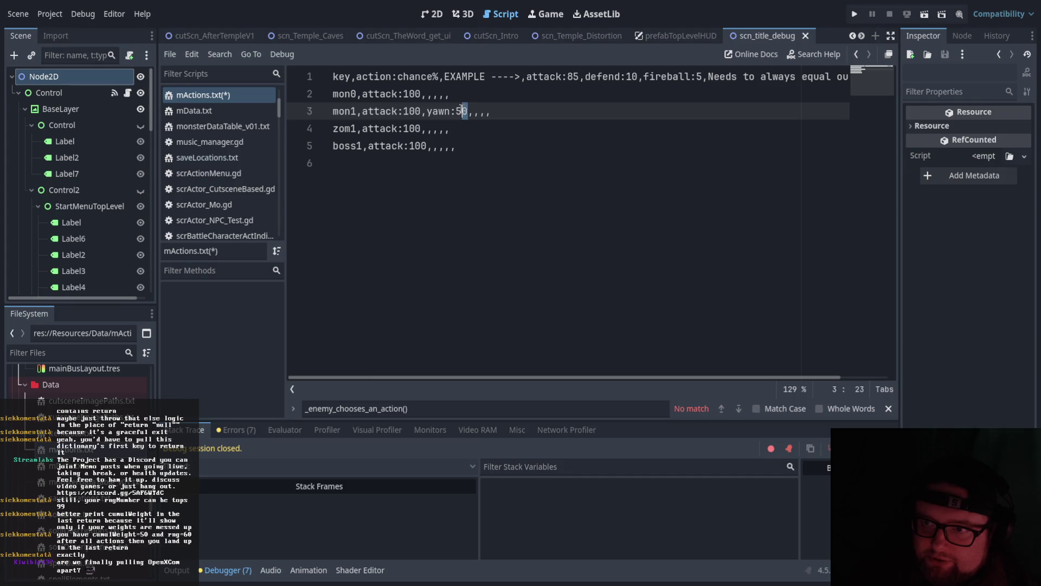
pyautogui.write('0')
pyautogui.hotkey('ctrl', 'End')
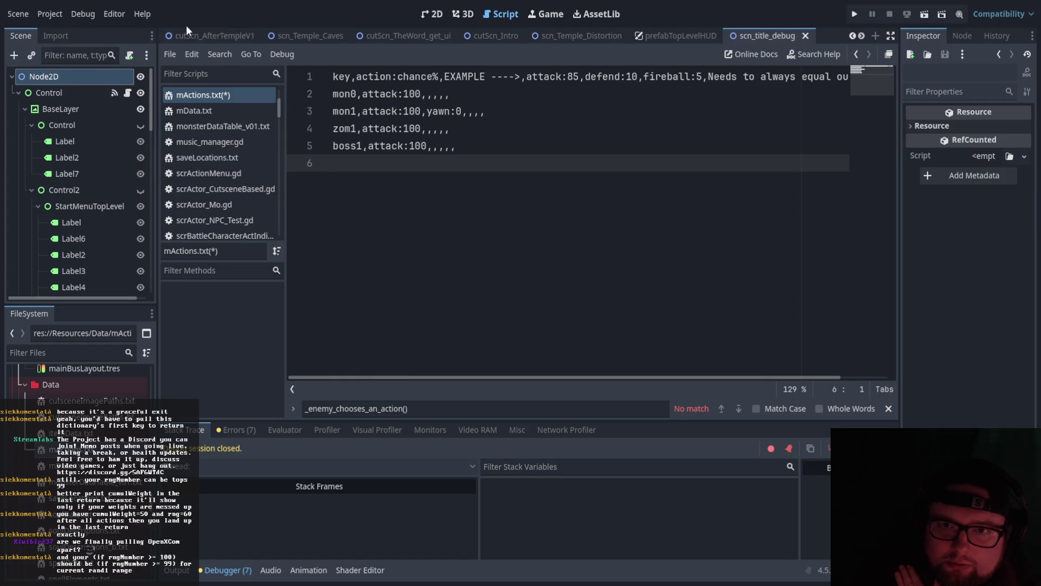
pyautogui.scroll(-3, 244, 192)
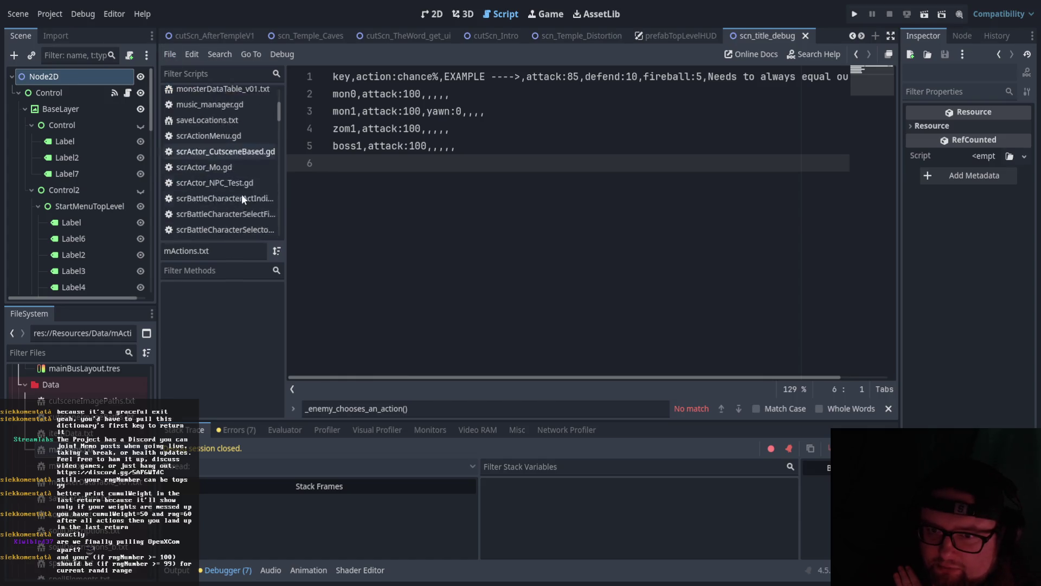
pyautogui.click(248, 201)
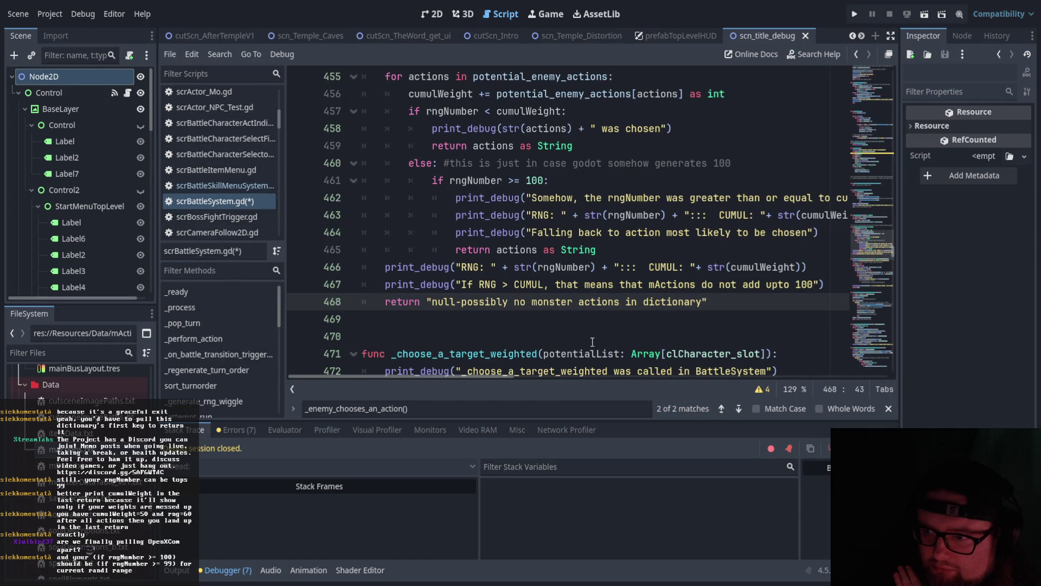
# Review the rngNumber >= 100 fallback block on lines 461–465 and save scrBattleSystem.gd.
pyautogui.scroll(1, 591, 341)
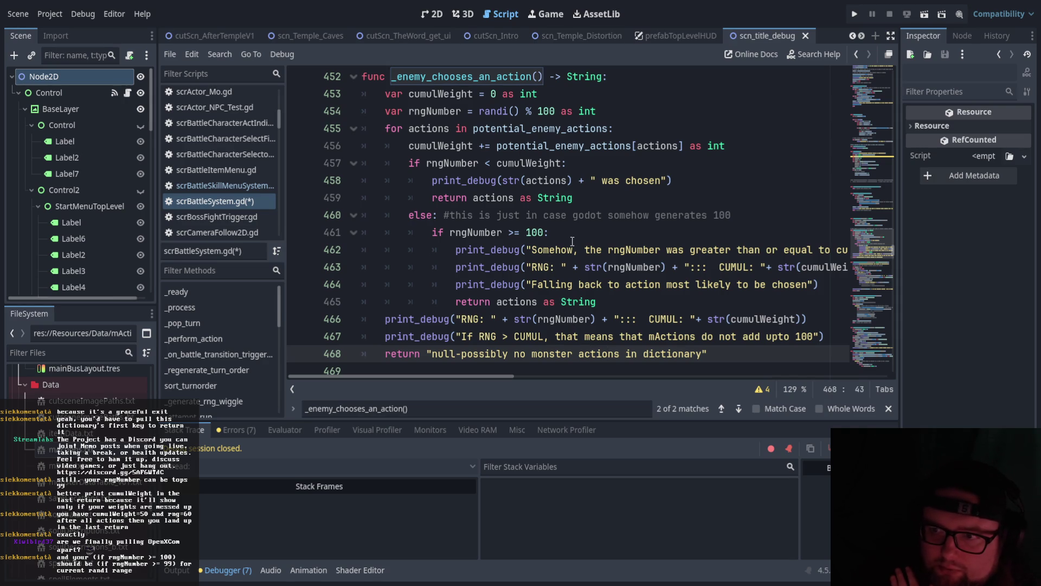
pyautogui.moveTo(545, 233); pyautogui.dragTo(526, 232)
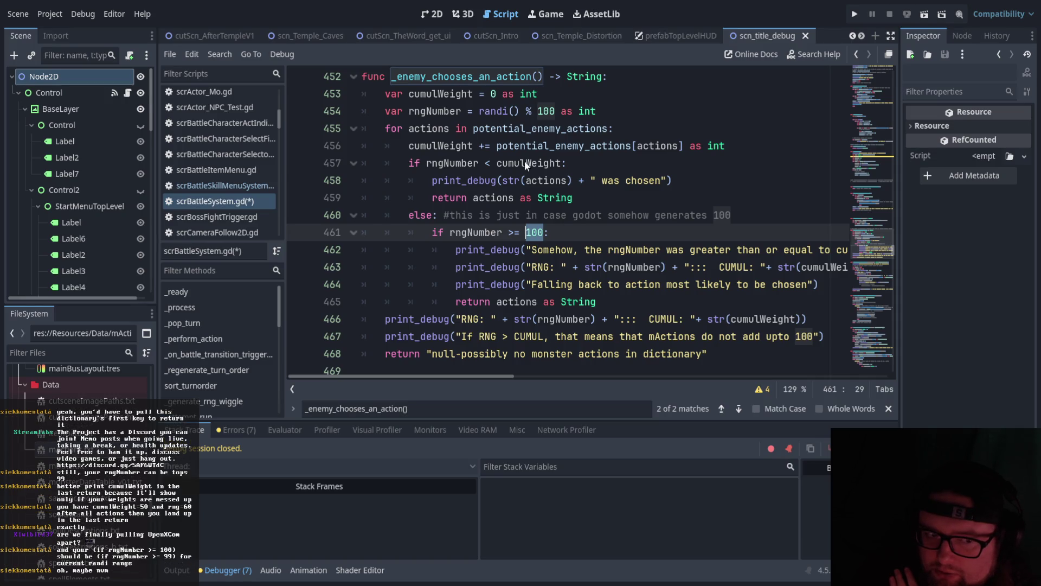
pyautogui.click(637, 353)
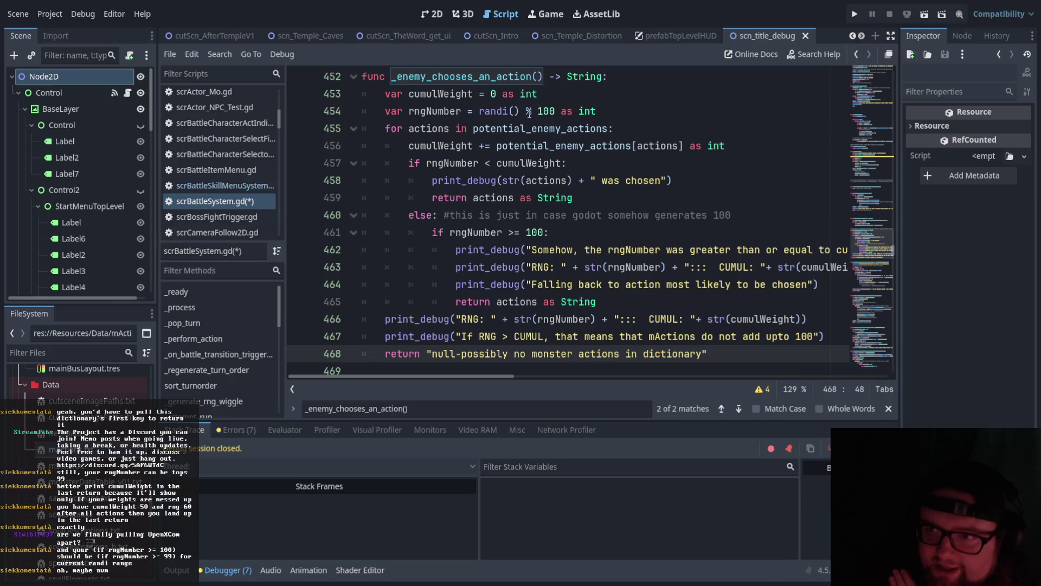
pyautogui.moveTo(433, 232)
pyautogui.mouseDown()
pyautogui.moveTo(485, 267)
pyautogui.moveTo(612, 296)
pyautogui.mouseUp()
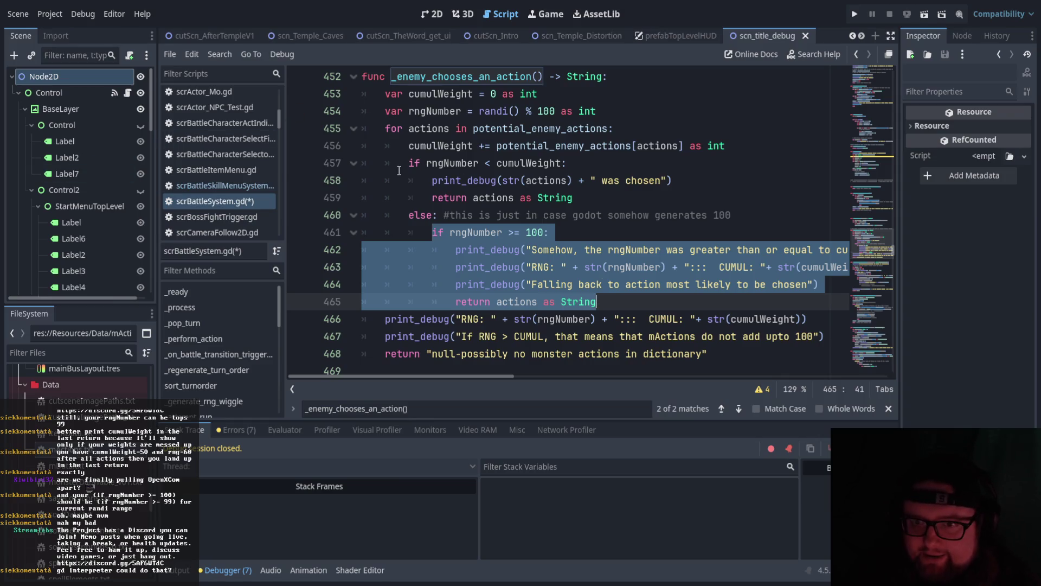
pyautogui.hotkey('ctrl', 's')
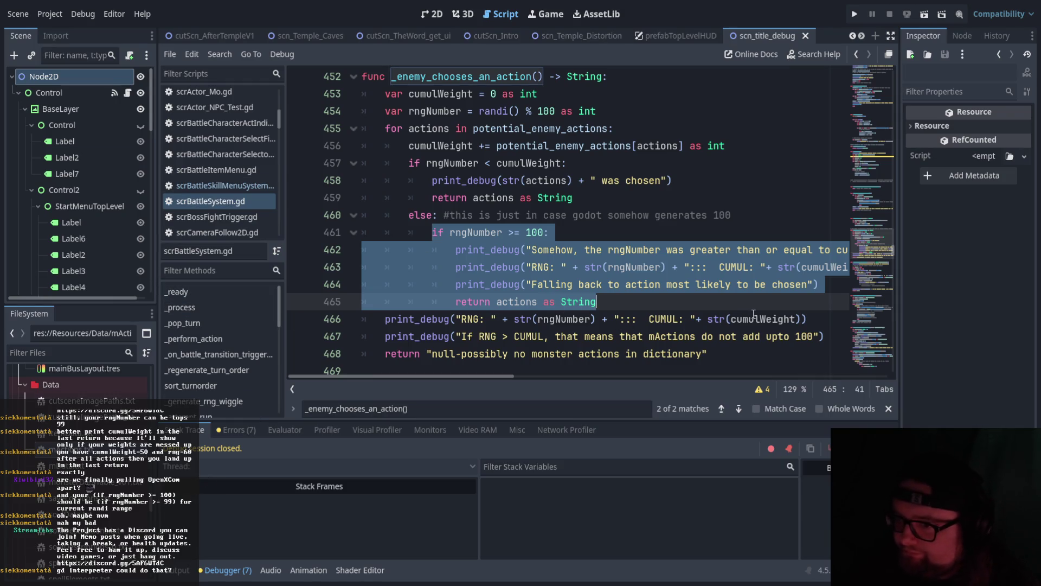
pyautogui.click(651, 320)
pyautogui.scroll(-1, 543, 330)
pyautogui.scroll(2, 461, 343)
pyautogui.scroll(-2, 461, 343)
pyautogui.scroll(-3, 461, 342)
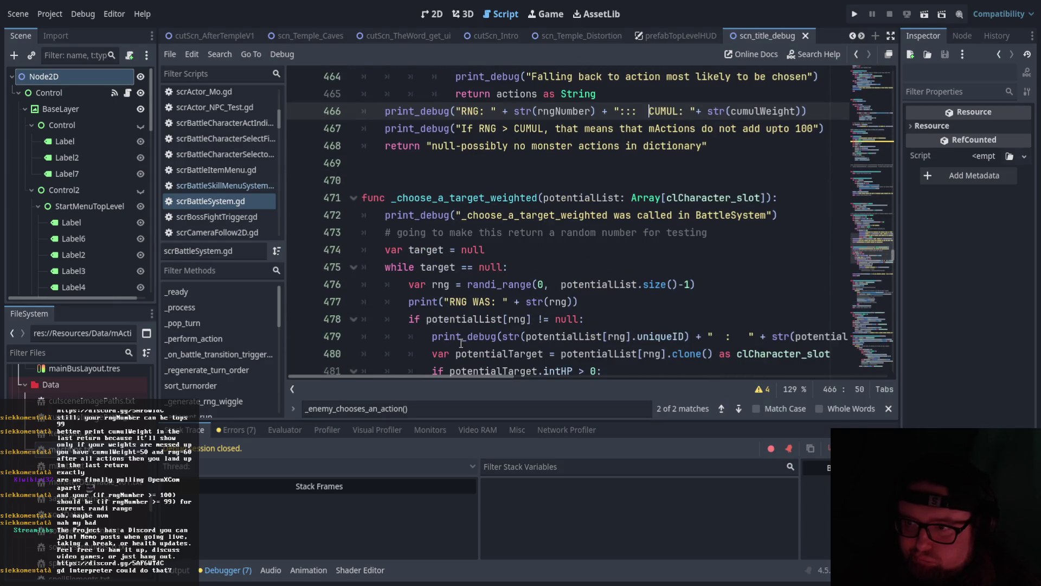
pyautogui.scroll(-2, 461, 342)
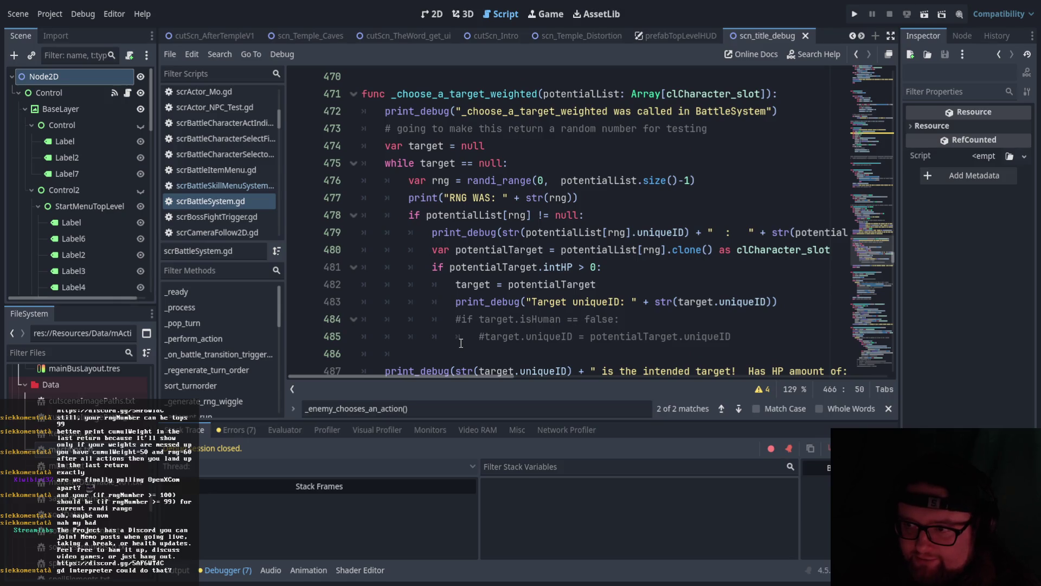
pyautogui.moveTo(513, 375)
pyautogui.mouseDown()
pyautogui.moveTo(525, 376)
pyautogui.moveTo(502, 379)
pyautogui.mouseUp()
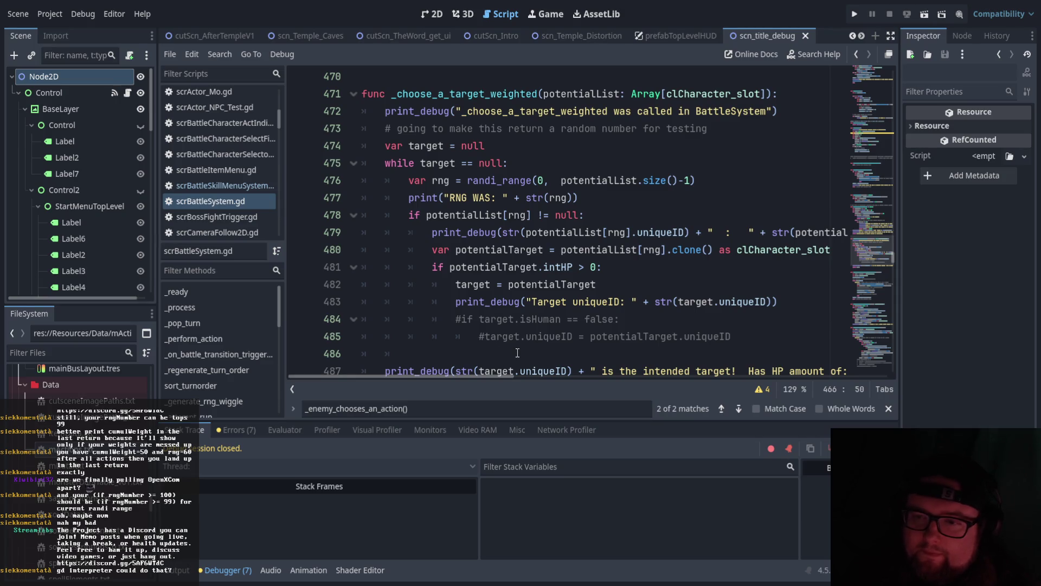
pyautogui.moveTo(384, 163); pyautogui.dragTo(516, 166)
pyautogui.click(491, 197)
pyautogui.moveTo(409, 180); pyautogui.dragTo(492, 197)
pyautogui.click(505, 236)
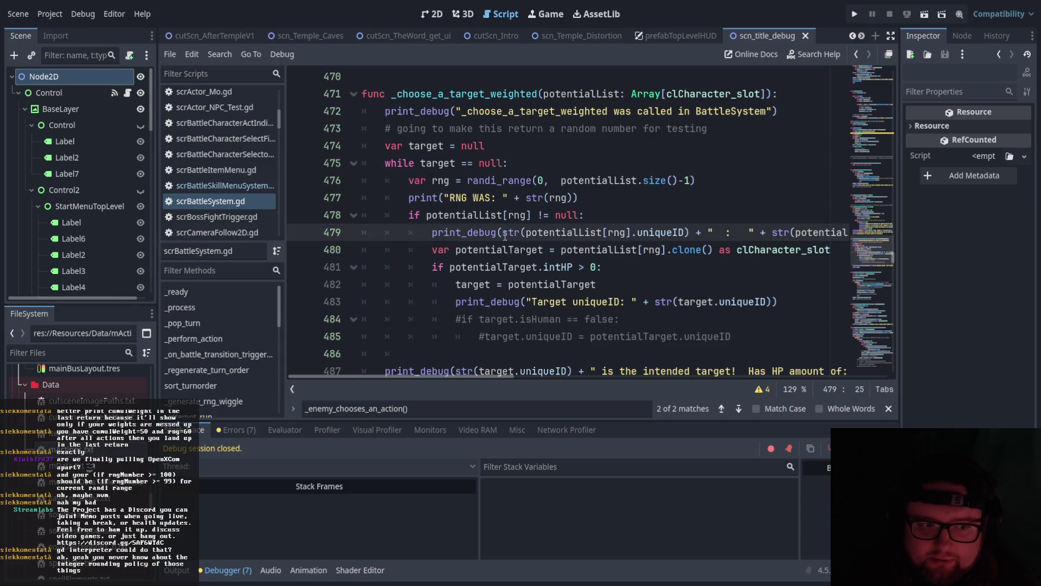
pyautogui.click(468, 250)
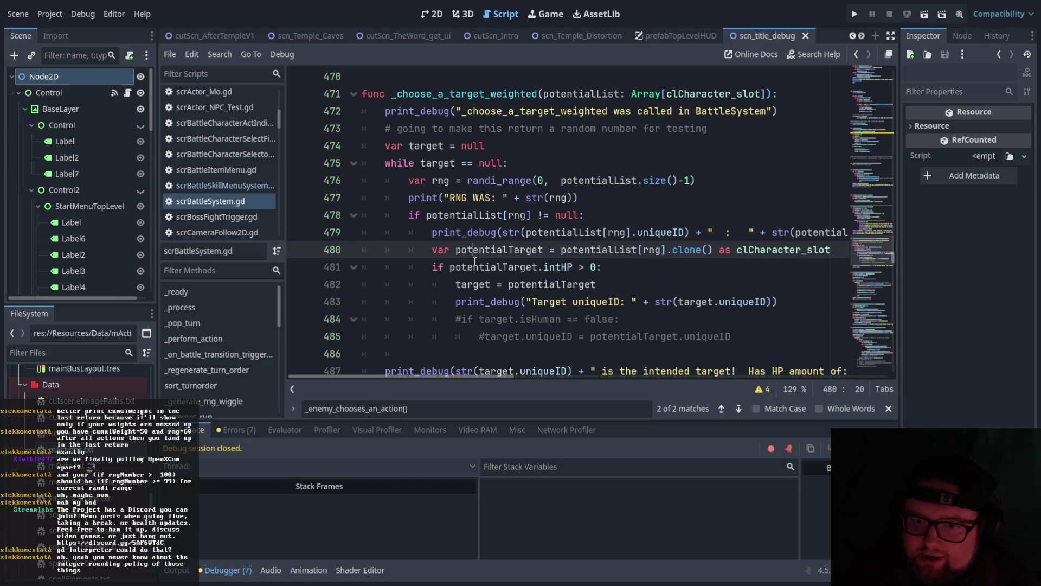
pyautogui.moveTo(456, 302); pyautogui.dragTo(609, 301)
pyautogui.click(567, 326)
pyautogui.moveTo(432, 267); pyautogui.dragTo(603, 266)
pyautogui.click(604, 267)
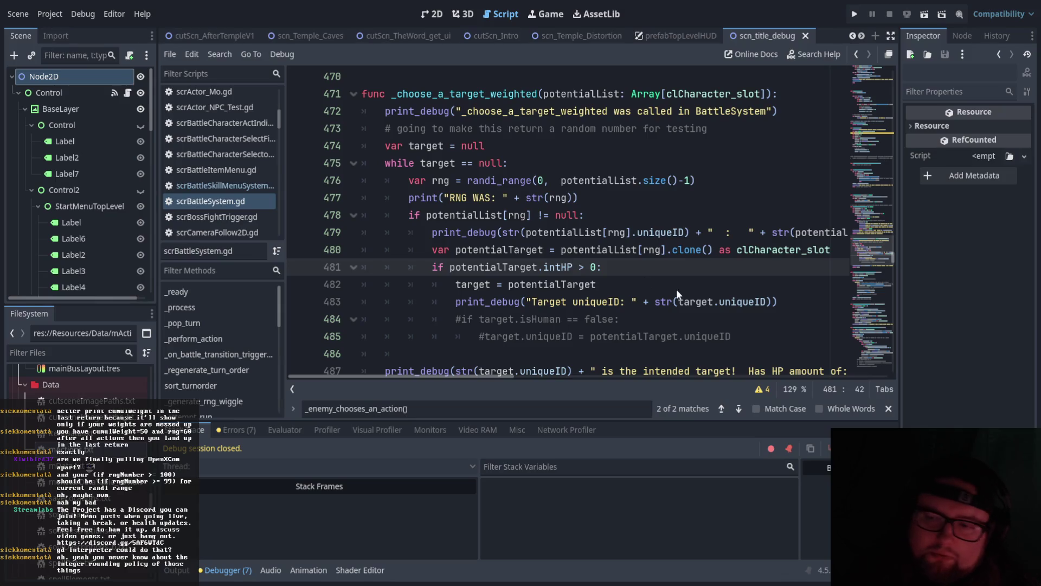
pyautogui.click(584, 337)
pyautogui.moveTo(573, 267); pyautogui.dragTo(544, 267)
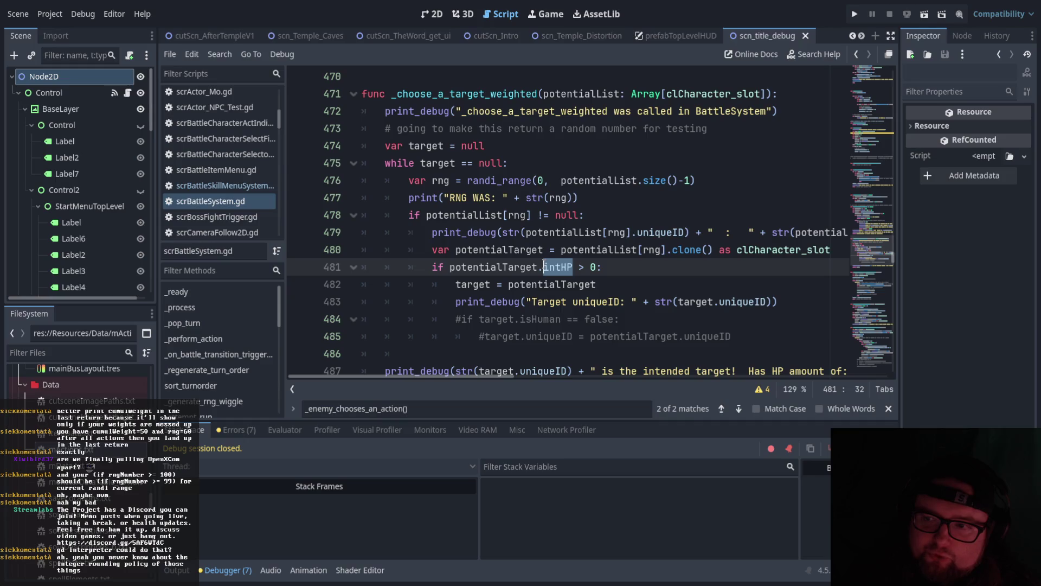
pyautogui.click(545, 267)
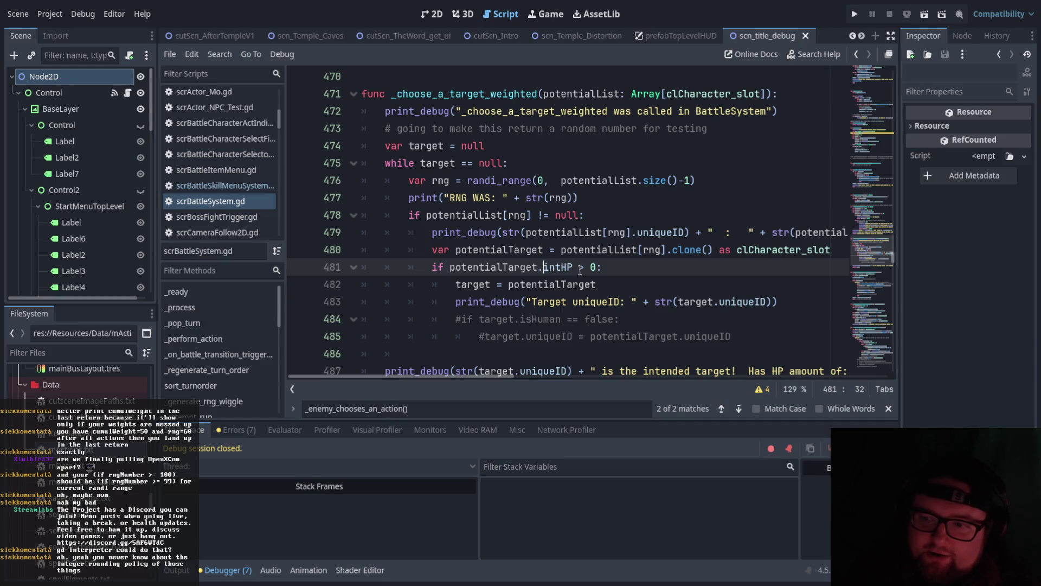
pyautogui.moveTo(578, 267); pyautogui.dragTo(433, 267)
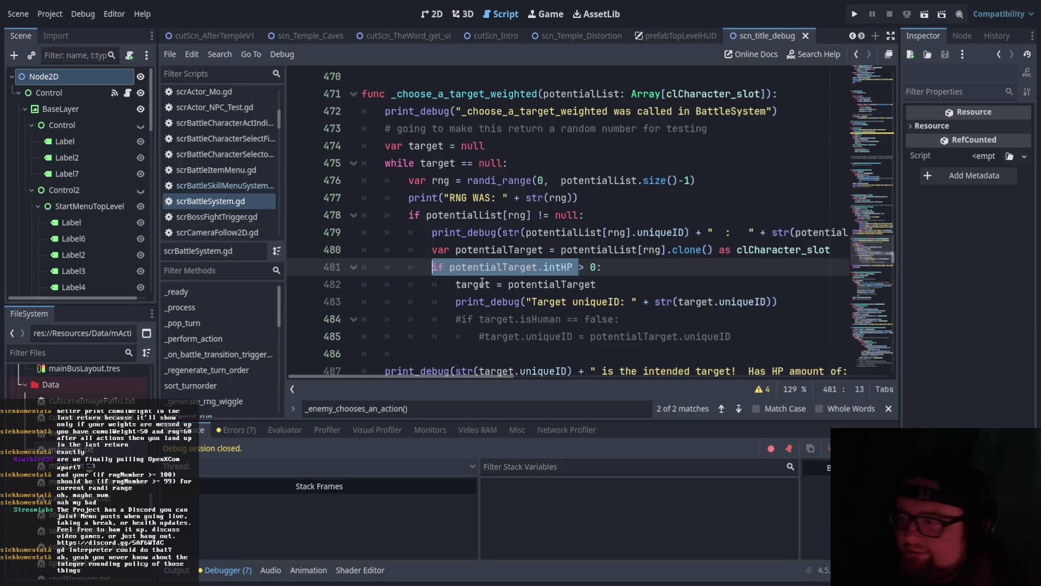
pyautogui.scroll(1, 685, 221)
pyautogui.click(686, 221)
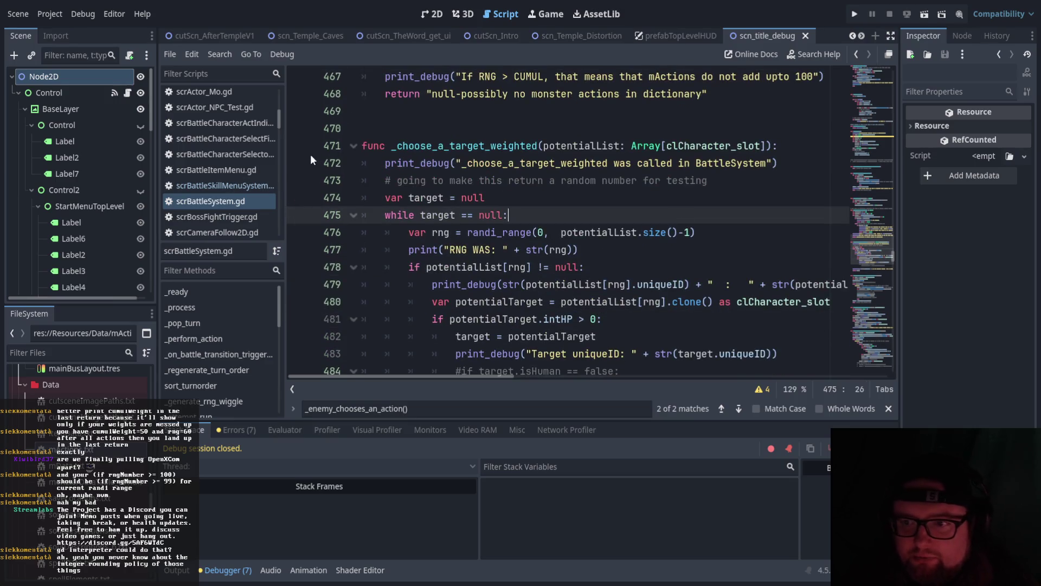
pyautogui.scroll(-1, 531, 198)
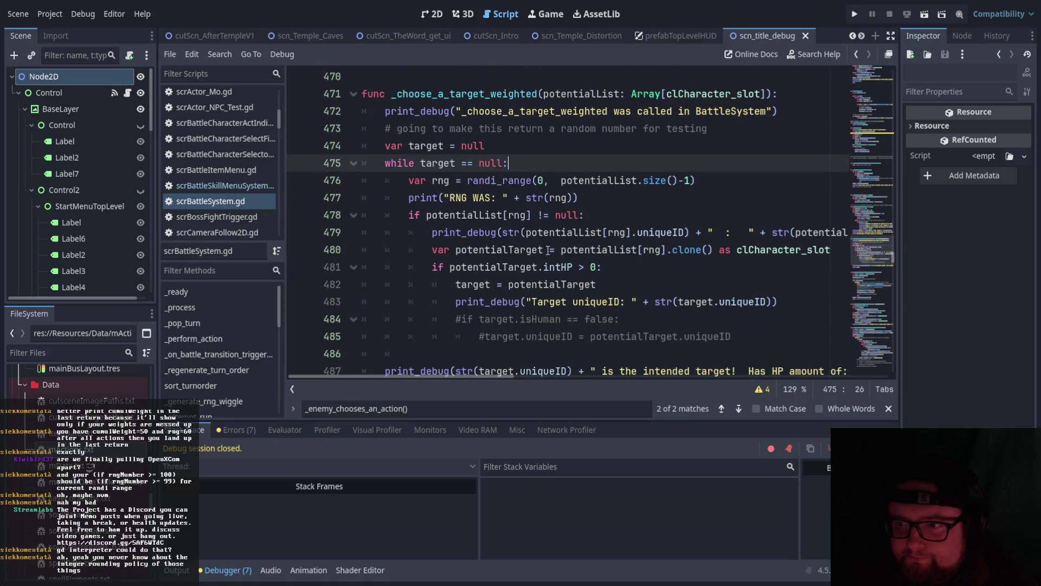
pyautogui.moveTo(509, 376)
pyautogui.mouseDown()
pyautogui.moveTo(590, 380)
pyautogui.moveTo(474, 376)
pyautogui.mouseUp()
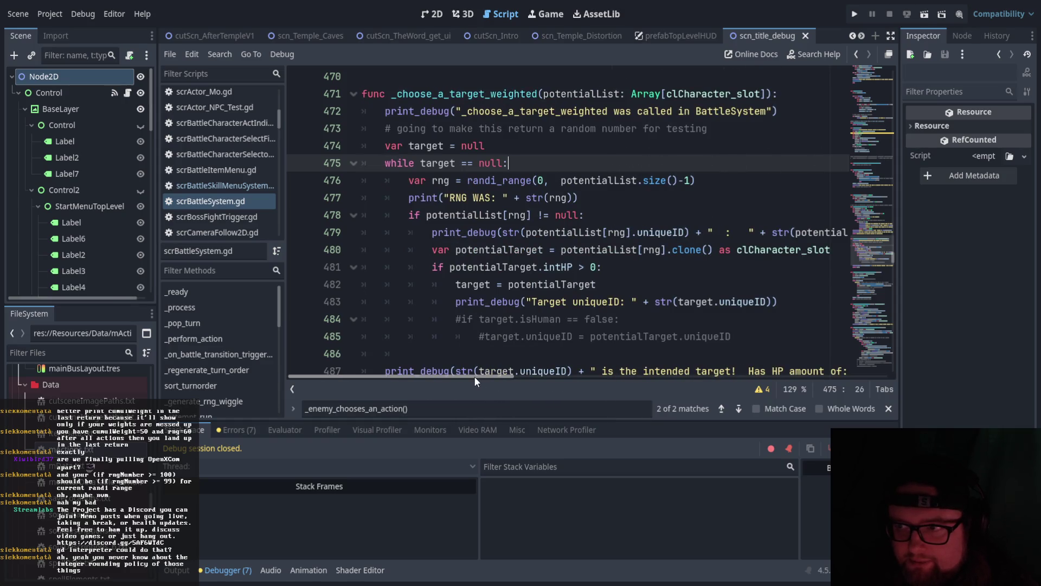
pyautogui.hscroll(2, 474, 376)
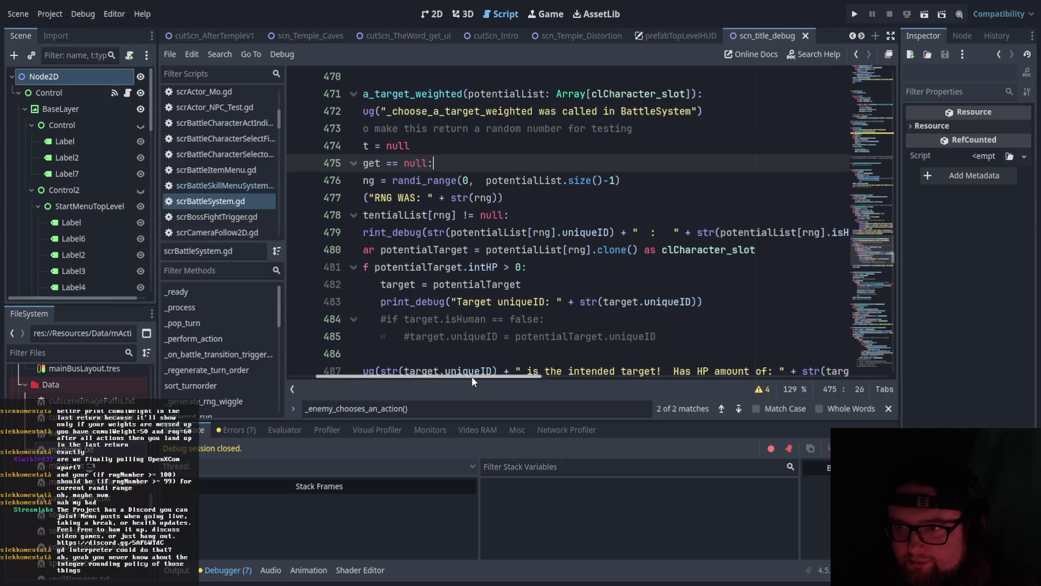
pyautogui.click(481, 128)
pyautogui.moveTo(516, 376); pyautogui.dragTo(470, 378)
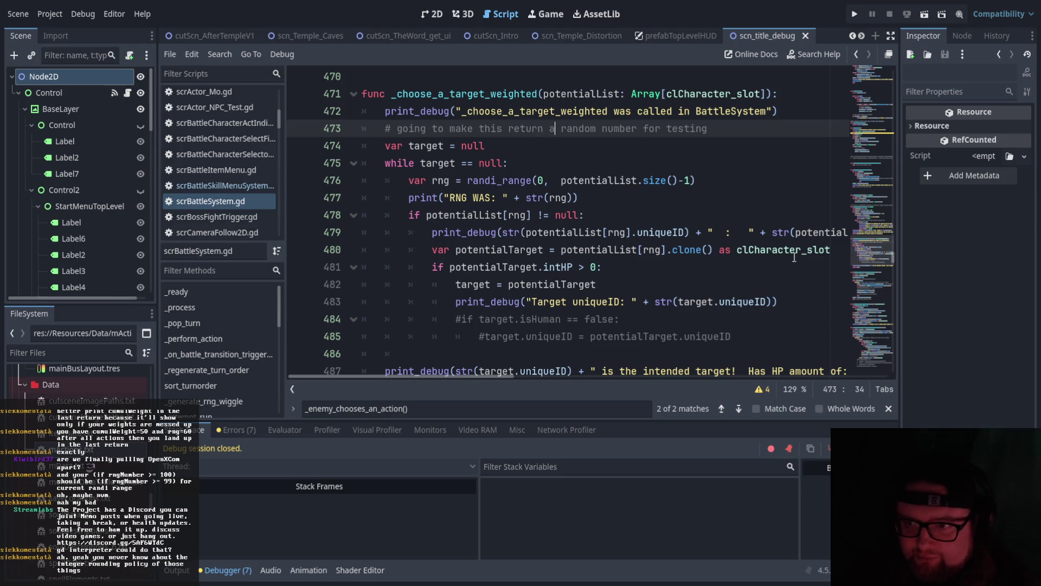
pyautogui.scroll(-4, 537, 337)
pyautogui.scroll(2, 537, 336)
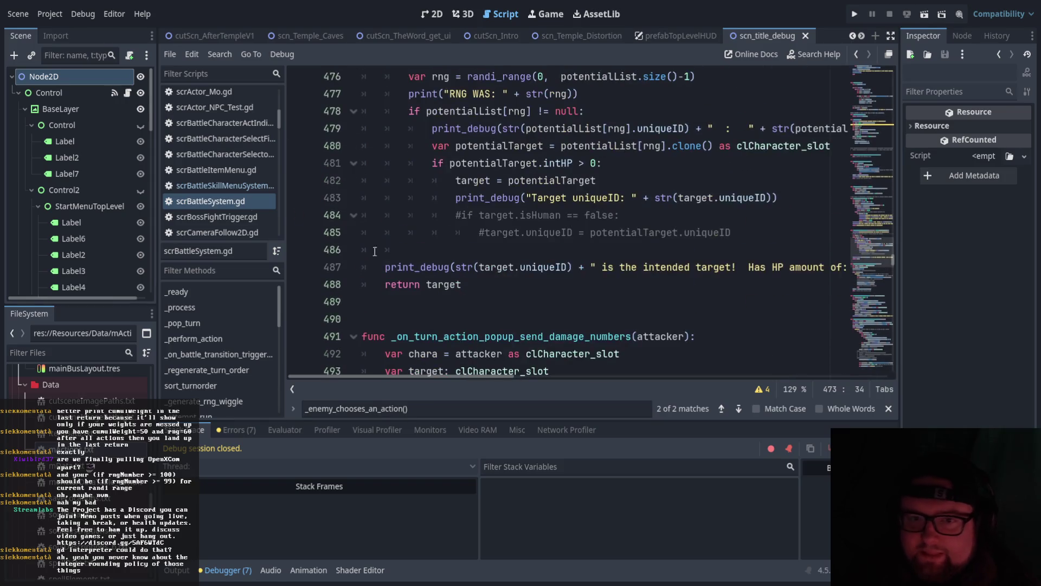
pyautogui.scroll(5, 210, 164)
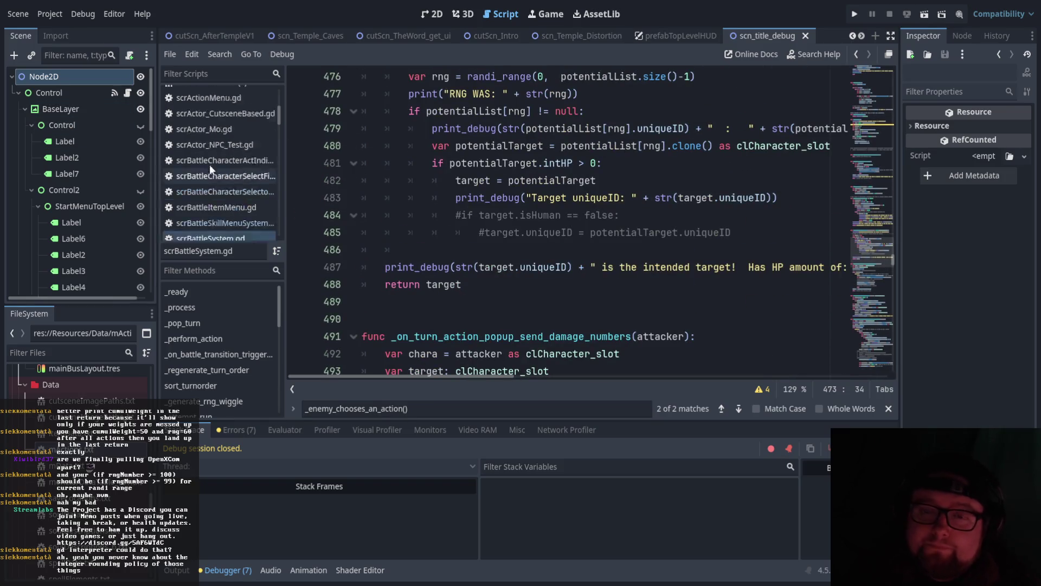
# Open GLOBAL.gd and scroll down through its data-loading functions and back.
pyautogui.click(231, 141)
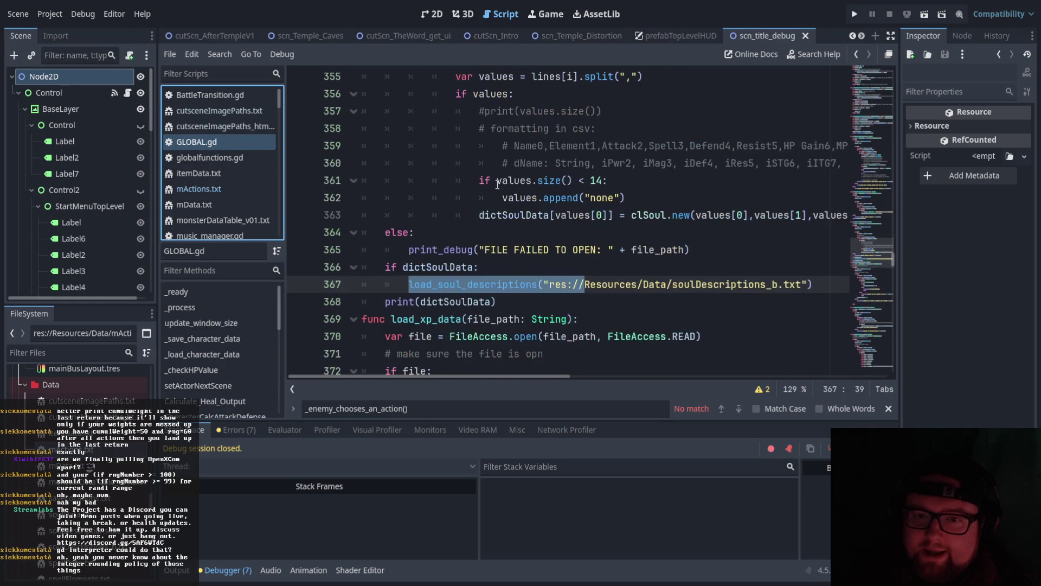
pyautogui.scroll(-5, 543, 217)
pyautogui.scroll(-20, 543, 217)
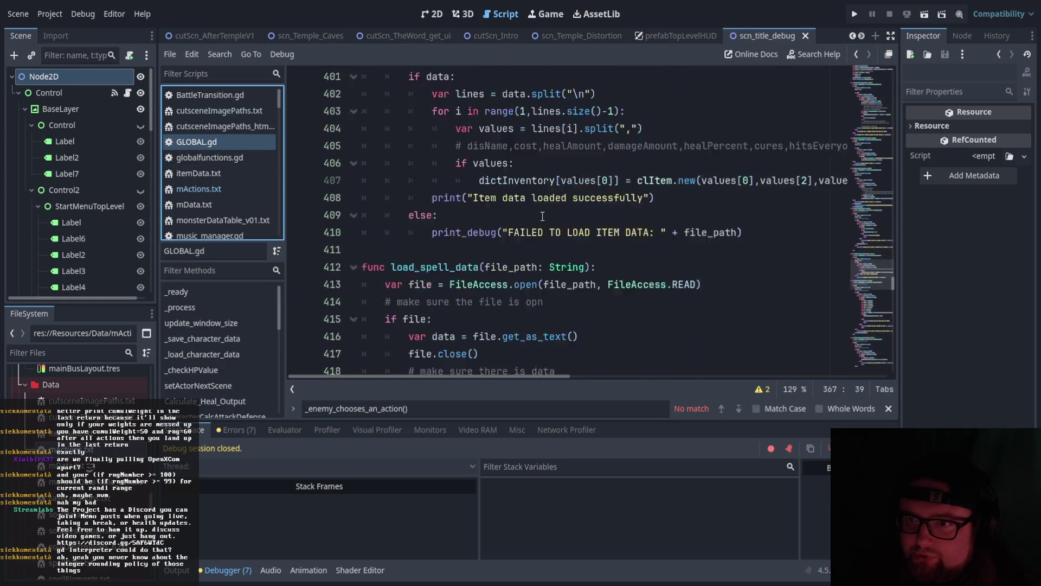
pyautogui.scroll(-20, 542, 217)
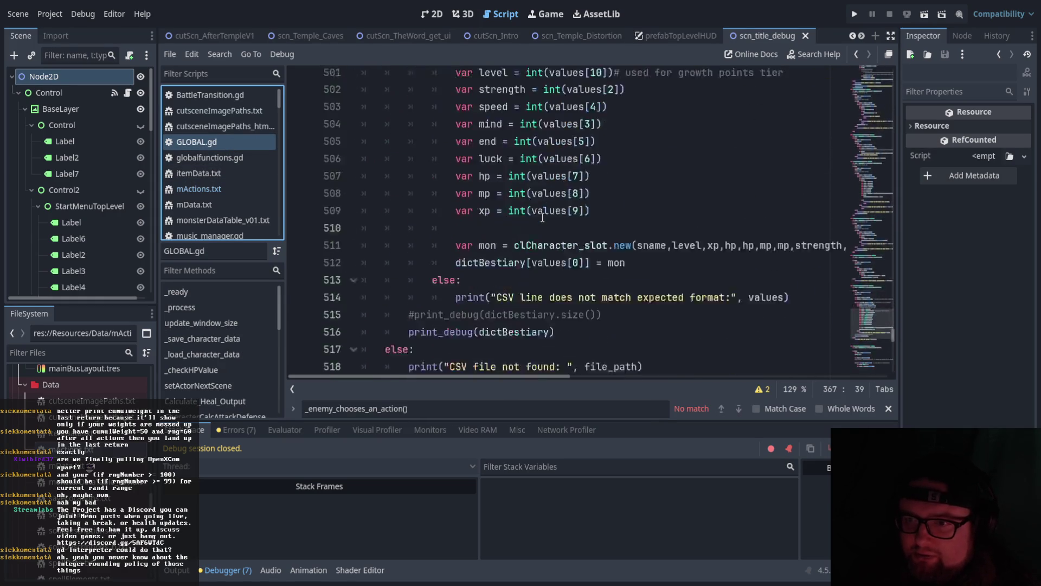
pyautogui.scroll(-8, 542, 217)
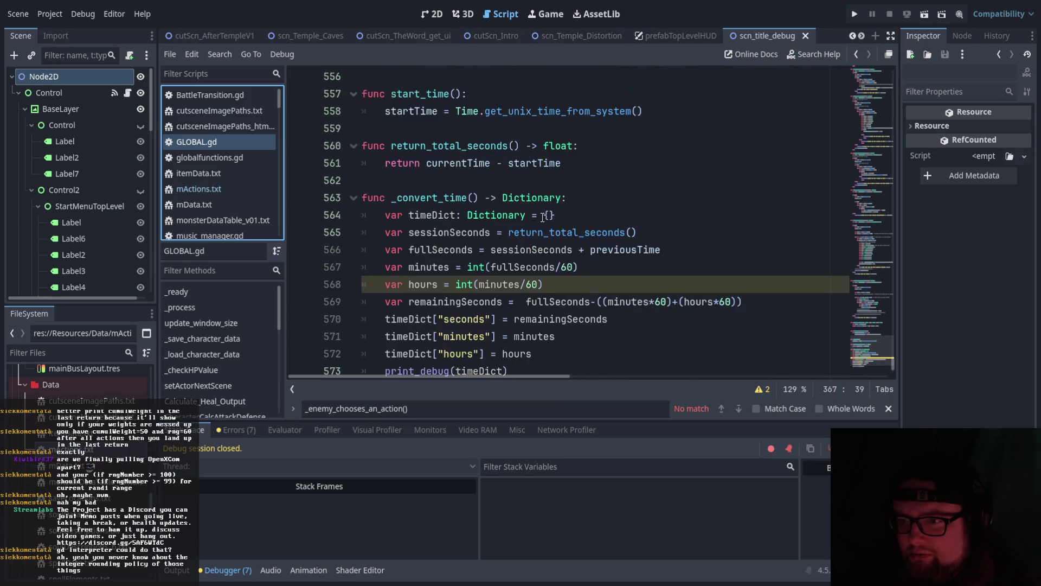
pyautogui.scroll(2, 524, 250)
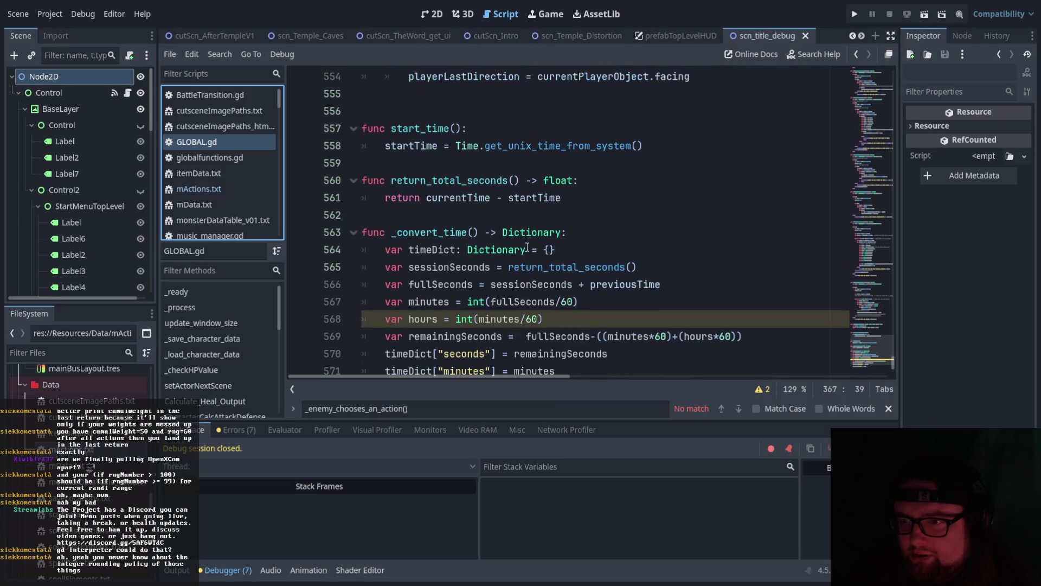
pyautogui.scroll(9, 529, 247)
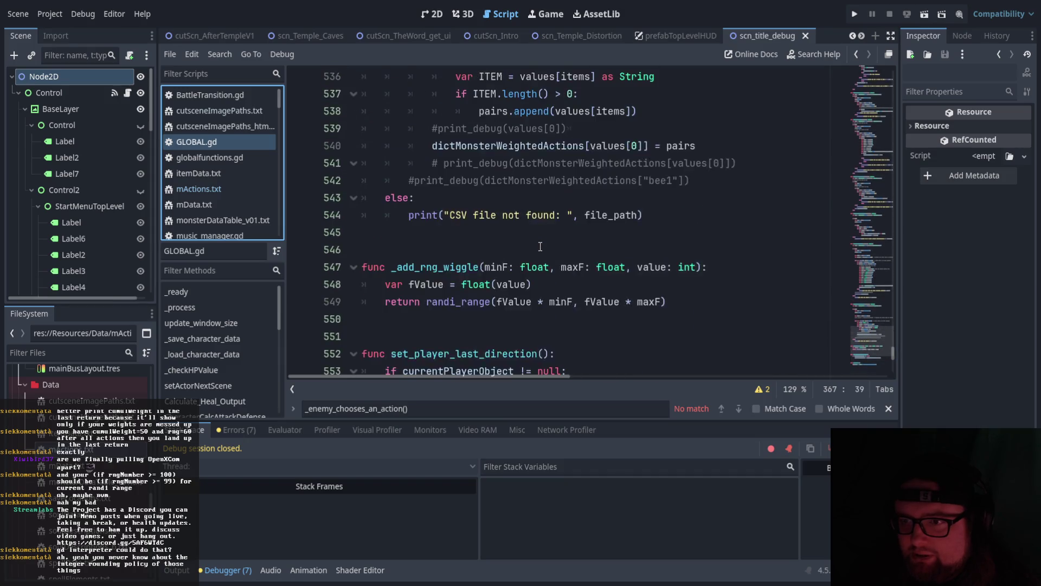
pyautogui.scroll(16, 540, 247)
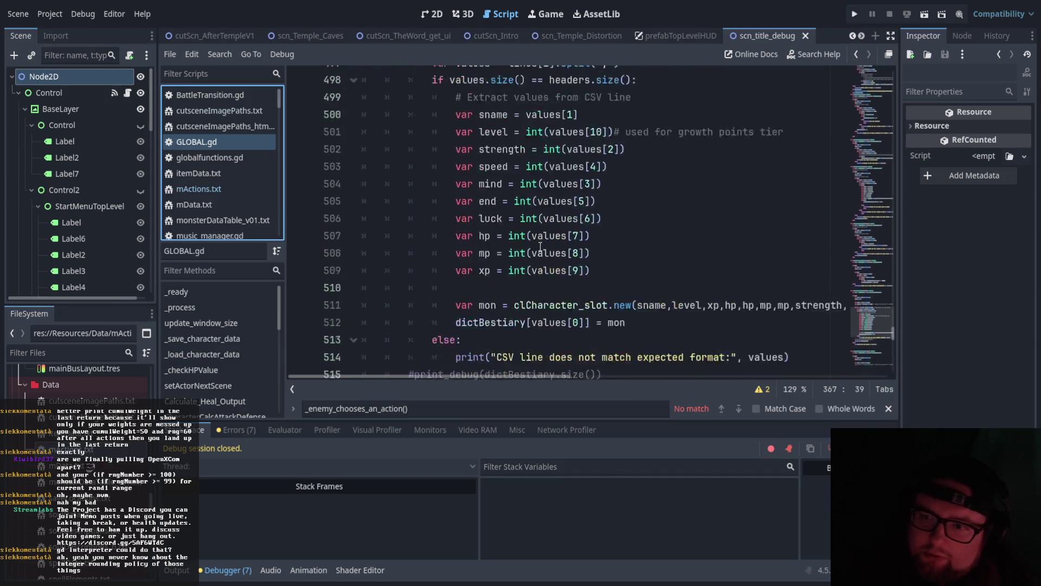
pyautogui.scroll(16, 541, 246)
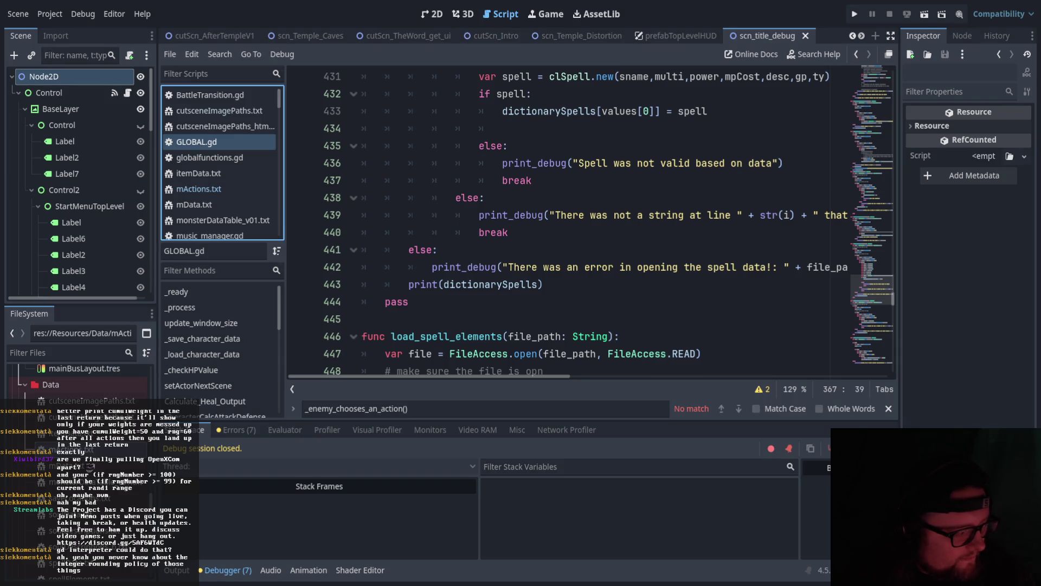
# Scroll from the spell data loading code back up to line 1 of GLOBAL.gd.
pyautogui.click(593, 266)
pyautogui.scroll(9, 594, 261)
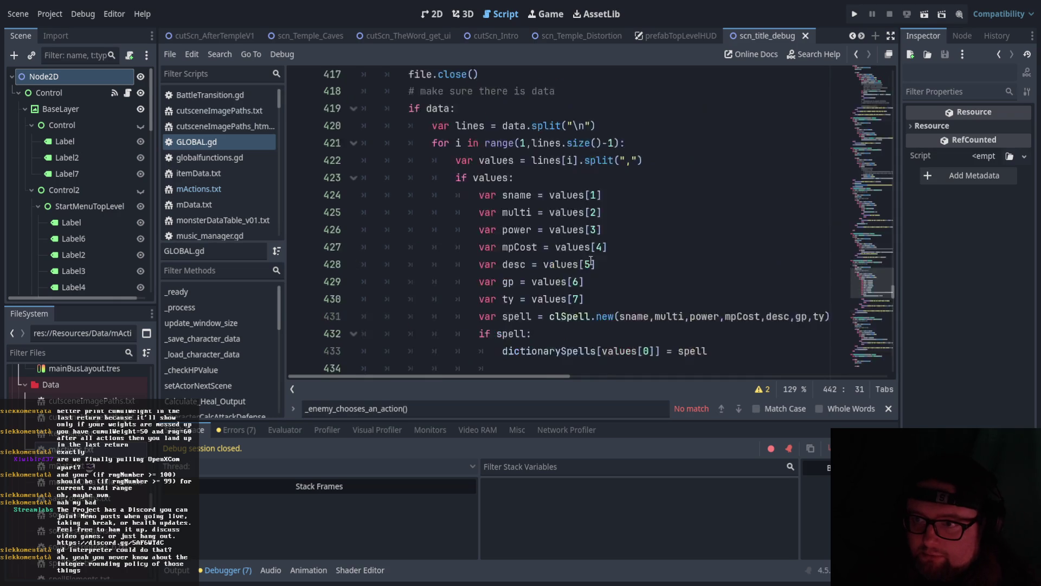
pyautogui.scroll(20, 593, 260)
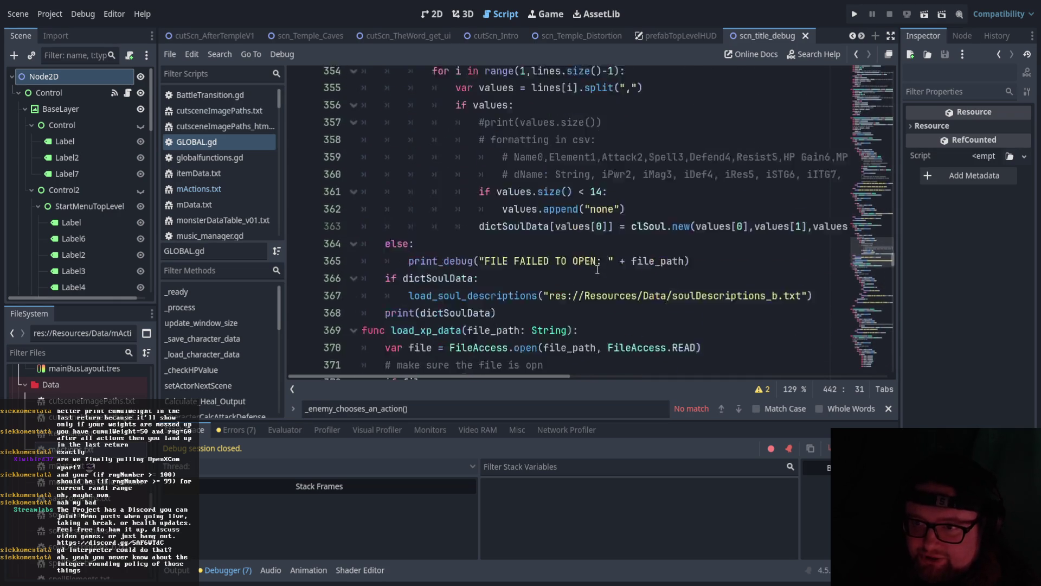
pyautogui.scroll(20, 598, 269)
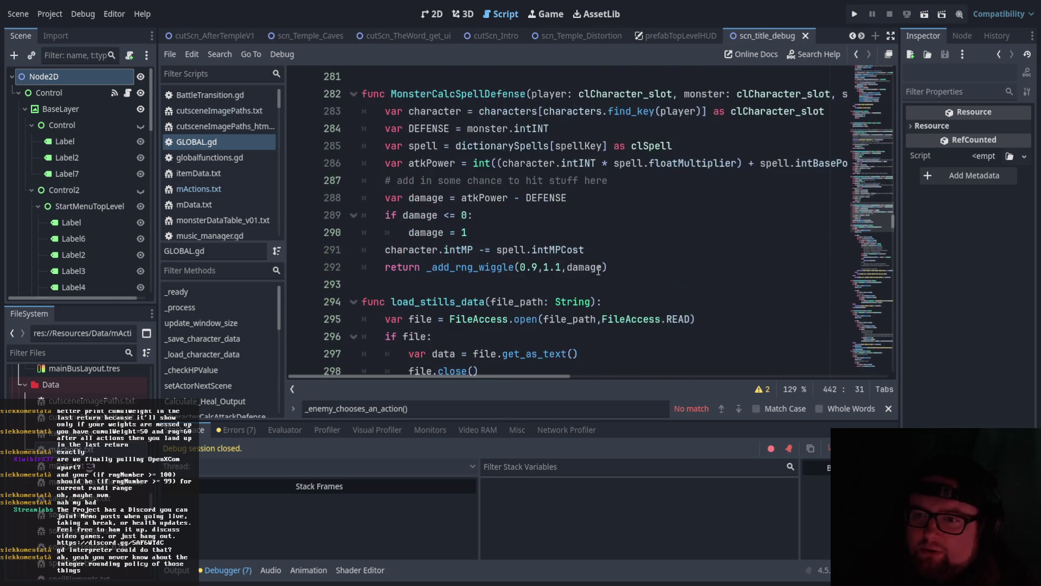
pyautogui.scroll(16, 598, 270)
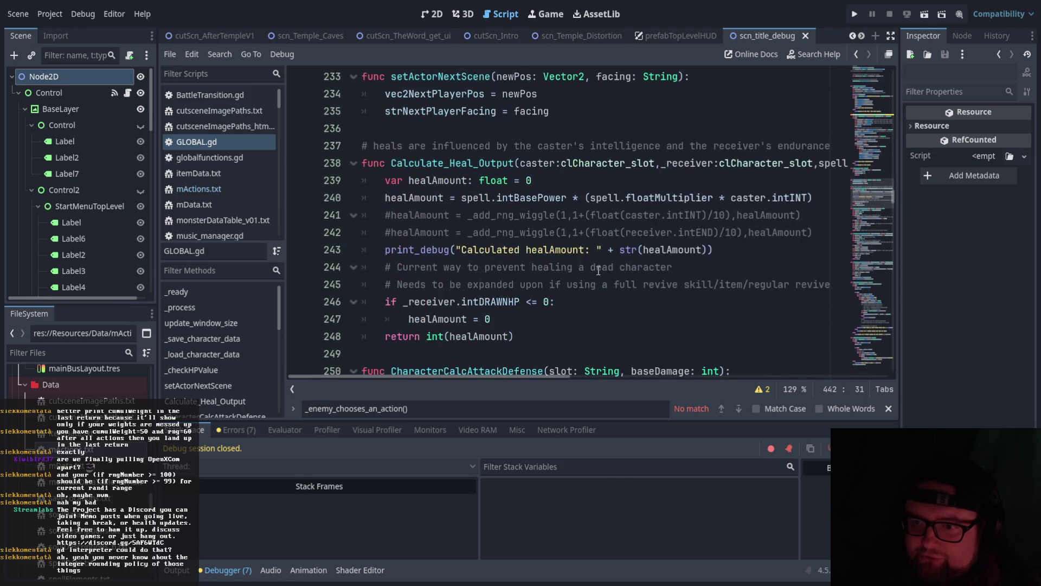
pyautogui.scroll(20, 598, 270)
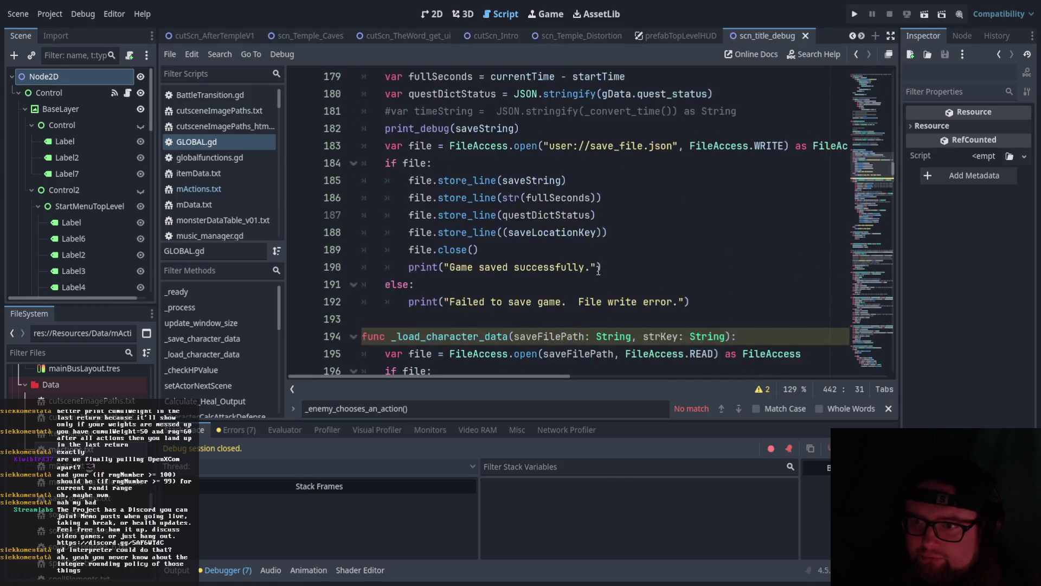
pyautogui.scroll(12, 598, 270)
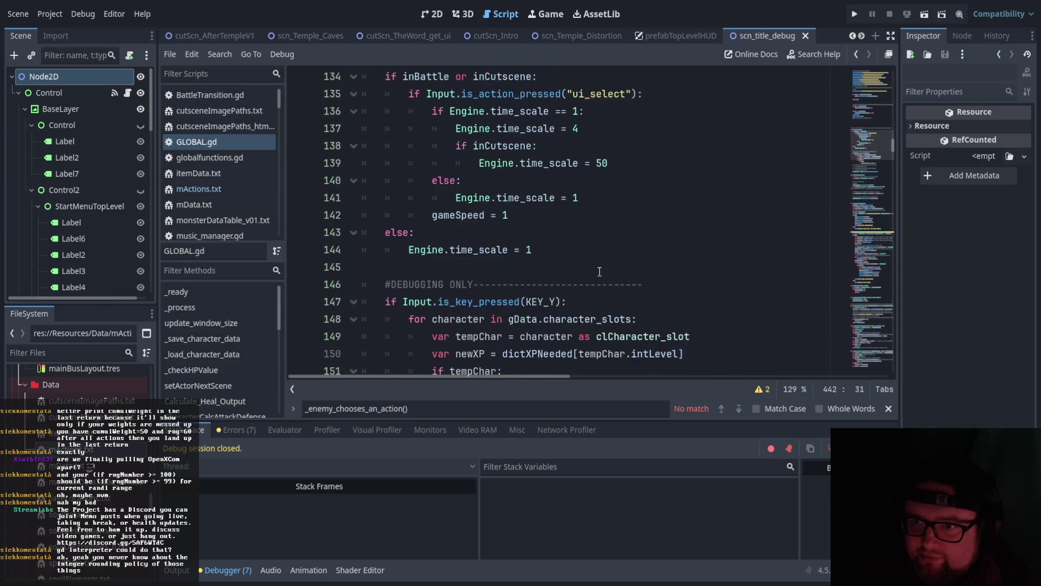
pyautogui.scroll(20, 599, 271)
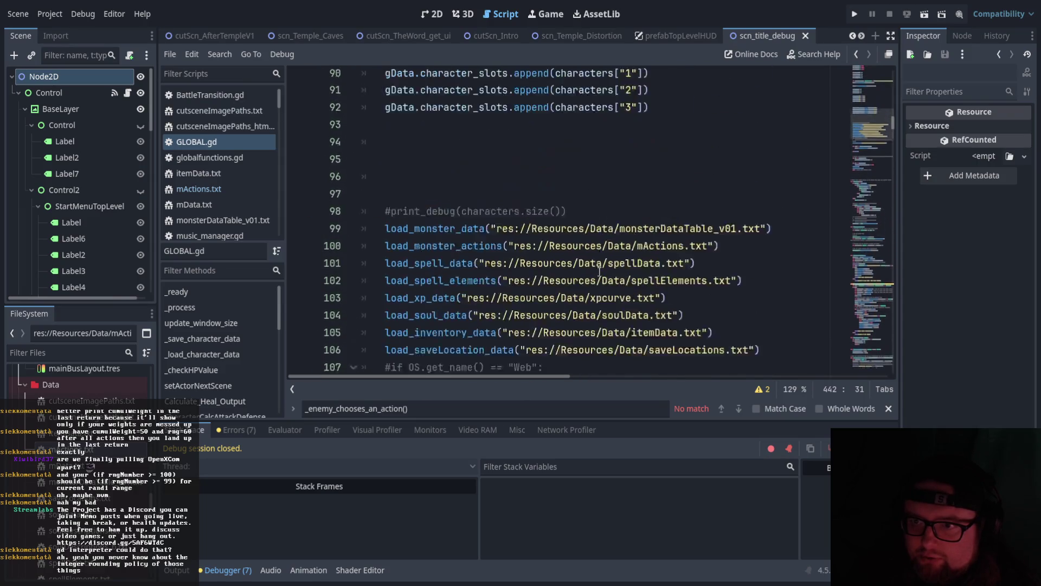
pyautogui.scroll(20, 599, 271)
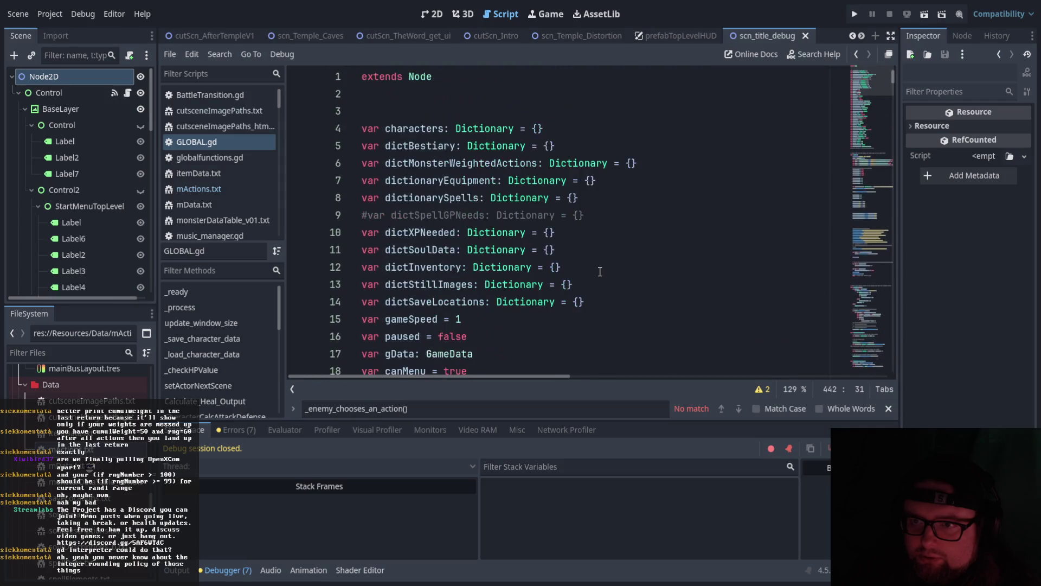
pyautogui.click(235, 161)
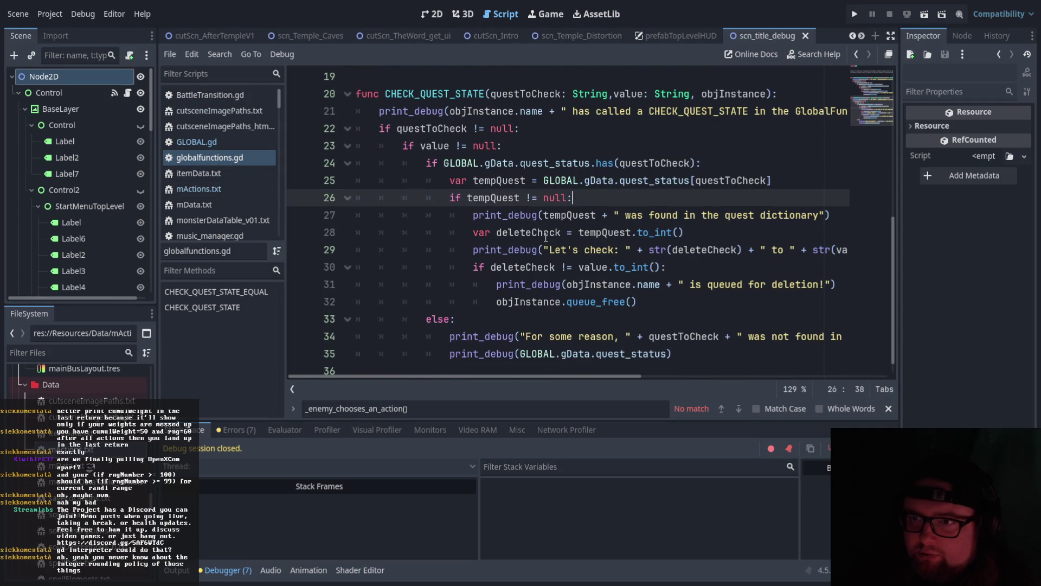
# Scroll down the Scripts list and open scrPlayerInfo.gd at its _checkHP function.
pyautogui.scroll(6, 545, 237)
pyautogui.scroll(-6, 546, 237)
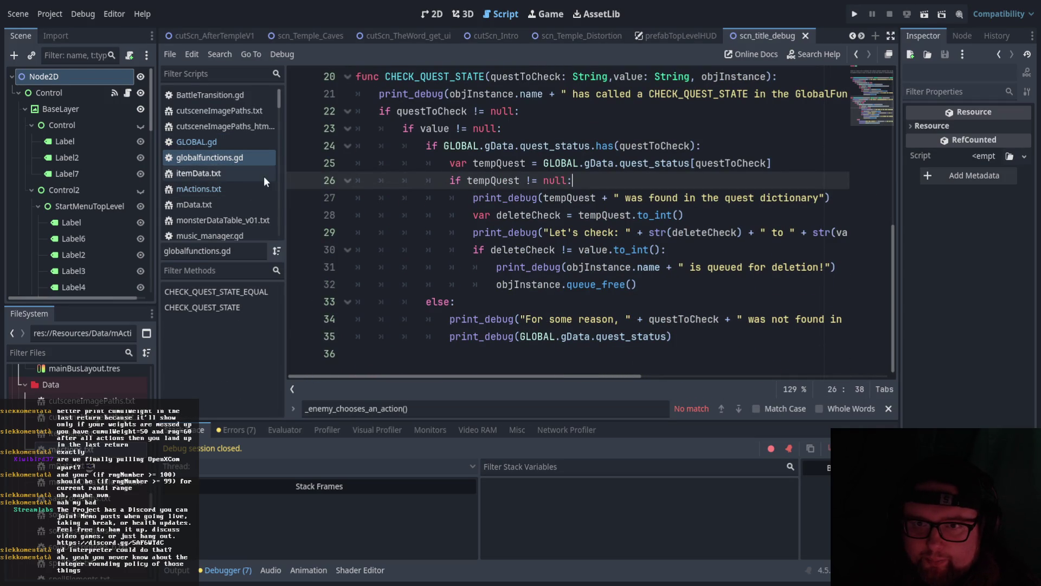
pyautogui.scroll(-2, 249, 146)
pyautogui.scroll(-10, 250, 152)
pyautogui.scroll(-4, 258, 149)
pyautogui.click(252, 115)
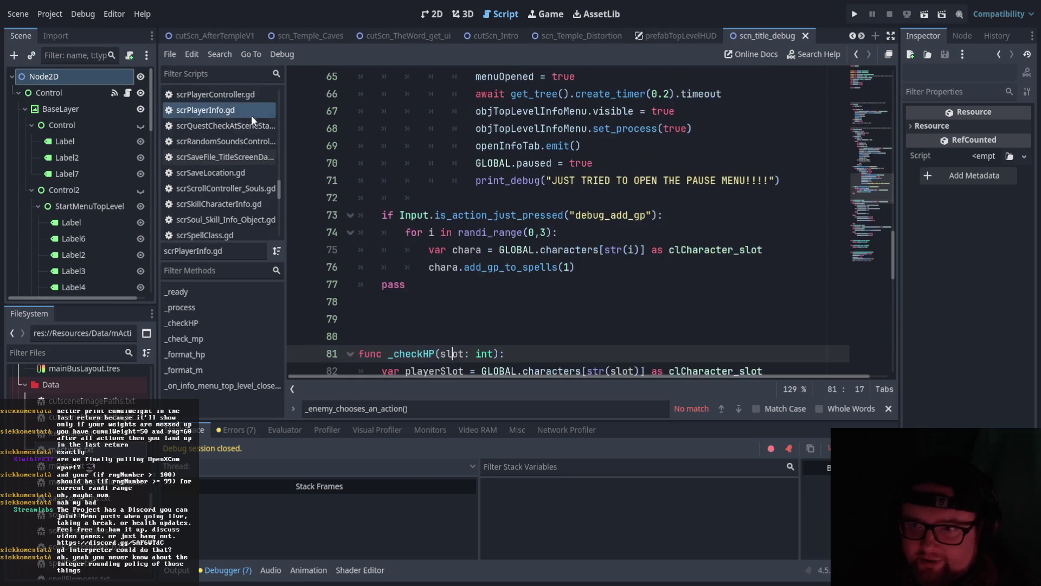
pyautogui.scroll(-6, 521, 213)
pyautogui.click(474, 232)
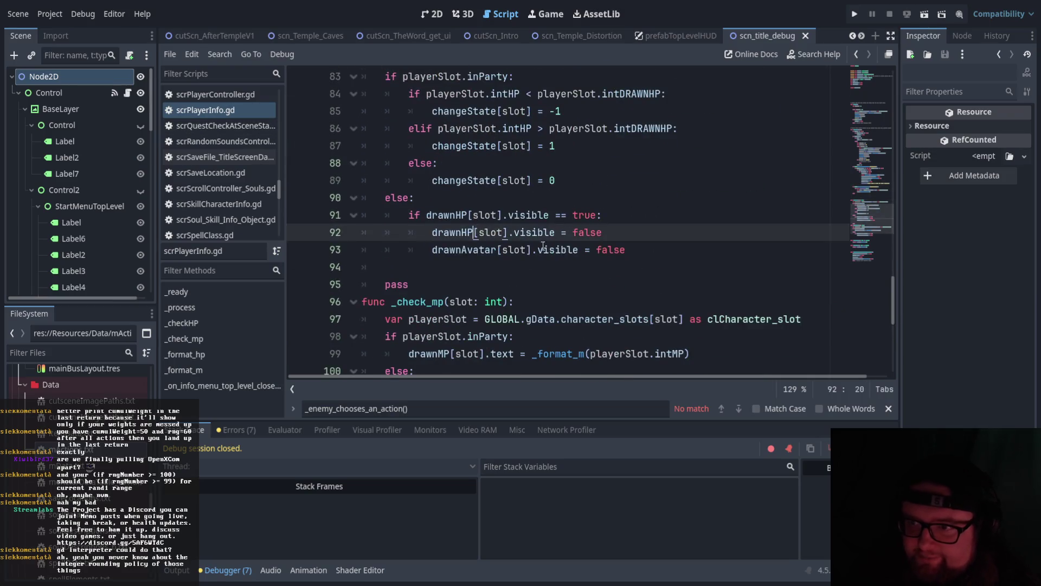
pyautogui.scroll(2, 724, 277)
pyautogui.scroll(-1, 724, 277)
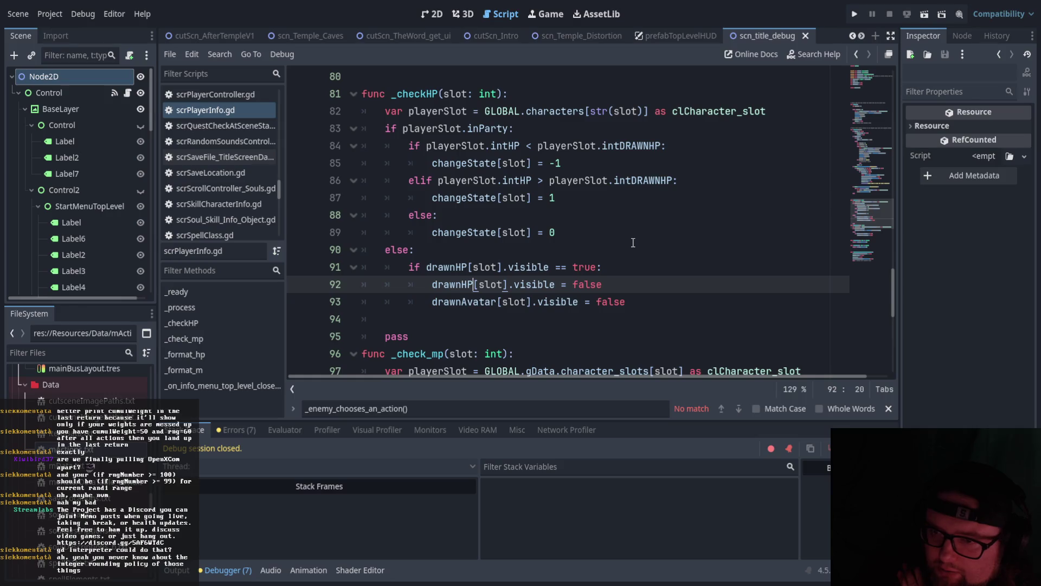
pyautogui.scroll(-6, 629, 241)
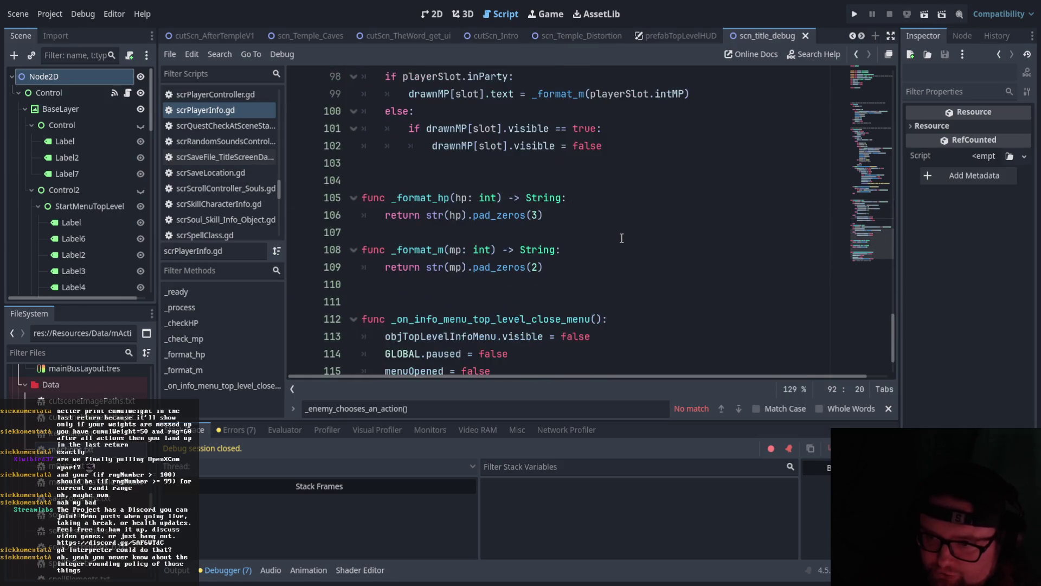
pyautogui.scroll(4, 621, 237)
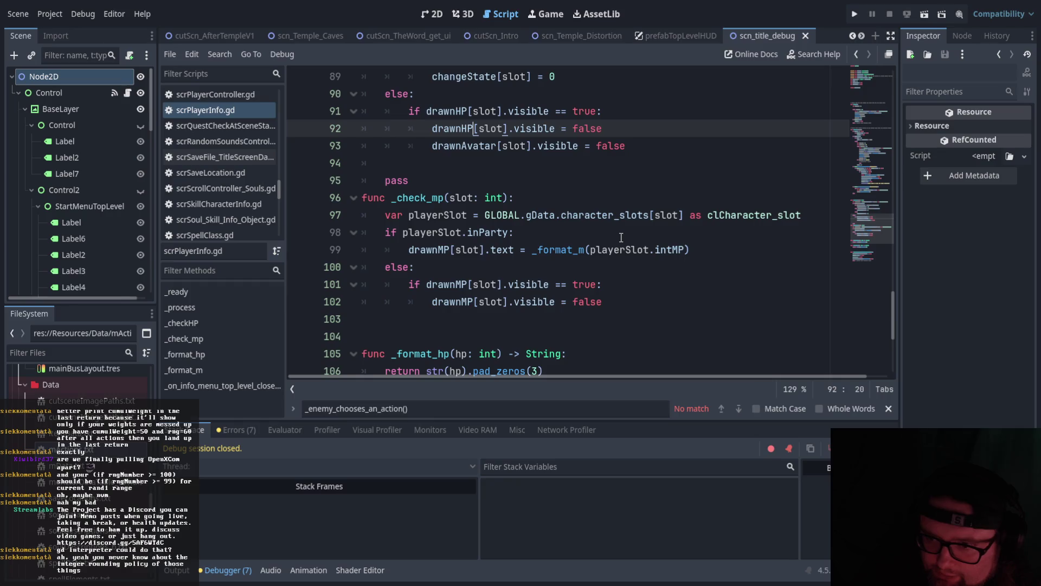
pyautogui.scroll(-4, 621, 237)
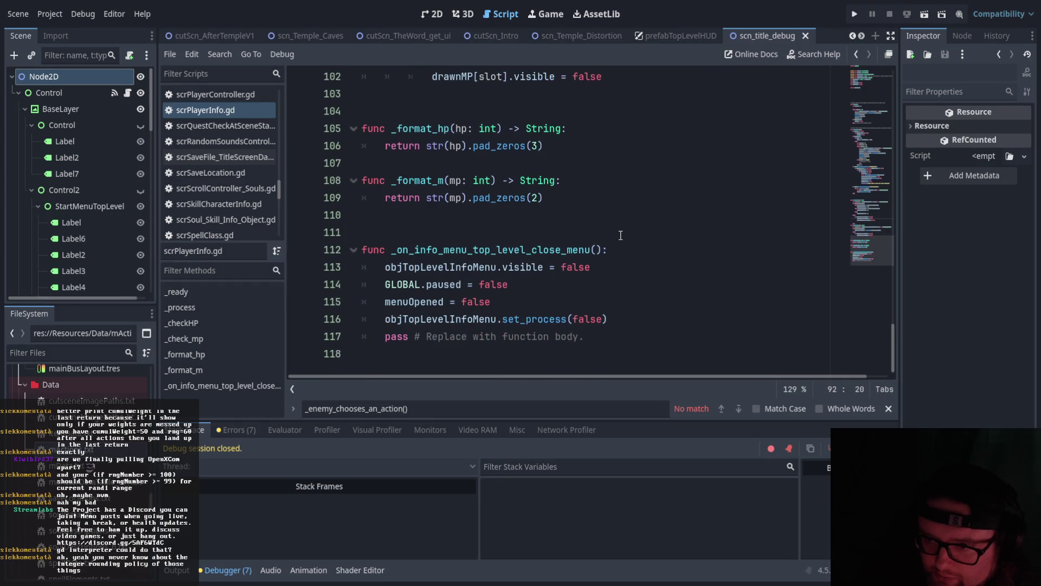
pyautogui.scroll(4, 621, 237)
pyautogui.scroll(10, 621, 236)
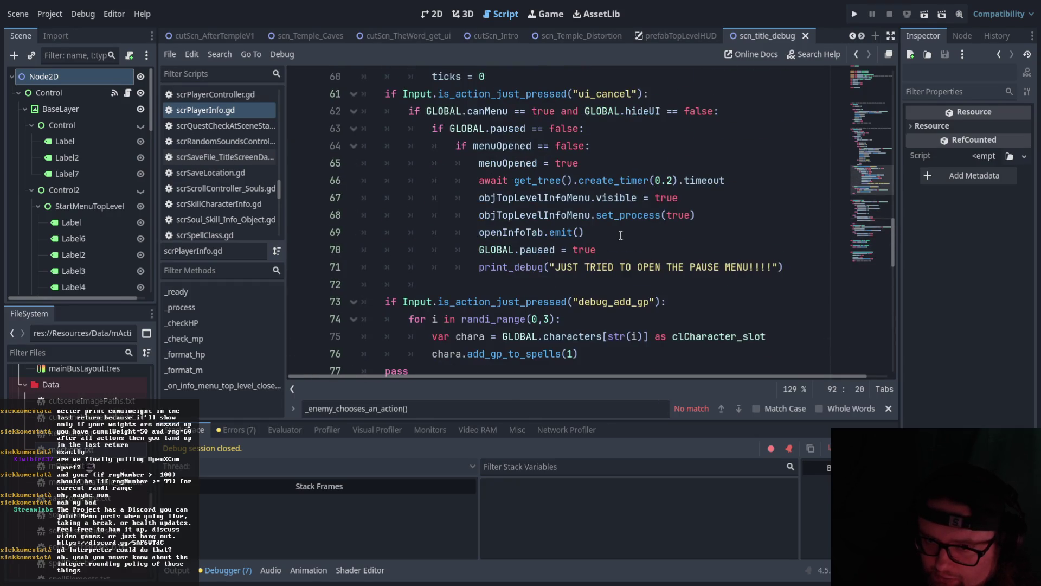
pyautogui.scroll(2, 621, 234)
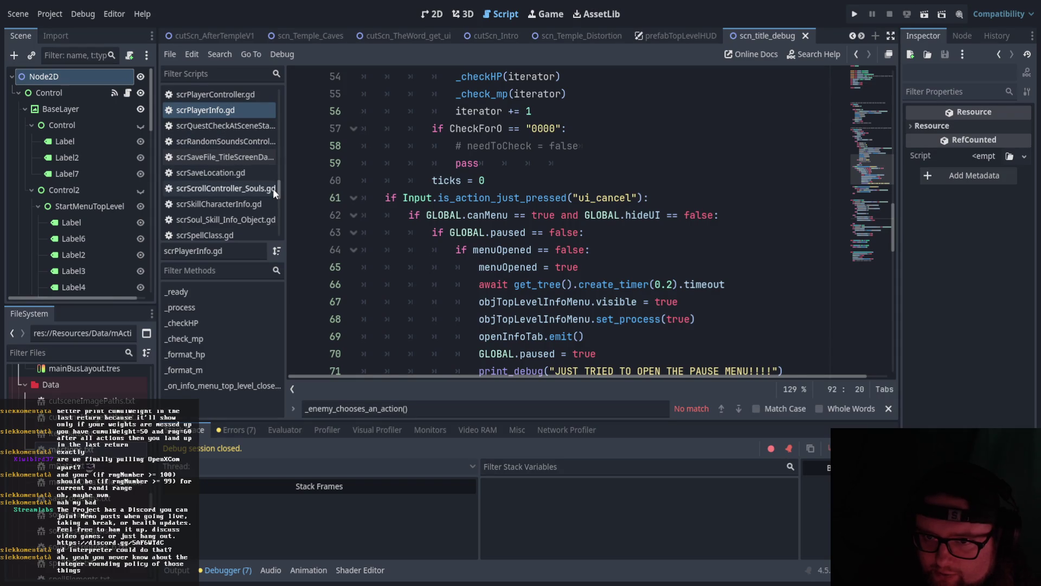
pyautogui.scroll(-1, 275, 190)
pyautogui.scroll(6, 507, 183)
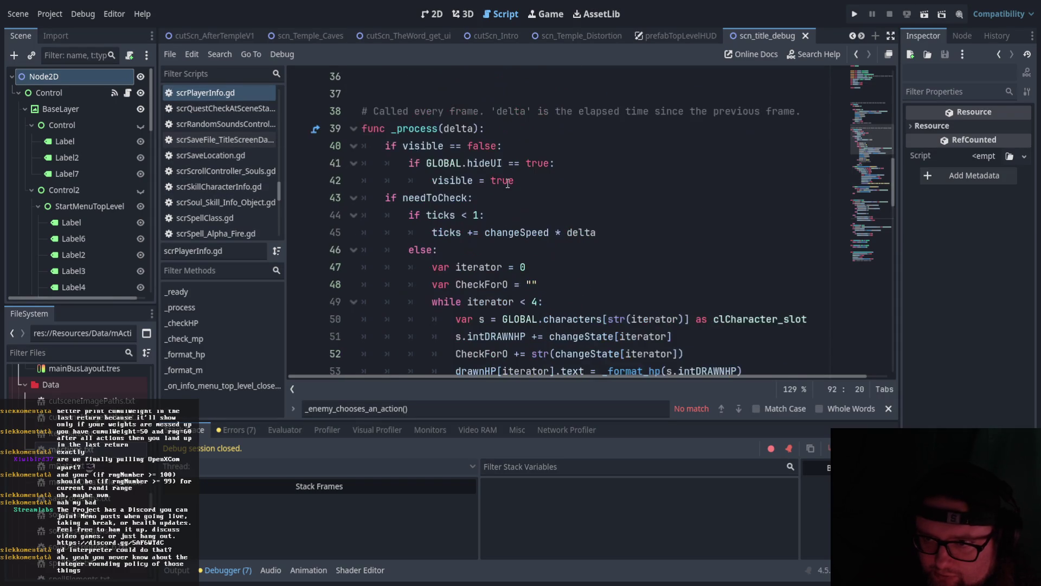
pyautogui.scroll(6, 507, 183)
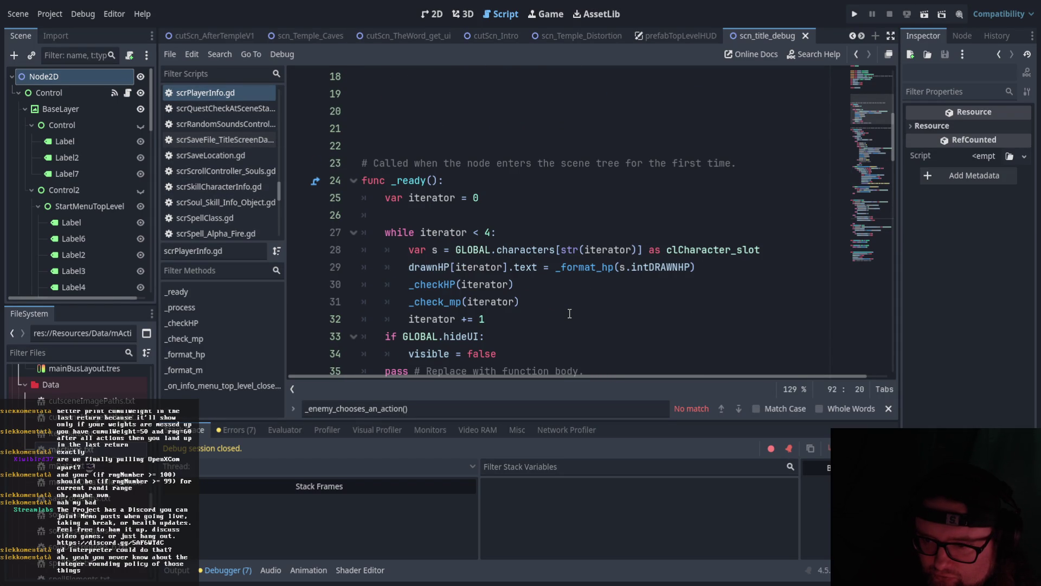
pyautogui.scroll(-1, 569, 313)
pyautogui.scroll(2, 569, 313)
pyautogui.scroll(-7, 569, 312)
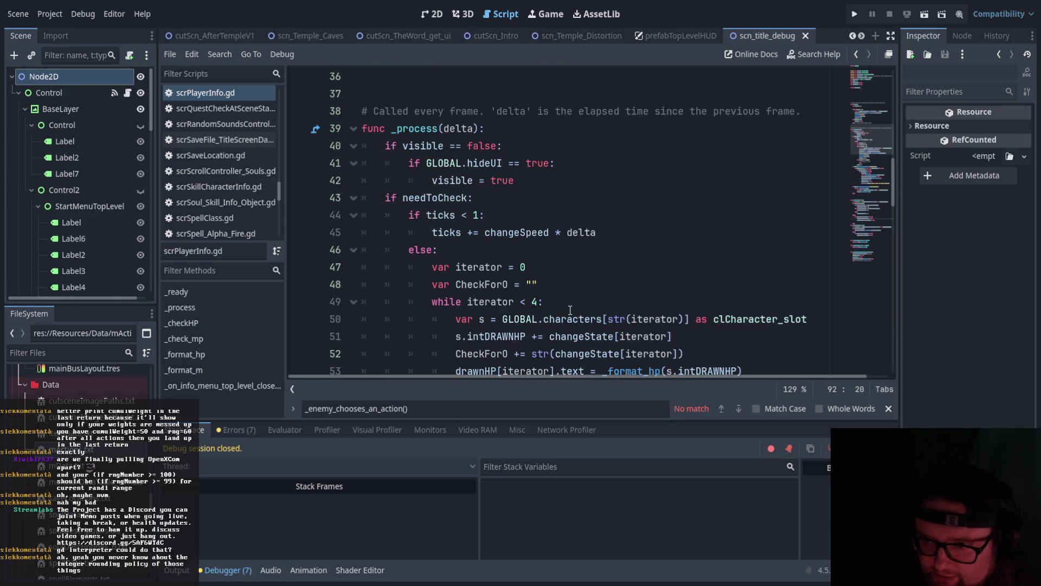
pyautogui.scroll(-1, 570, 309)
pyautogui.scroll(2, 570, 309)
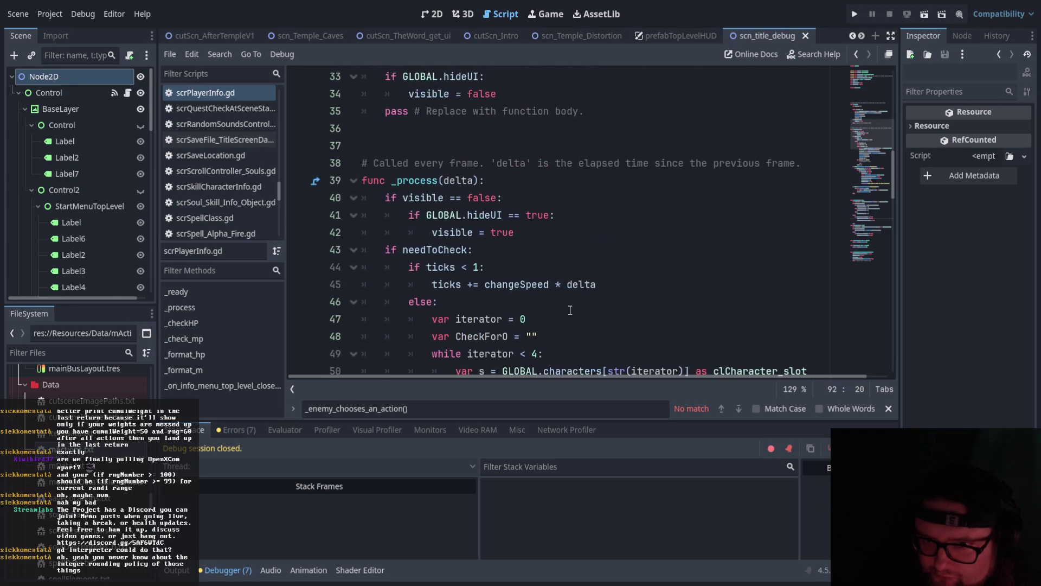
pyautogui.scroll(-1, 570, 309)
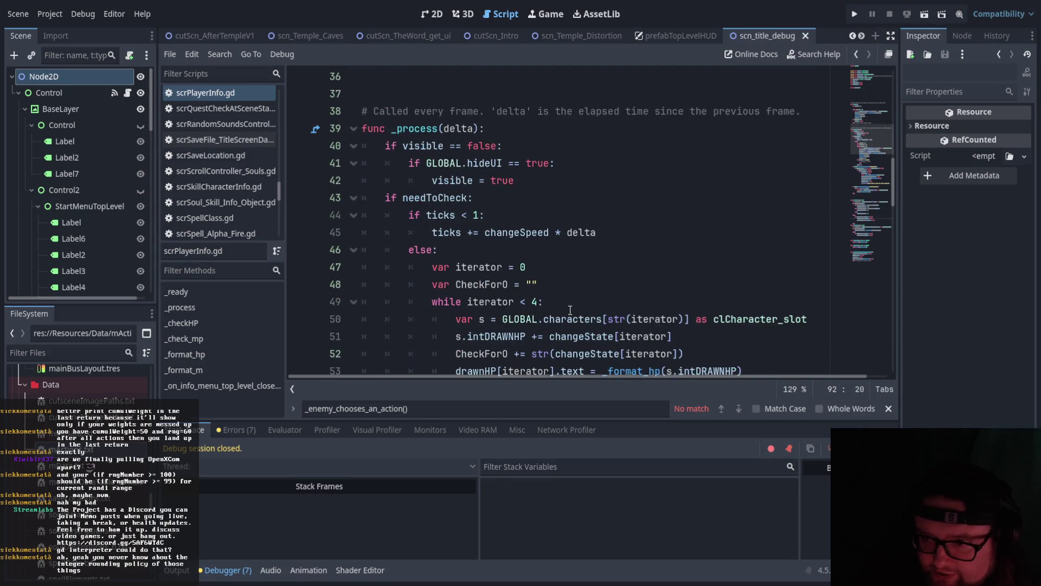
pyautogui.scroll(-3, 570, 309)
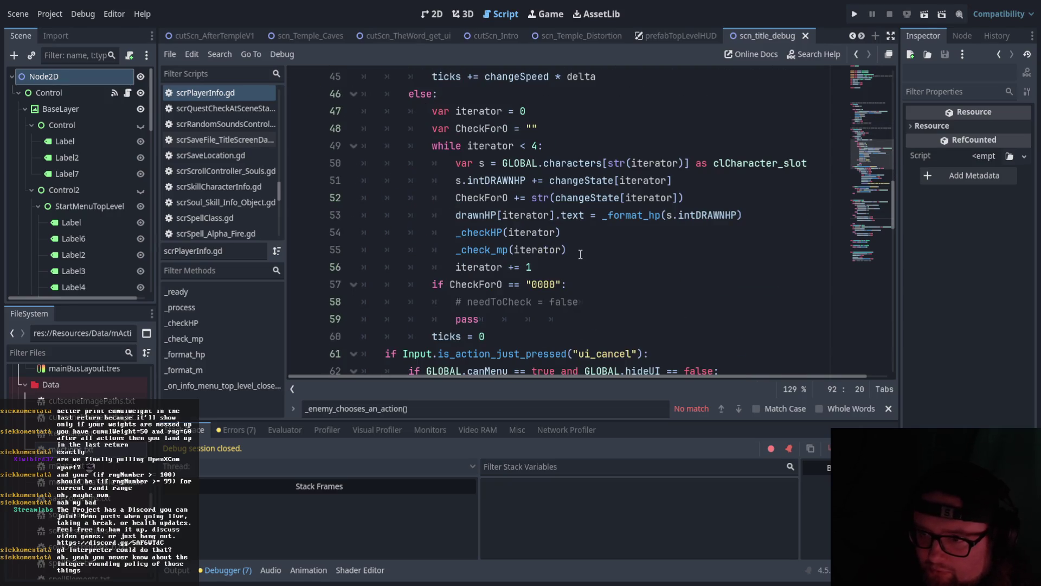
pyautogui.scroll(2, 577, 254)
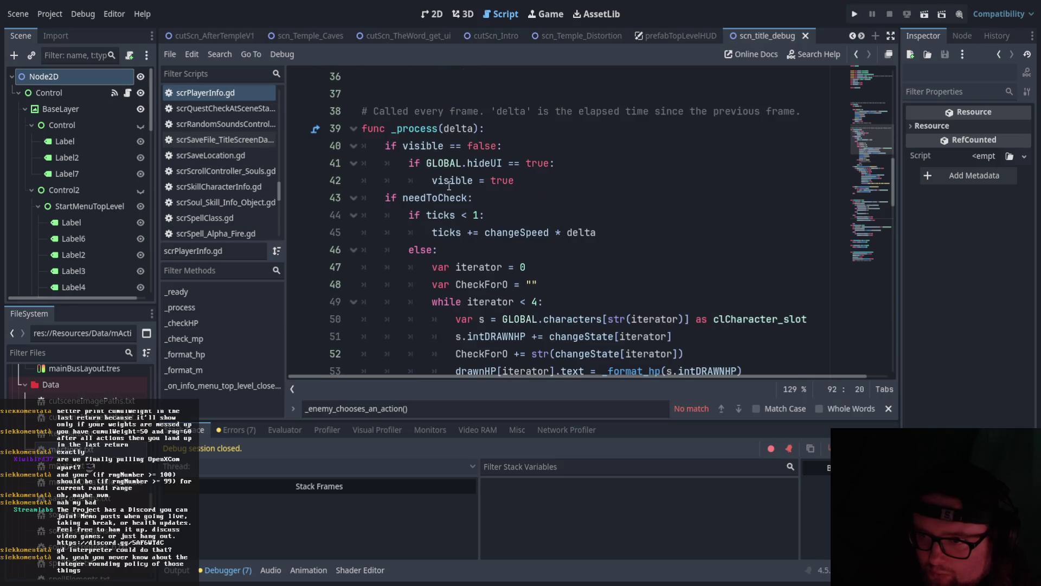
pyautogui.scroll(-3, 466, 191)
pyautogui.scroll(-5, 471, 195)
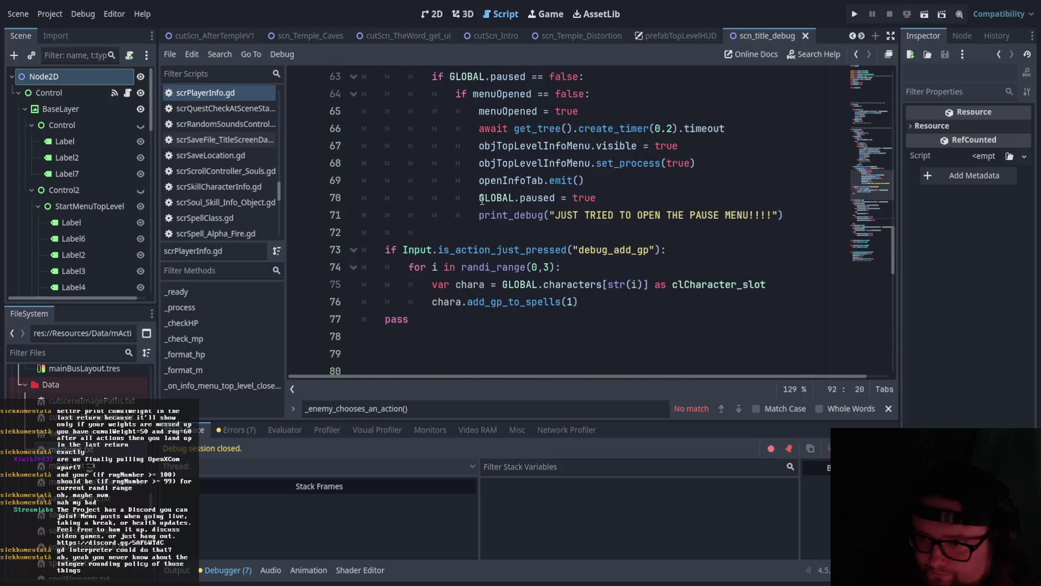
pyautogui.scroll(-9, 483, 204)
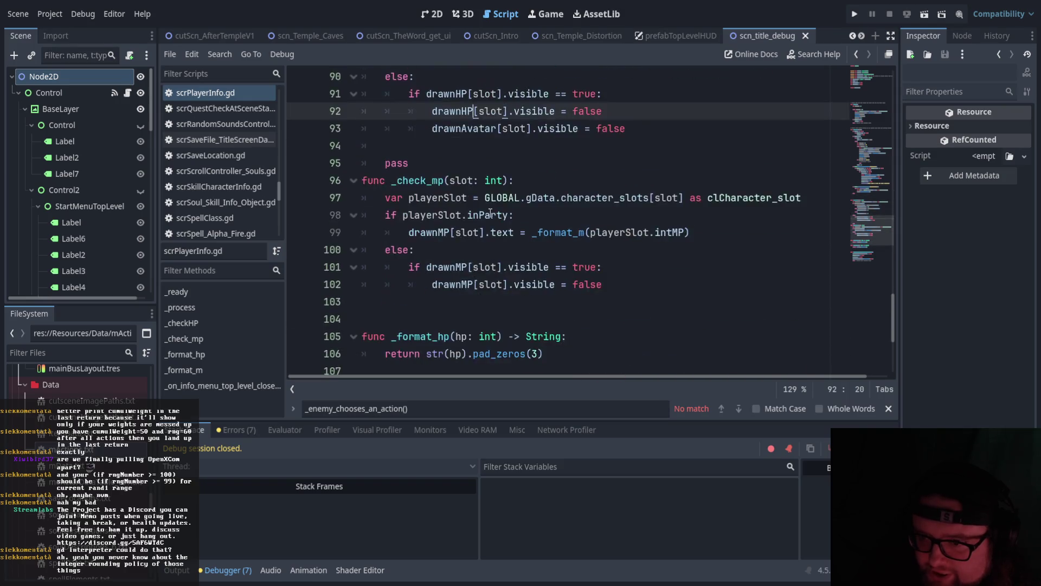
pyautogui.scroll(-4, 491, 214)
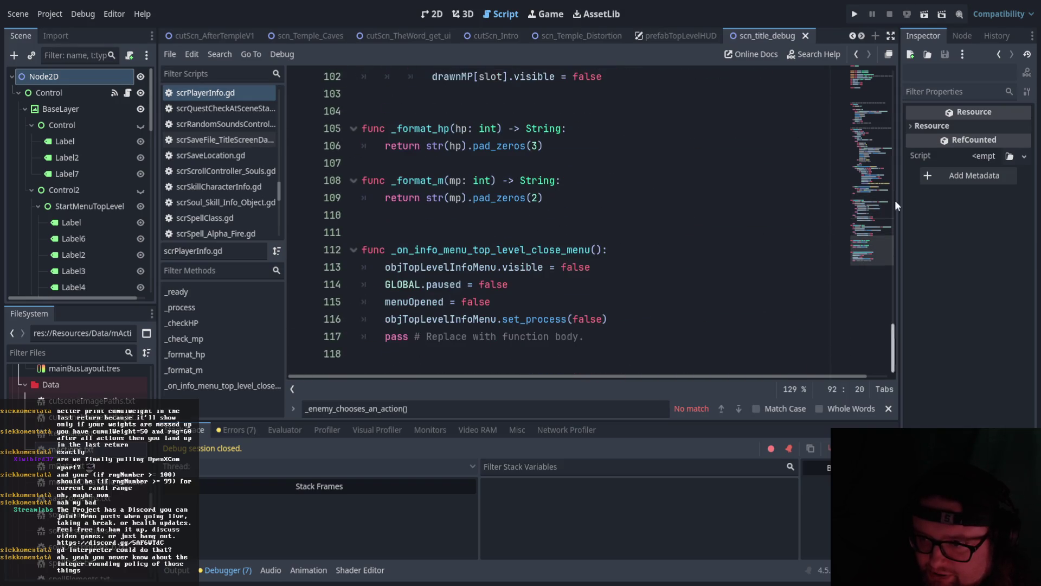
pyautogui.scroll(15, 705, 198)
pyautogui.scroll(12, 703, 200)
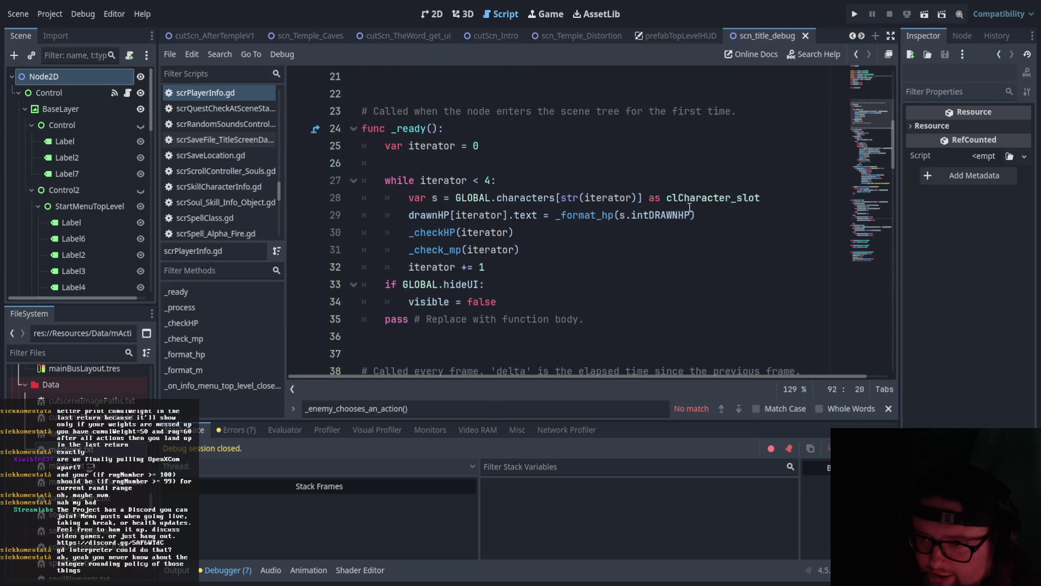
pyautogui.scroll(1, 639, 218)
pyautogui.scroll(-7, 639, 217)
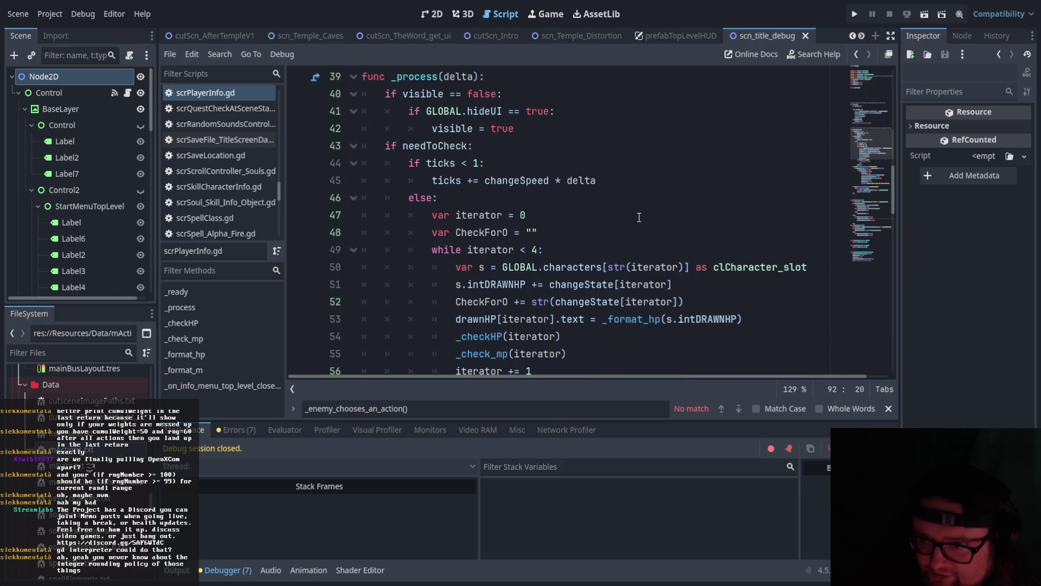
pyautogui.scroll(-3, 639, 218)
pyautogui.scroll(2, 639, 217)
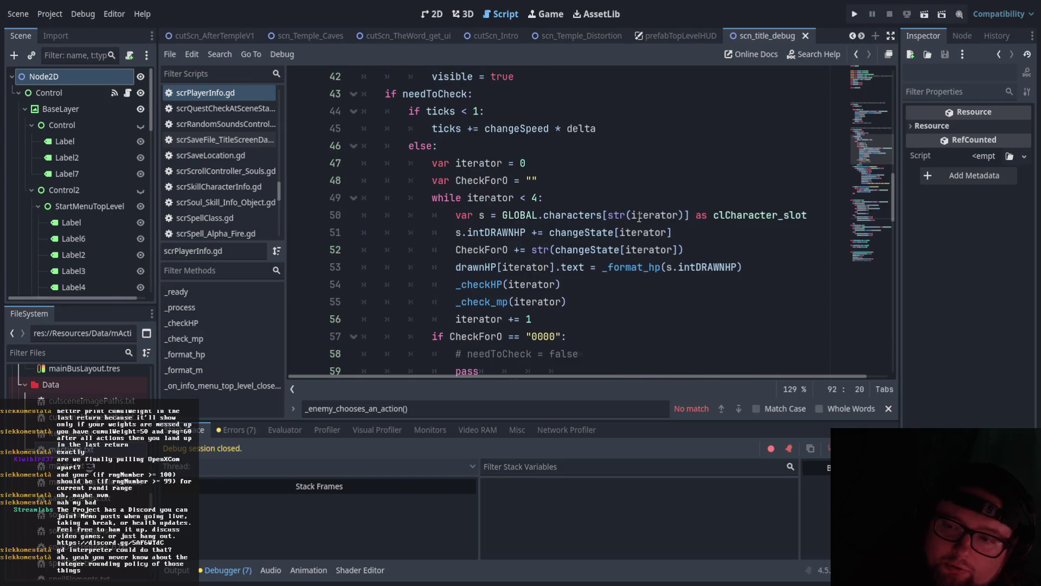
pyautogui.click(532, 96)
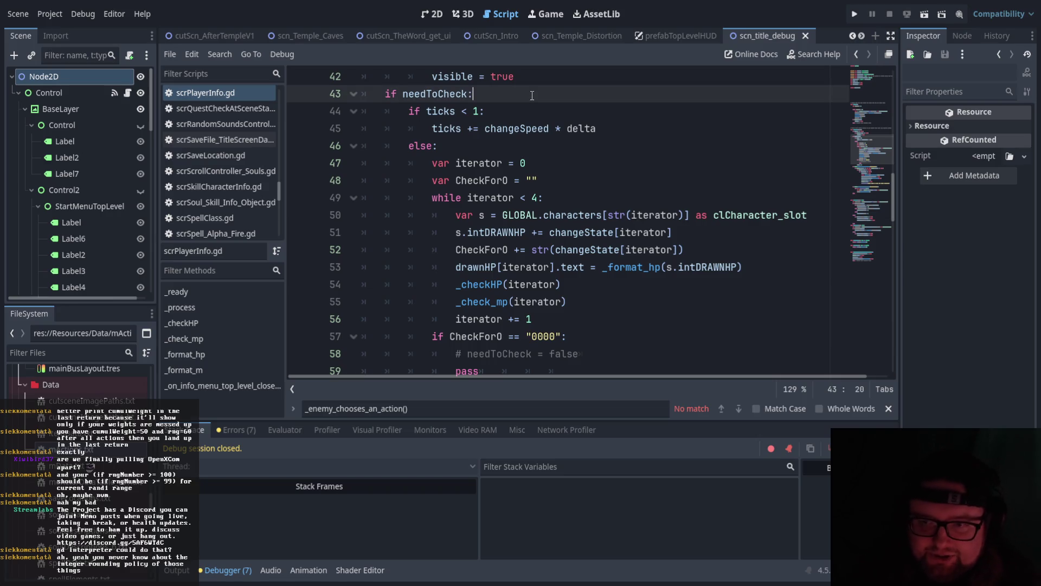
pyautogui.scroll(1, 532, 96)
pyautogui.scroll(-1, 588, 215)
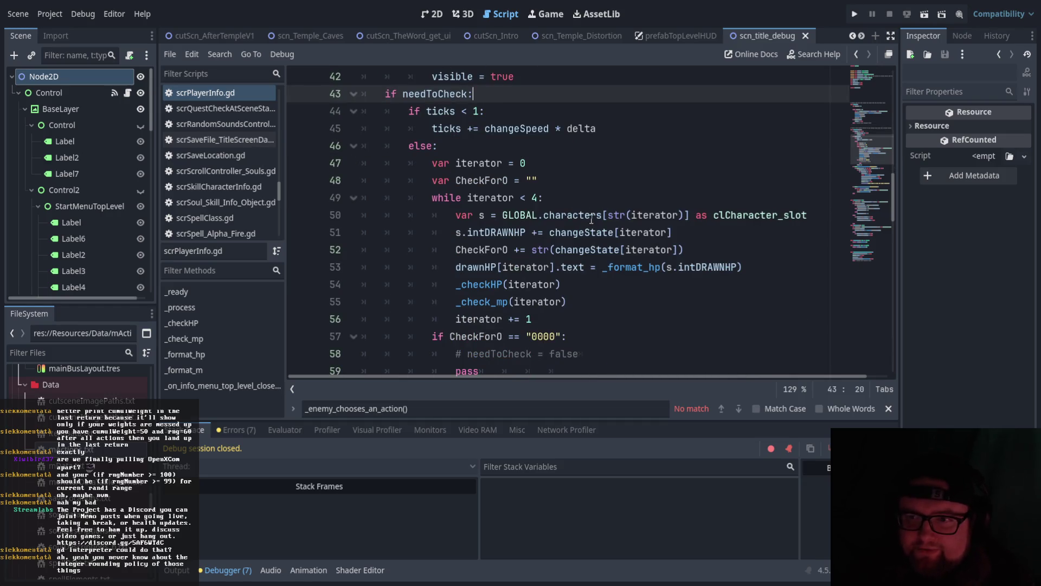
pyautogui.click(589, 202)
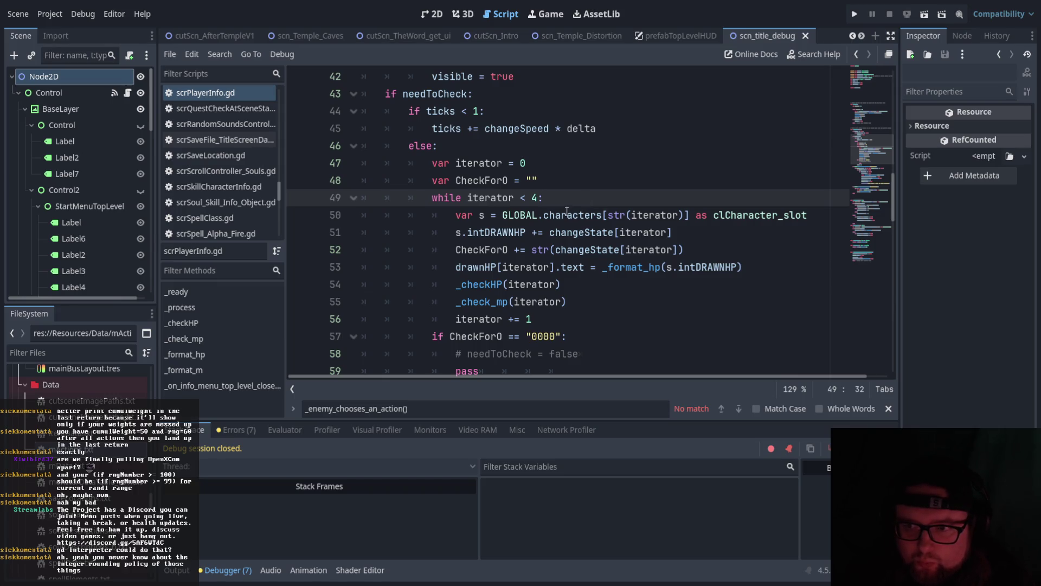
pyautogui.scroll(-1, 551, 217)
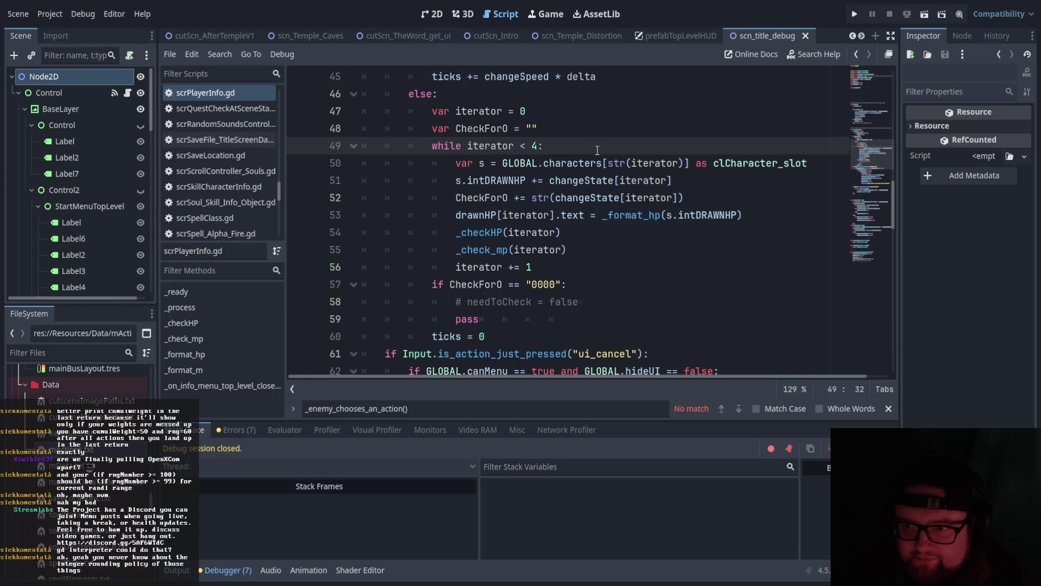
pyautogui.scroll(-15, 504, 176)
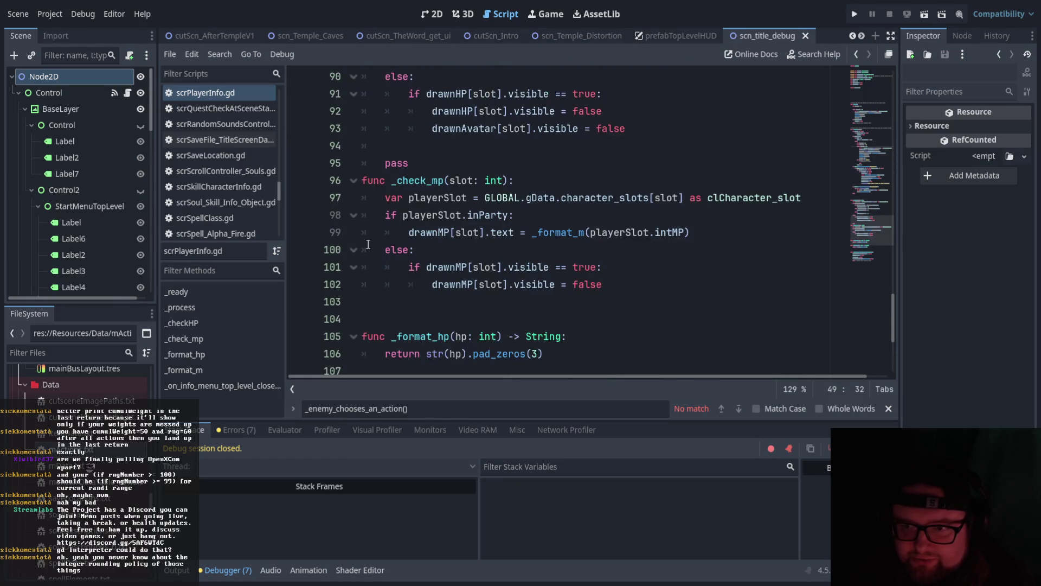
pyautogui.click(363, 309)
# Declare a new function _prevent_under_zero(character: clCharacter_slot) in scrPlayerInfo.gd.
pyautogui.press('Return')
pyautogui.write('func _')
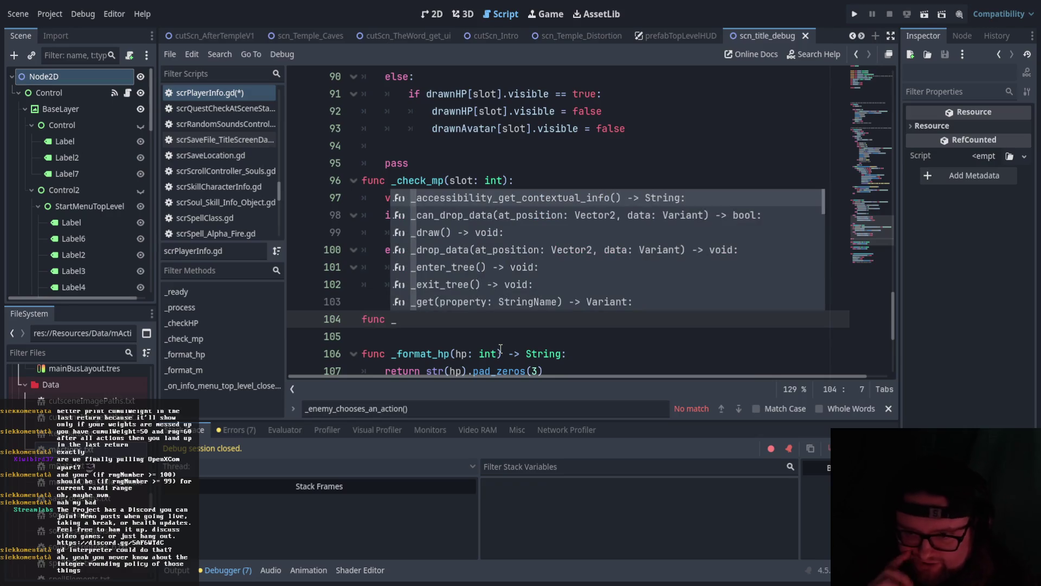
pyautogui.write('prevent_under_0')
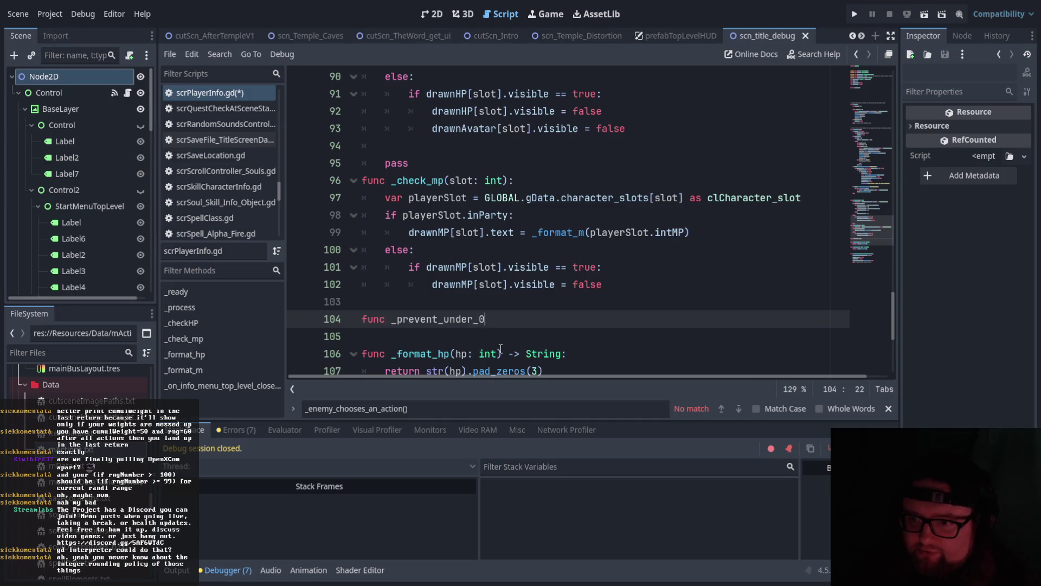
pyautogui.press('BackSpace')
pyautogui.write('zero')
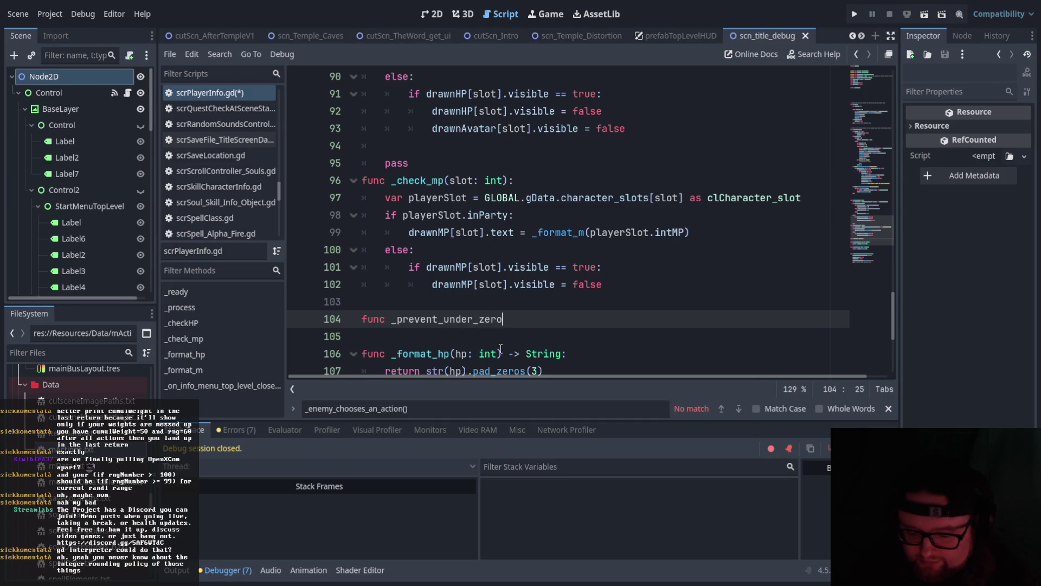
pyautogui.write('():')
pyautogui.press('Return')
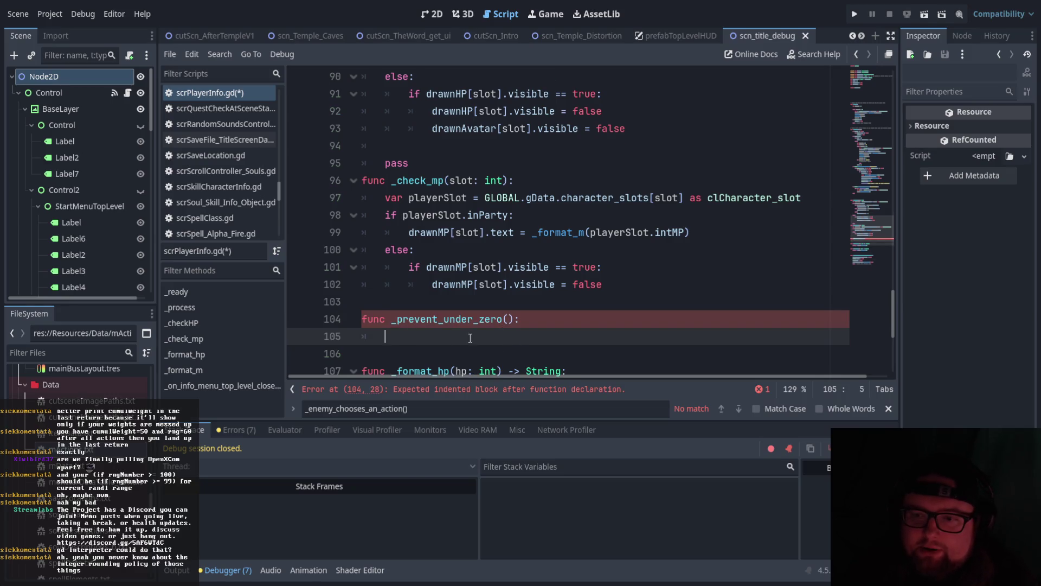
pyautogui.scroll(15, 470, 338)
pyautogui.scroll(4, 470, 339)
pyautogui.scroll(-2, 470, 339)
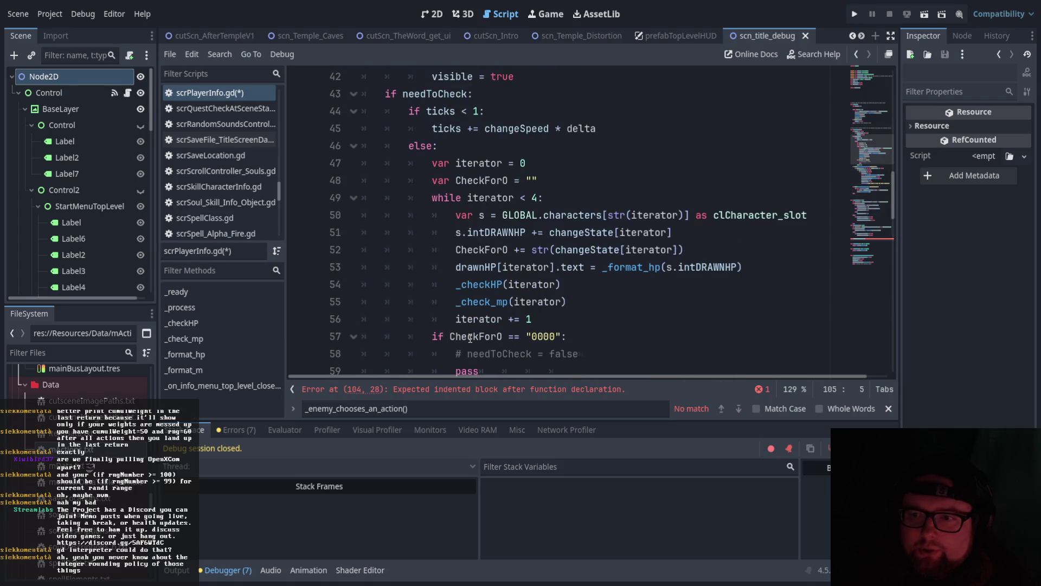
pyautogui.scroll(-2, 470, 338)
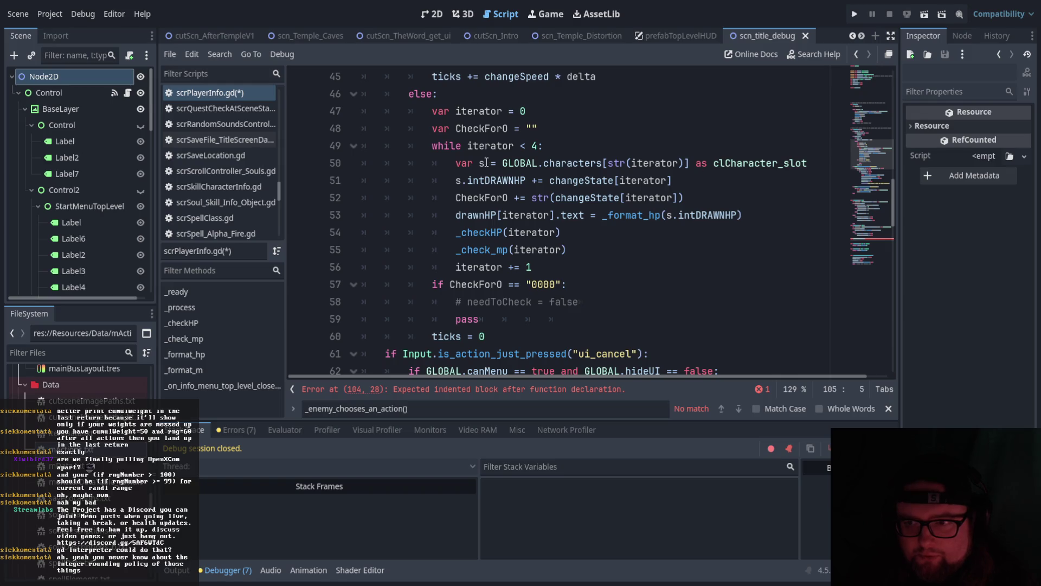
pyautogui.scroll(-20, 514, 195)
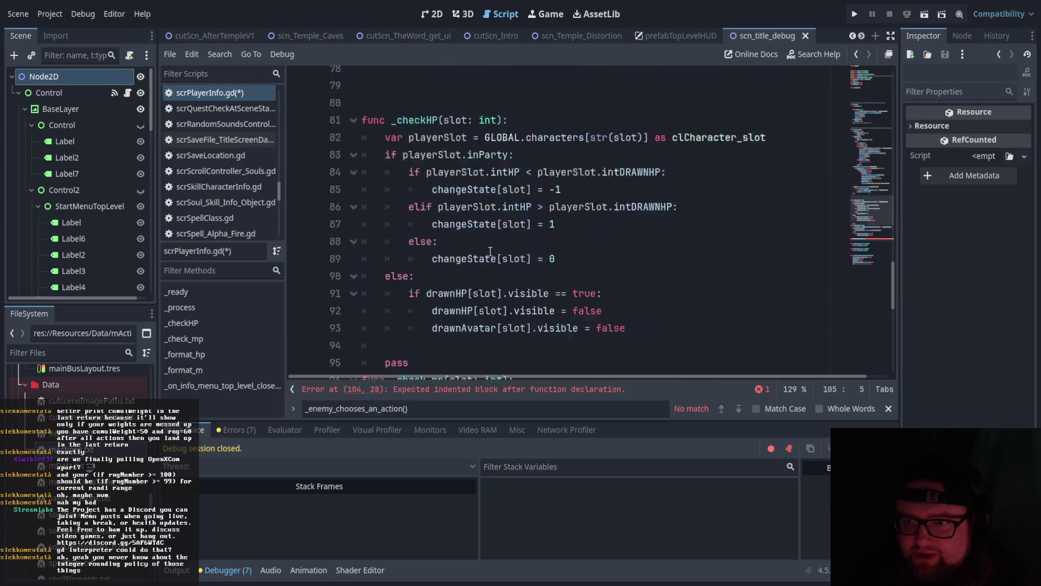
pyautogui.scroll(2, 515, 190)
pyautogui.click(513, 182)
pyautogui.write('c _prevent_under_zero(c):')
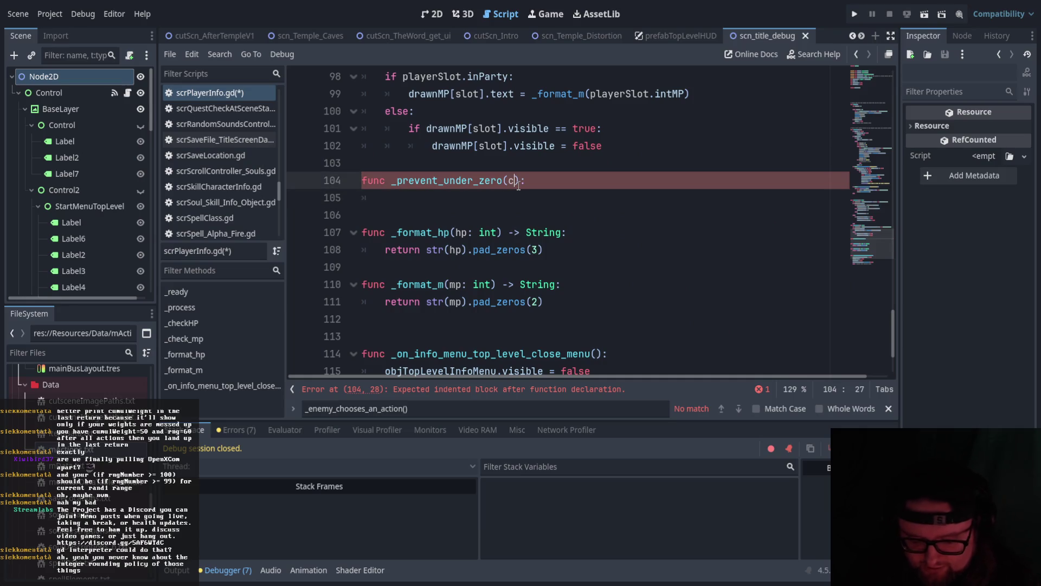
pyautogui.write('haracter: cl_')
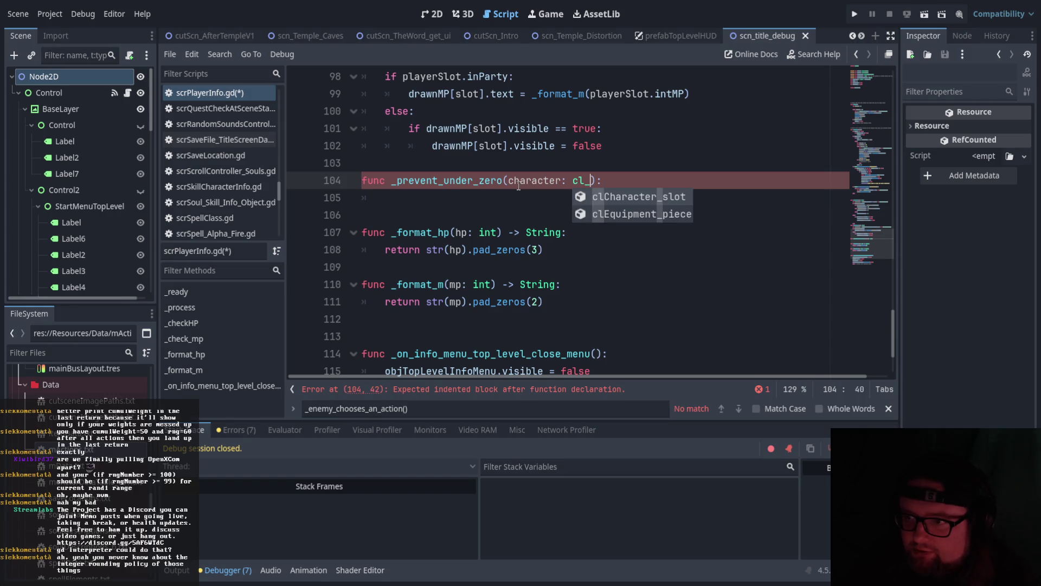
pyautogui.press('Return')
# Add the body 'if character.intHP < 0: character.intHP = 0' and save the script.
pyautogui.click(698, 182)
pyautogui.press('Return')
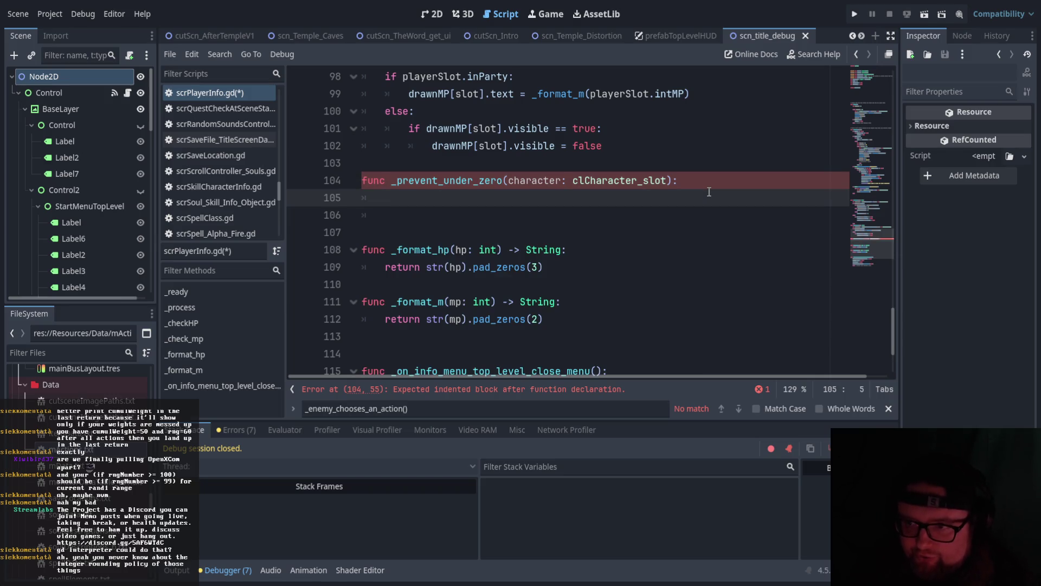
pyautogui.write('if cha')
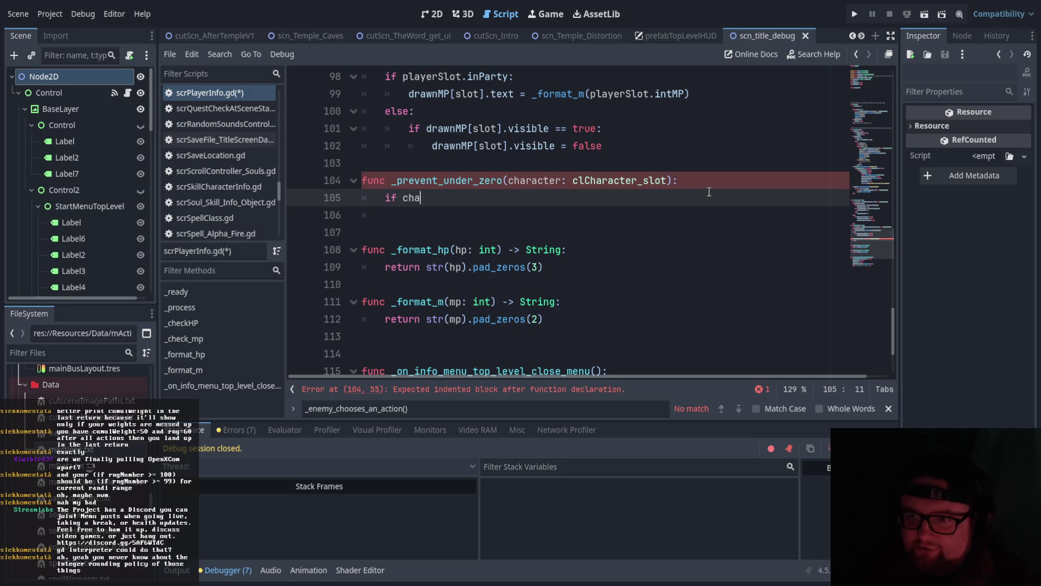
pyautogui.press('Down')
pyautogui.press('Down')
pyautogui.press('Return')
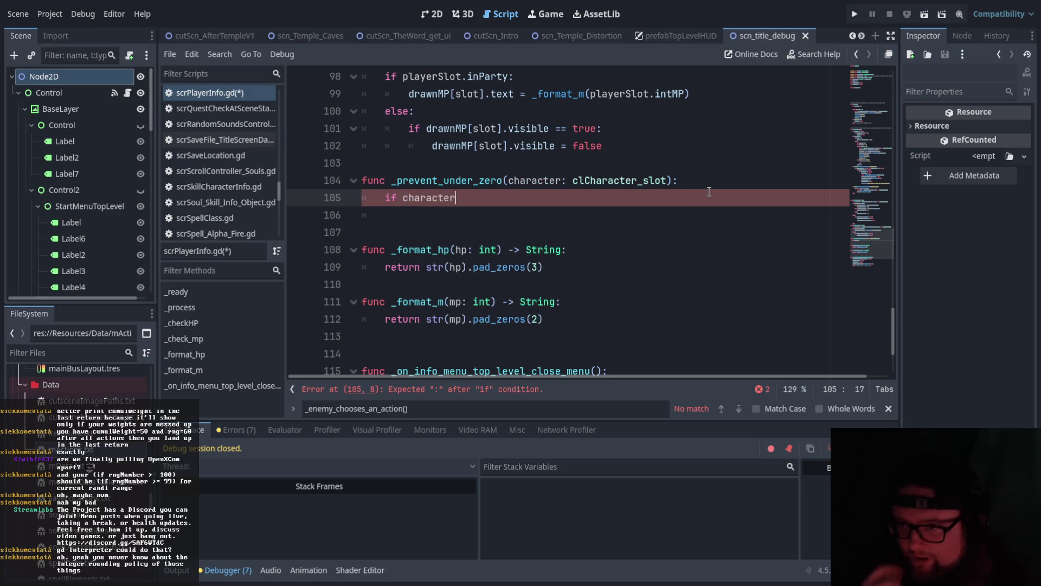
pyautogui.write('.intH')
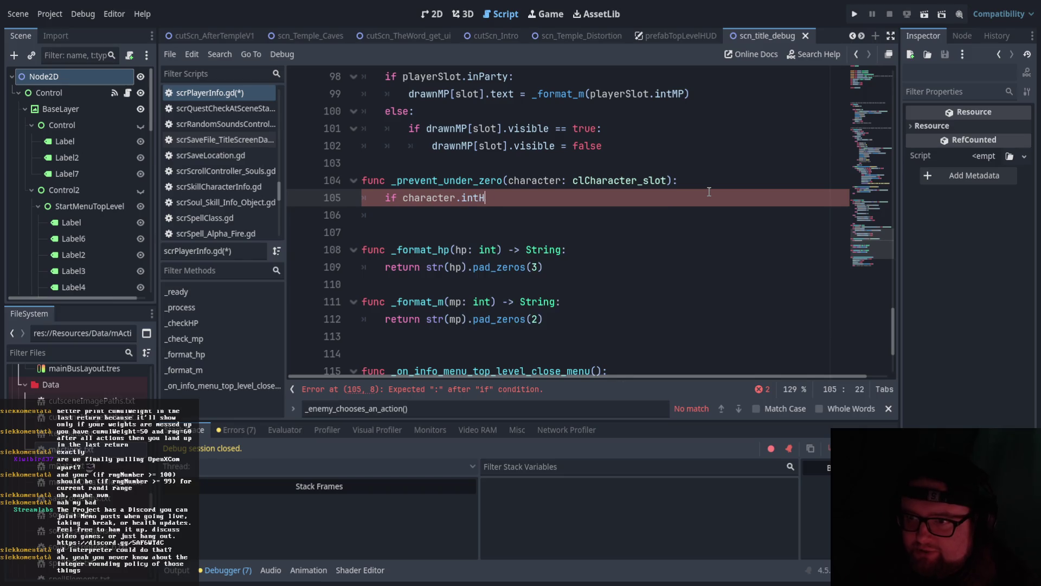
pyautogui.write('P')
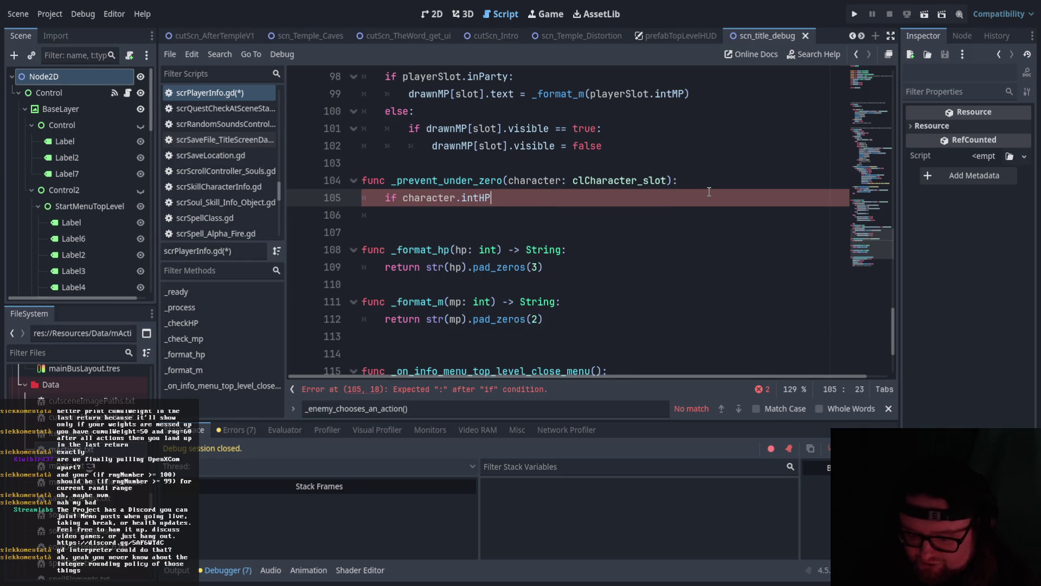
pyautogui.write(' < 0:')
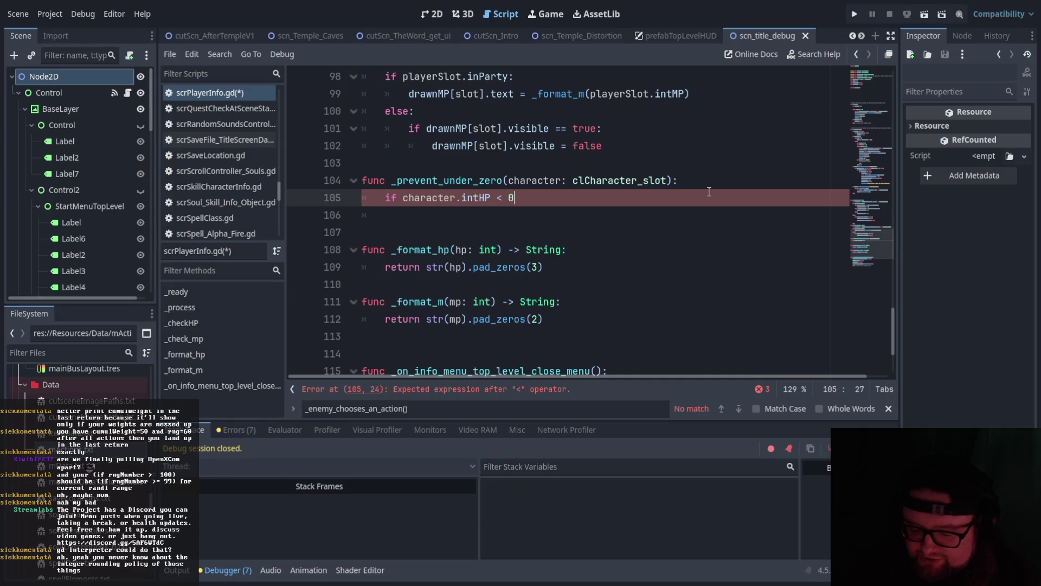
pyautogui.press('Return')
pyautogui.write('ch')
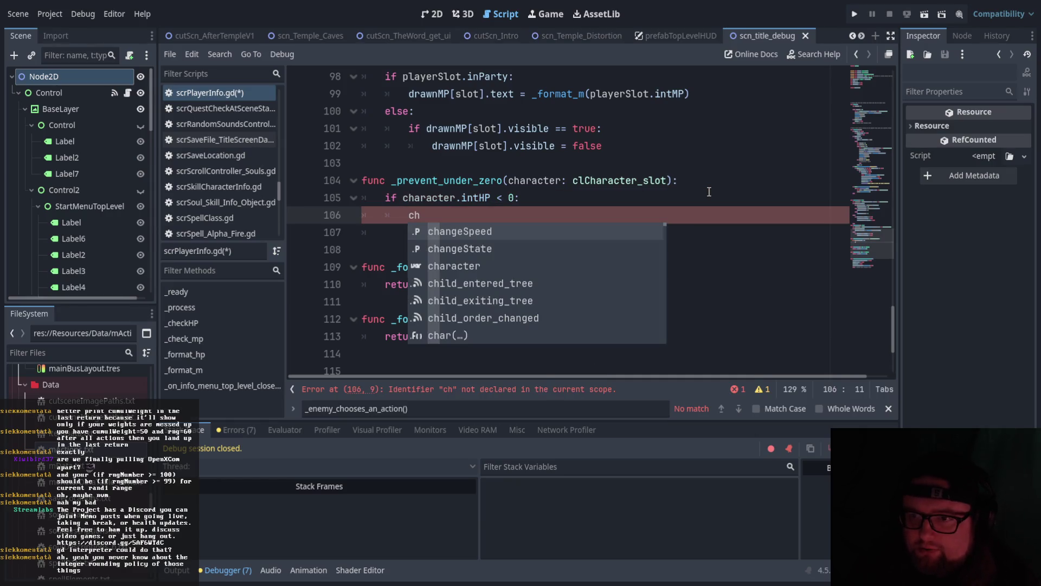
pyautogui.press('Return')
pyautogui.write('.intH')
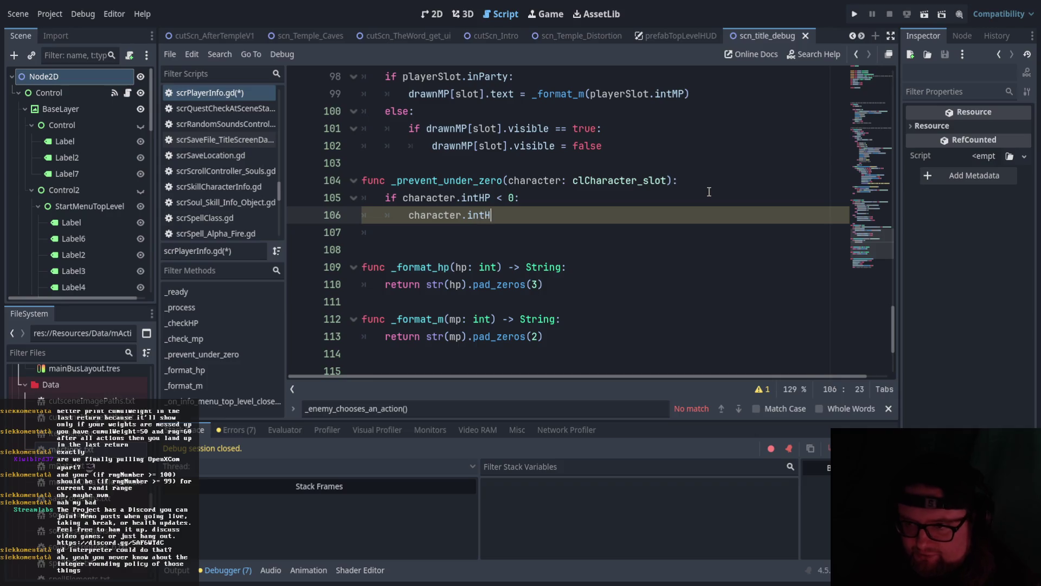
pyautogui.write('P = 0')
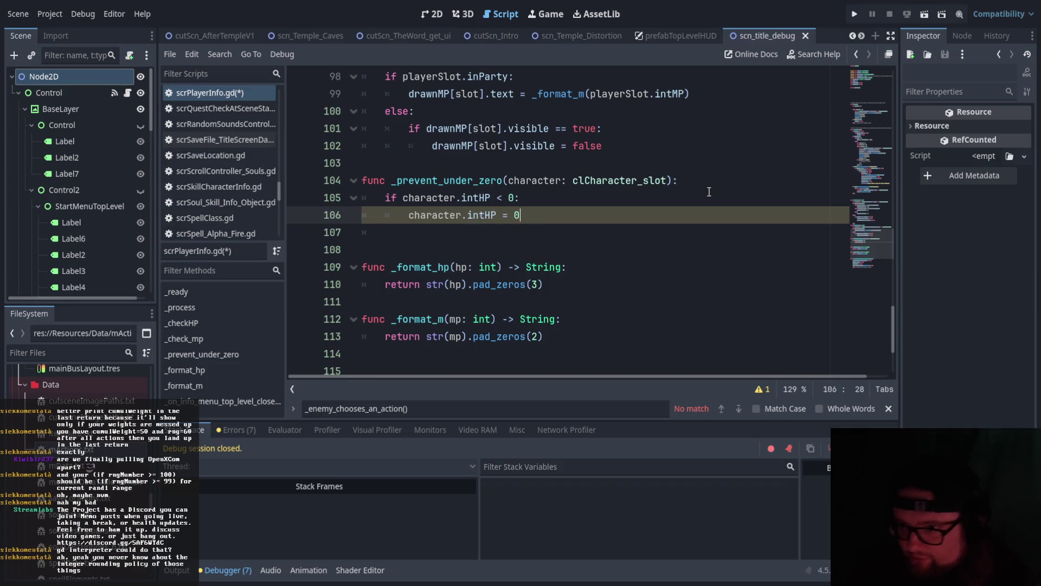
pyautogui.scroll(4, 598, 339)
pyautogui.scroll(-7, 599, 339)
pyautogui.hotkey('ctrl', 's')
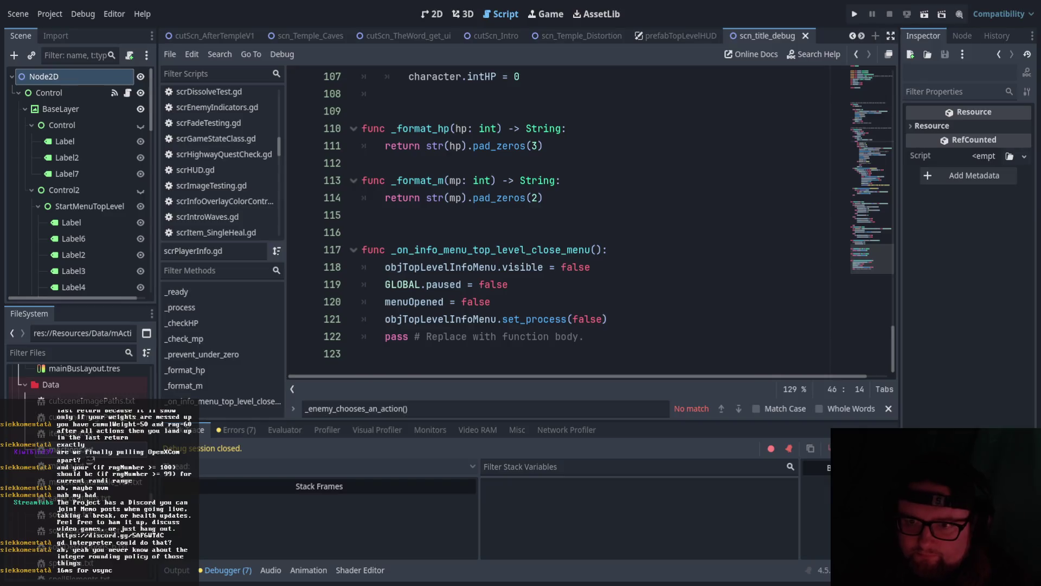
pyautogui.scroll(5, 532, 307)
pyautogui.scroll(-5, 535, 306)
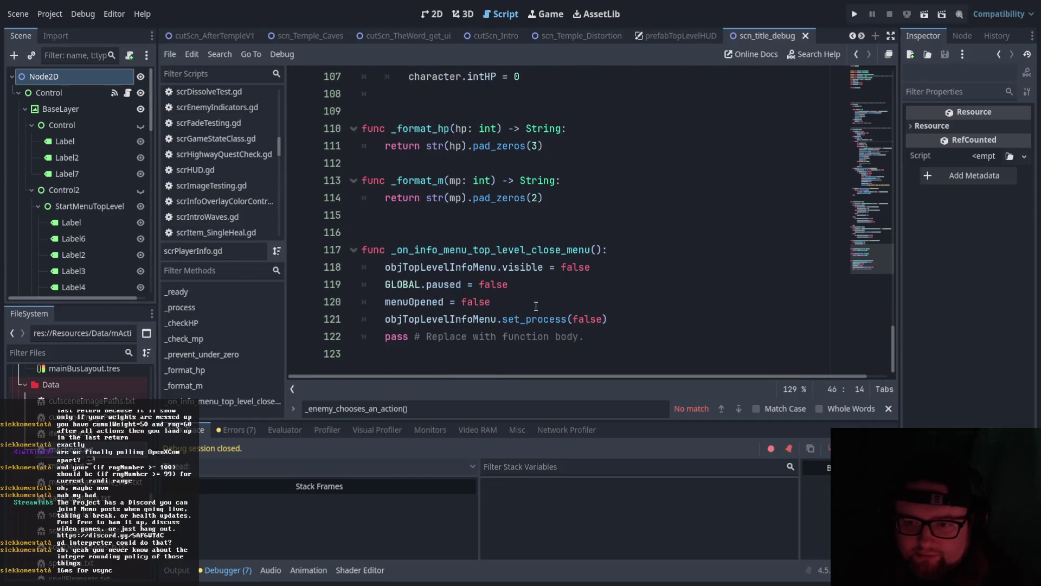
pyautogui.scroll(18, 536, 305)
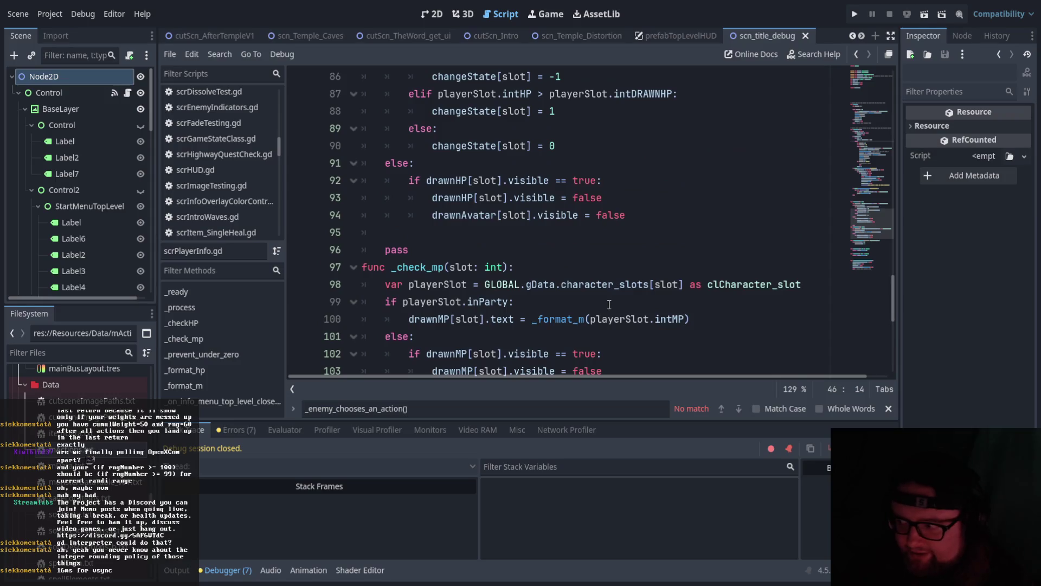
pyautogui.scroll(6, 611, 308)
pyautogui.scroll(-13, 611, 301)
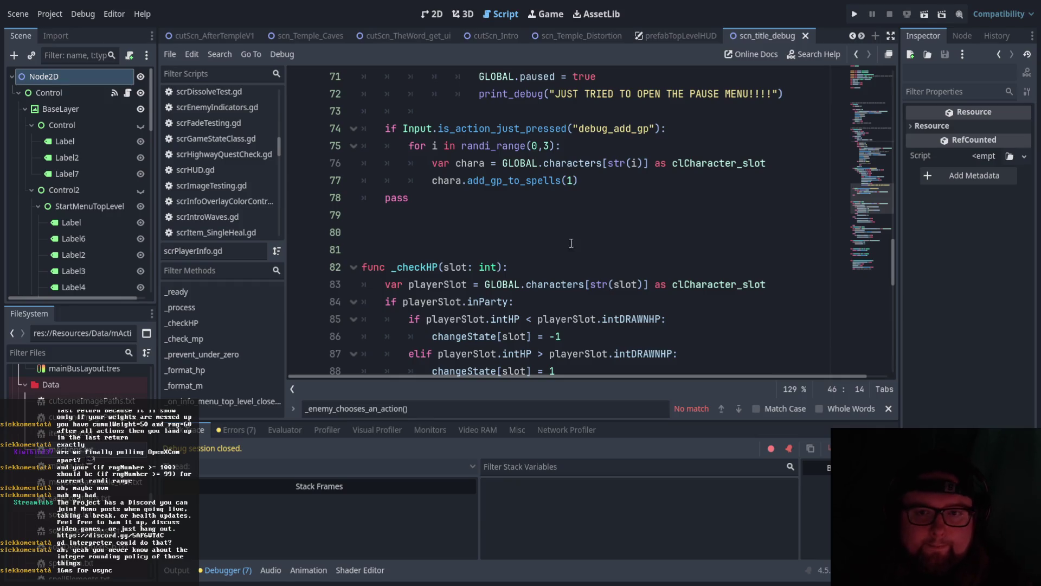
pyautogui.scroll(5, 260, 174)
pyautogui.scroll(3, 260, 174)
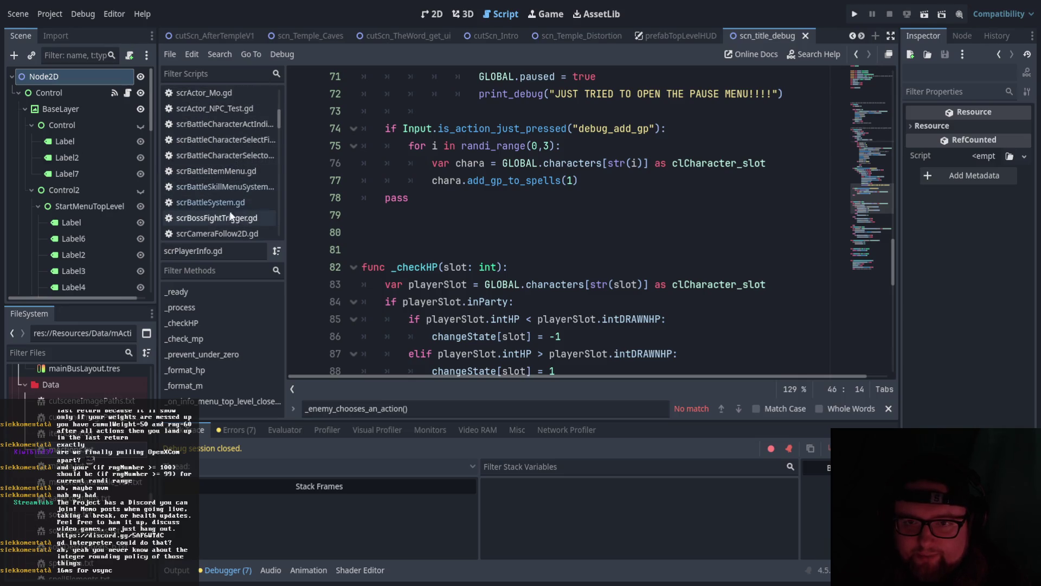
pyautogui.click(245, 157)
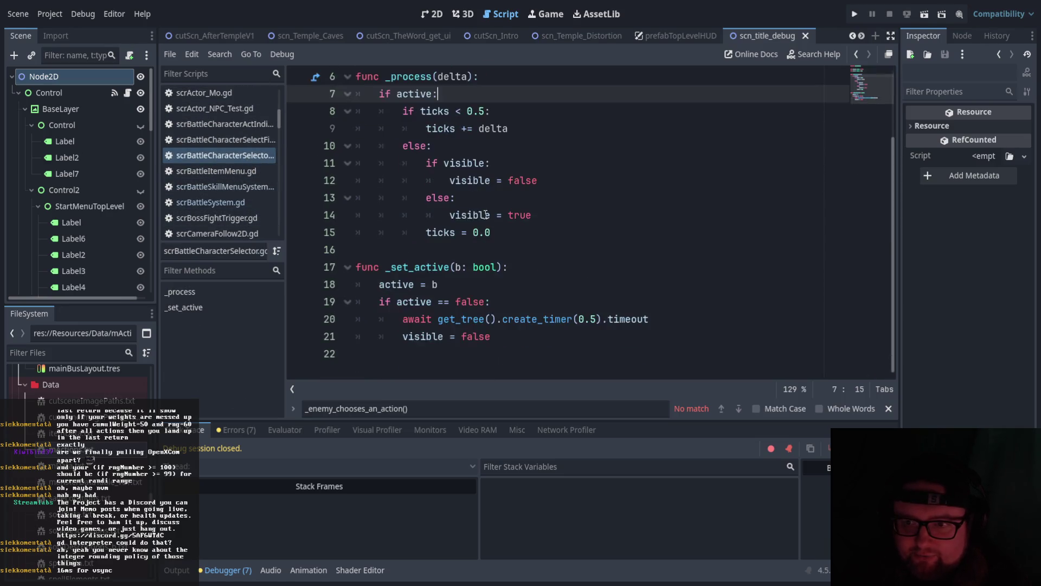
# Review scrBattleSystem.gd's CHECKNEXT startTurn_DecisionsOpen line, then open scrDecisionMenu.gd.
pyautogui.click(231, 201)
pyautogui.scroll(20, 626, 253)
pyautogui.scroll(20, 626, 252)
pyautogui.scroll(20, 635, 253)
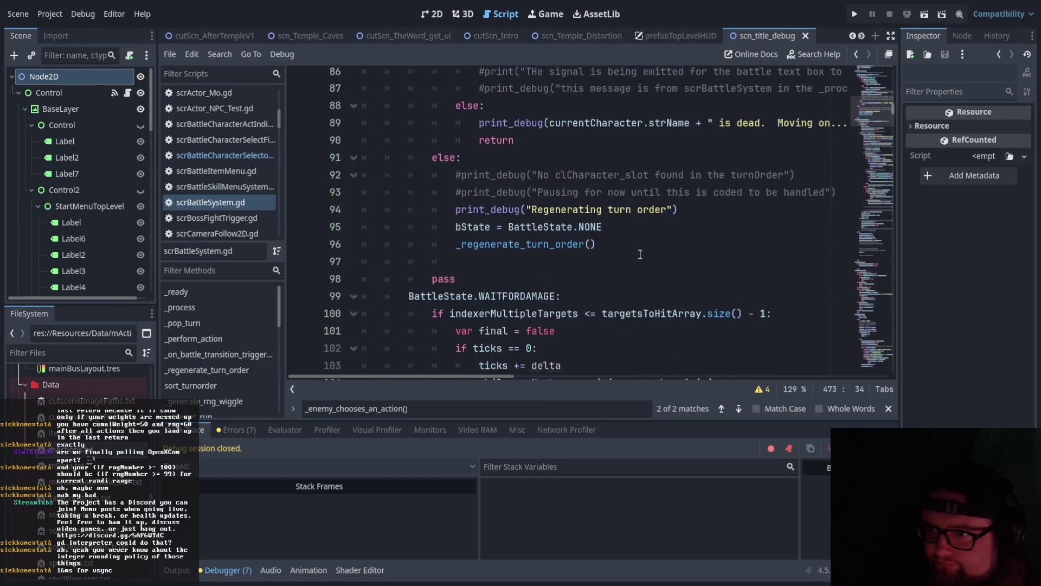
pyautogui.scroll(9, 640, 255)
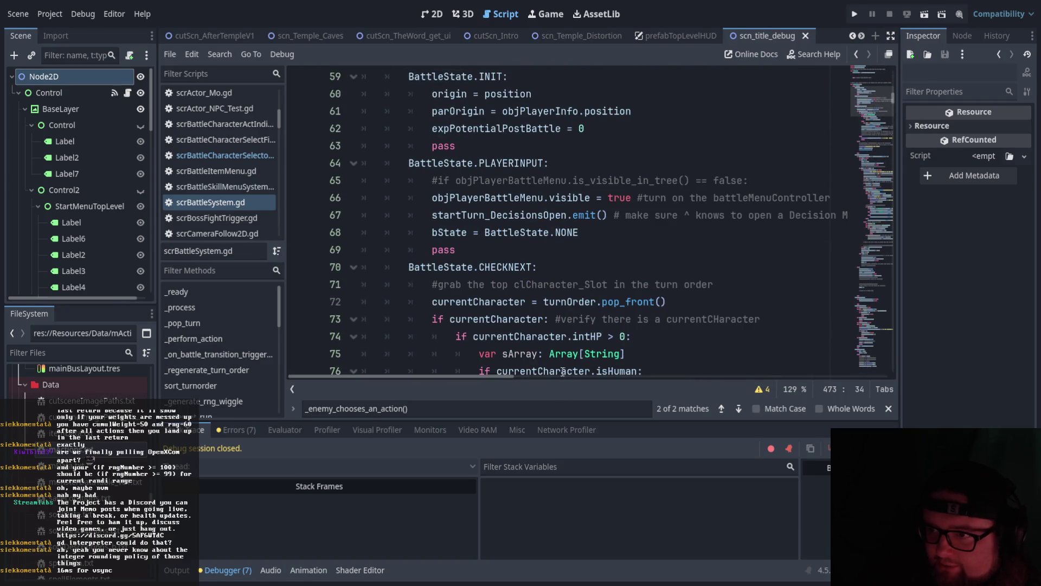
pyautogui.moveTo(496, 376); pyautogui.dragTo(512, 376)
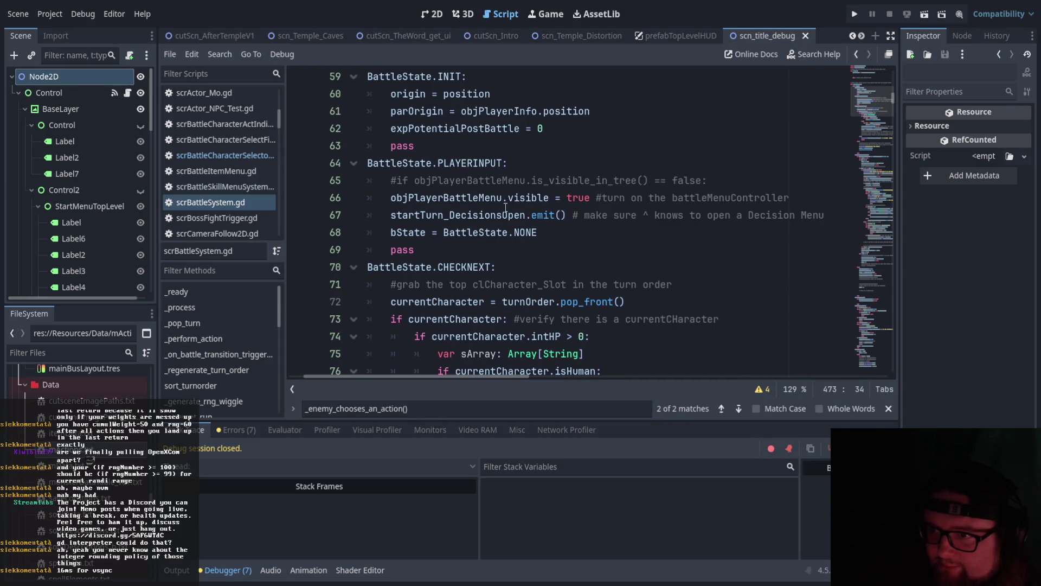
pyautogui.click(568, 204)
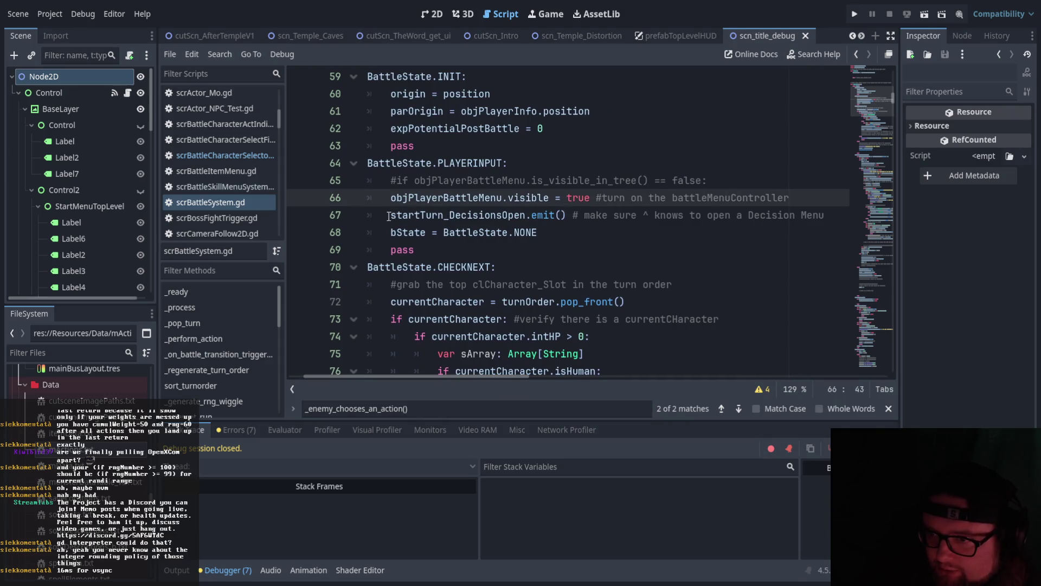
pyautogui.click(620, 215)
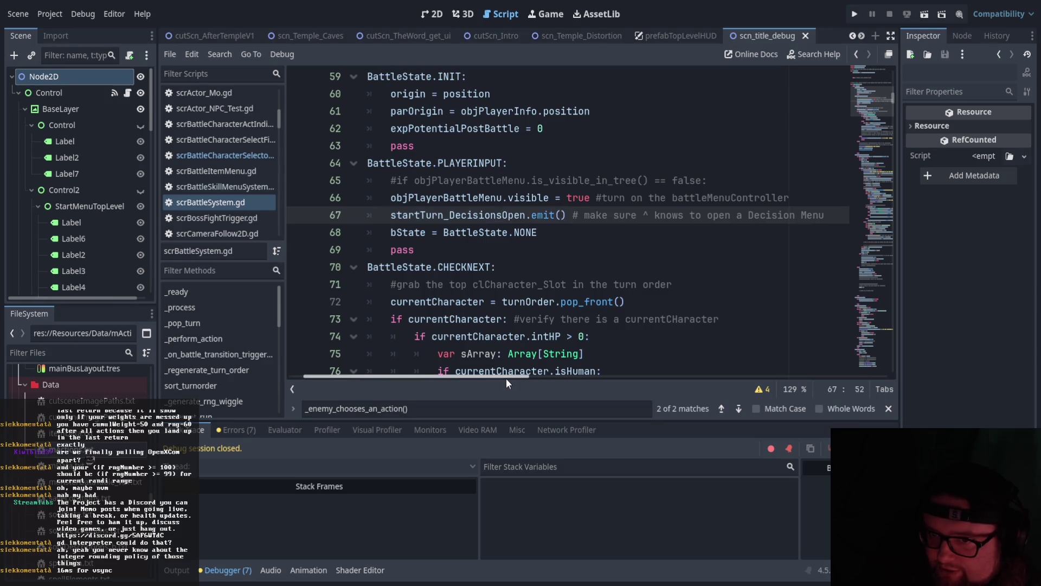
pyautogui.moveTo(506, 379); pyautogui.dragTo(503, 378)
pyautogui.scroll(-3, 214, 171)
pyautogui.scroll(-1, 222, 175)
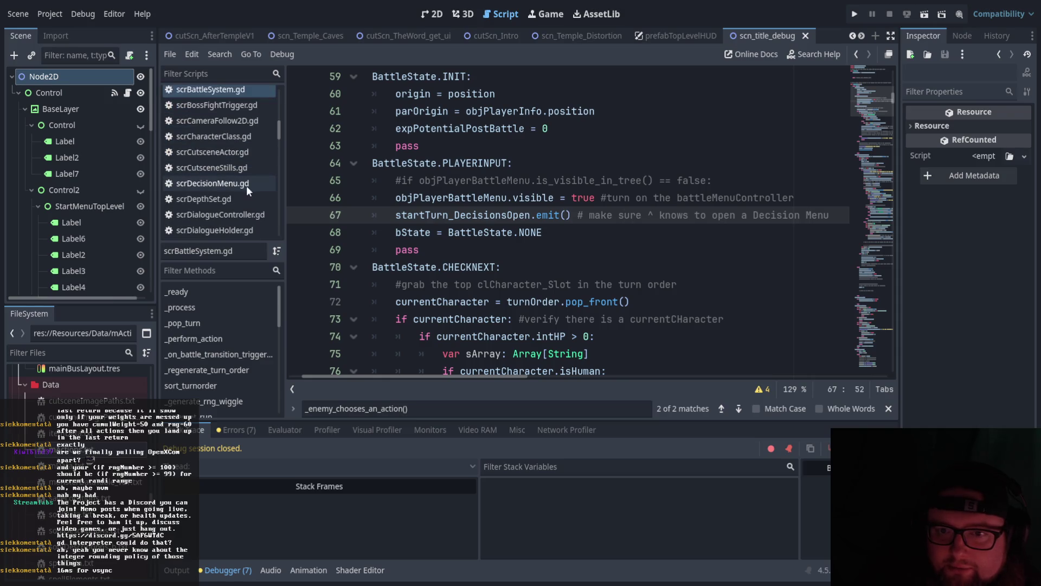
pyautogui.click(246, 185)
pyautogui.scroll(8, 521, 277)
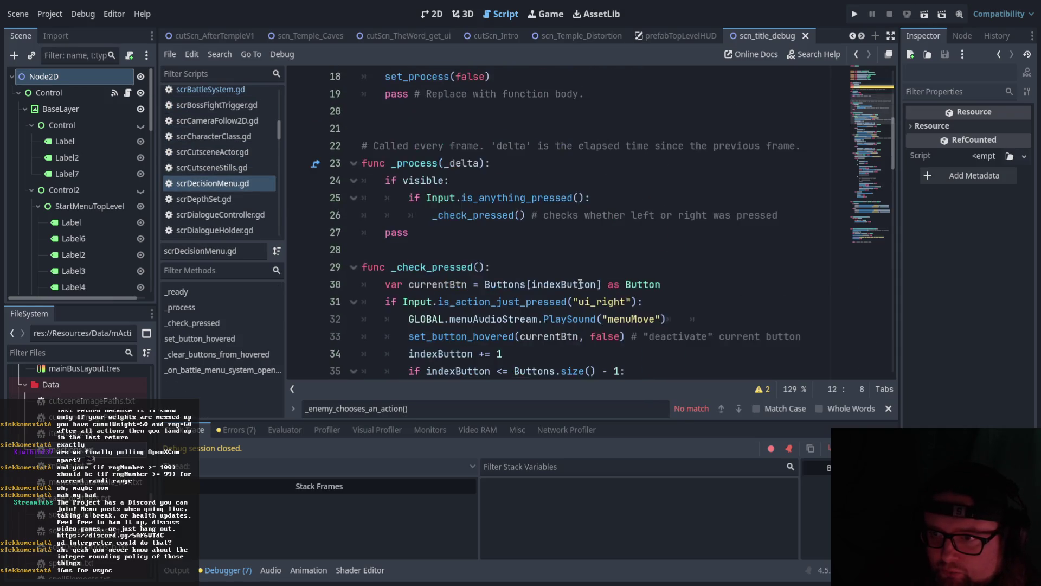
pyautogui.scroll(-5, 580, 284)
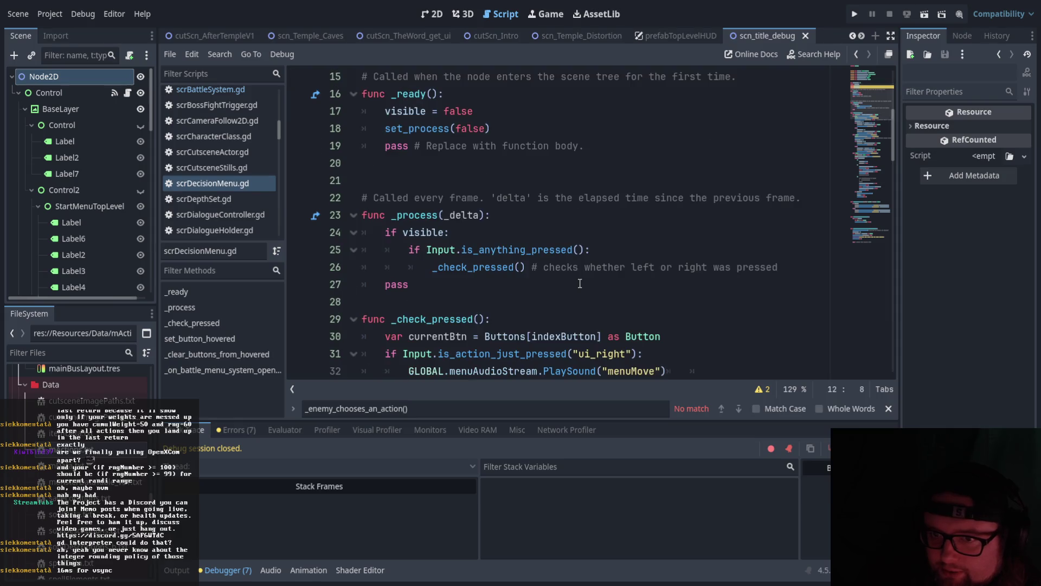
pyautogui.scroll(1, 581, 280)
pyautogui.scroll(-4, 586, 271)
pyautogui.scroll(-13, 589, 269)
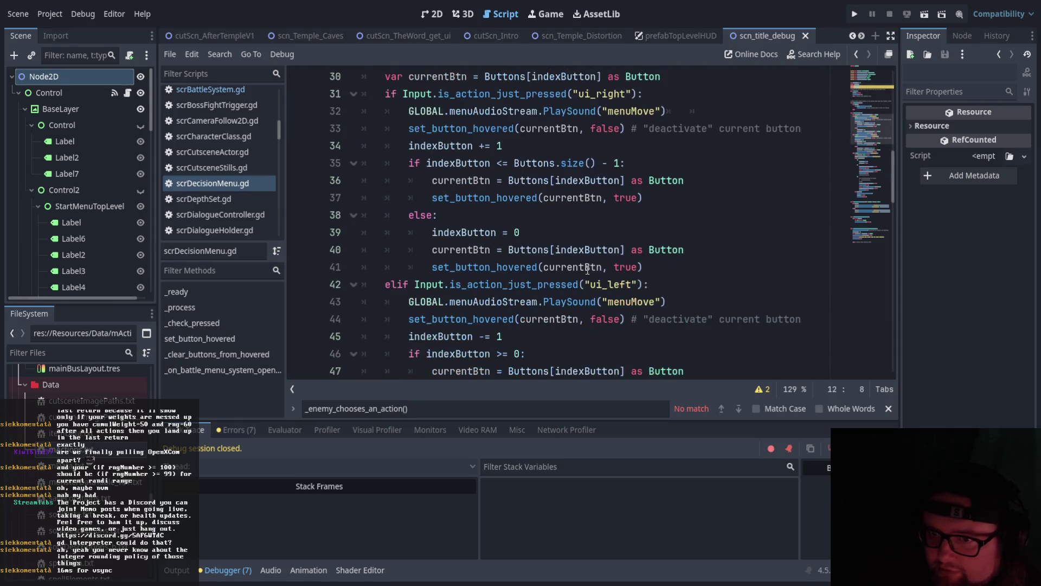
pyautogui.scroll(-9, 591, 266)
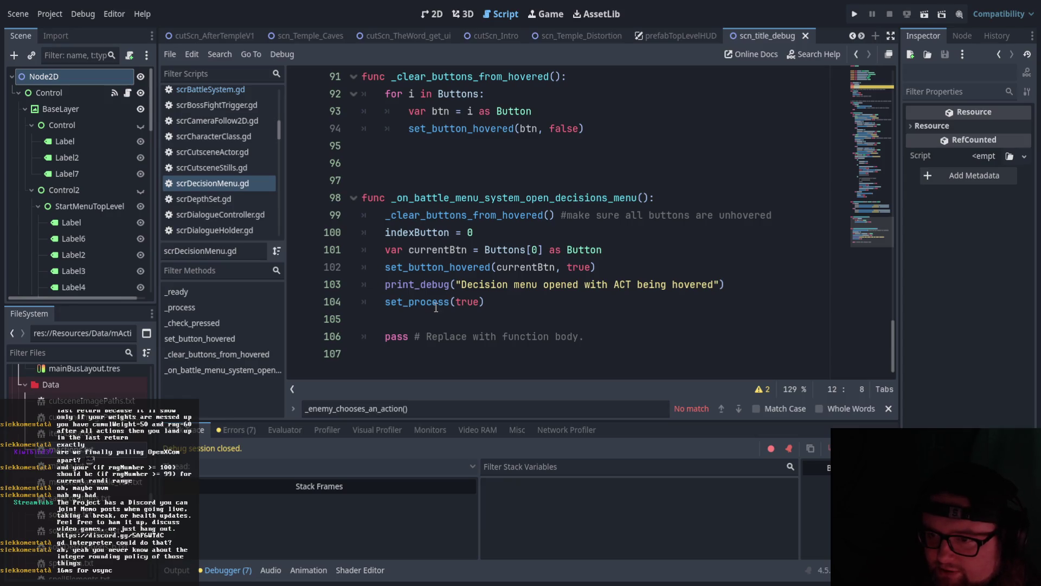
pyautogui.scroll(10, 534, 294)
pyautogui.scroll(4, 535, 294)
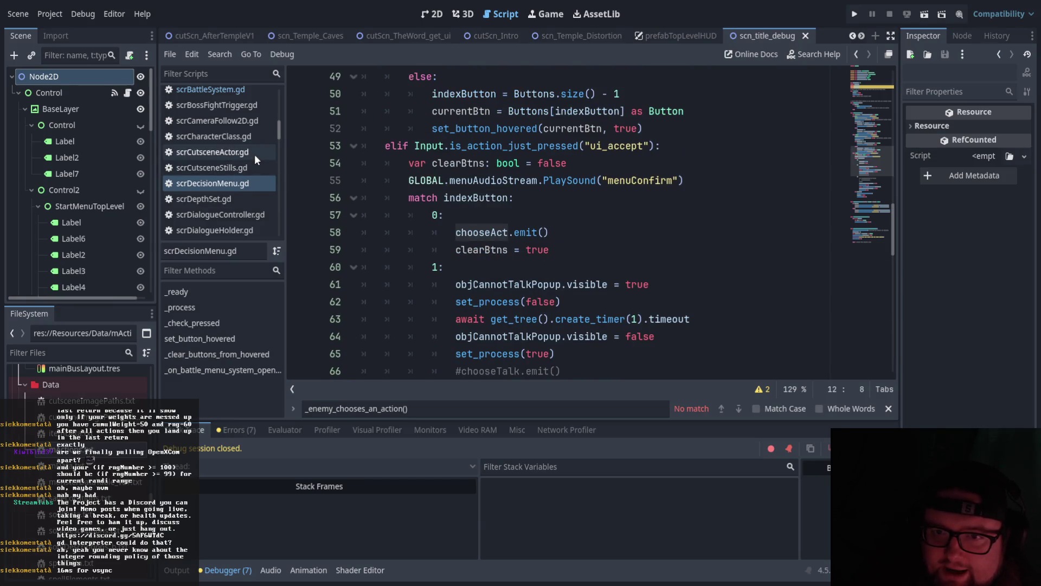
pyautogui.scroll(-1, 255, 154)
pyautogui.scroll(8, 255, 154)
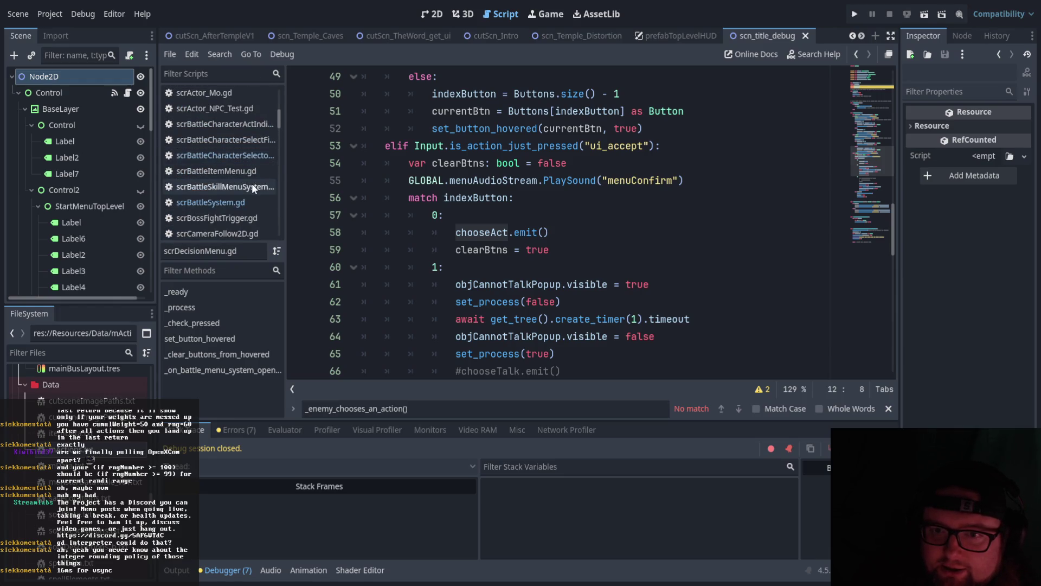
pyautogui.click(246, 190)
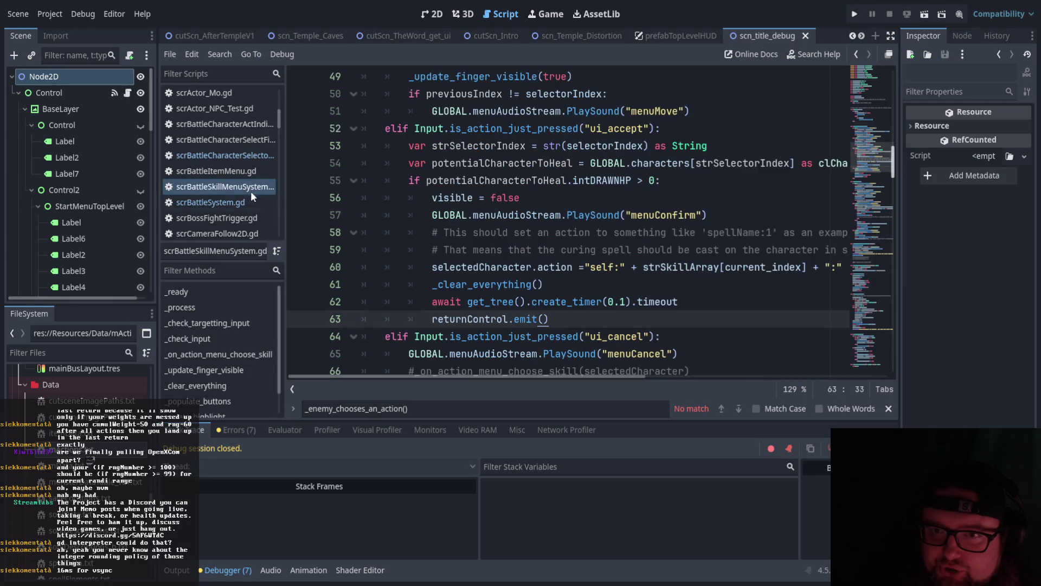
pyautogui.scroll(5, 602, 316)
pyautogui.scroll(6, 602, 317)
pyautogui.scroll(-20, 597, 302)
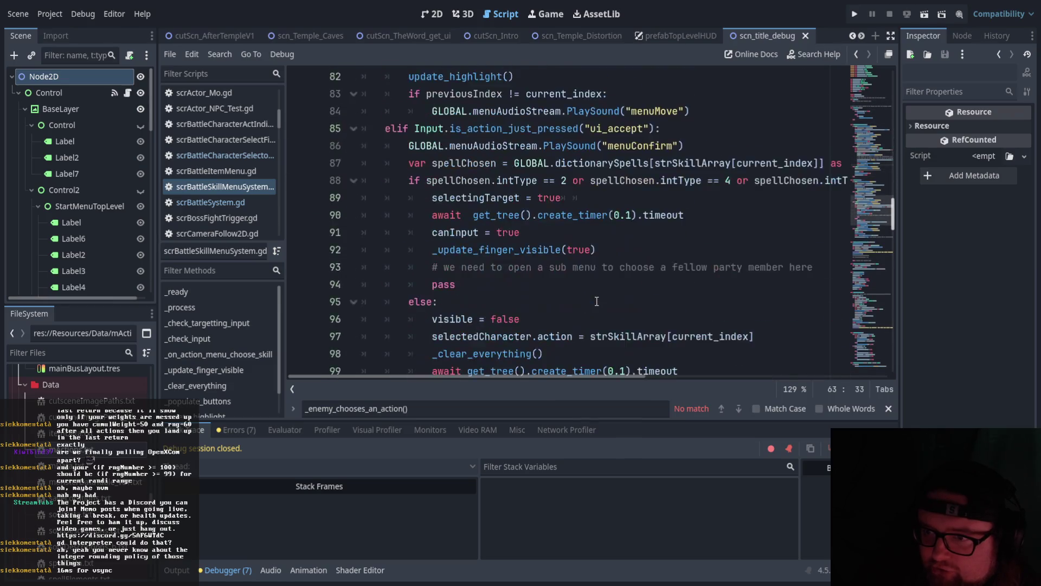
pyautogui.scroll(-11, 596, 302)
pyautogui.scroll(-8, 597, 301)
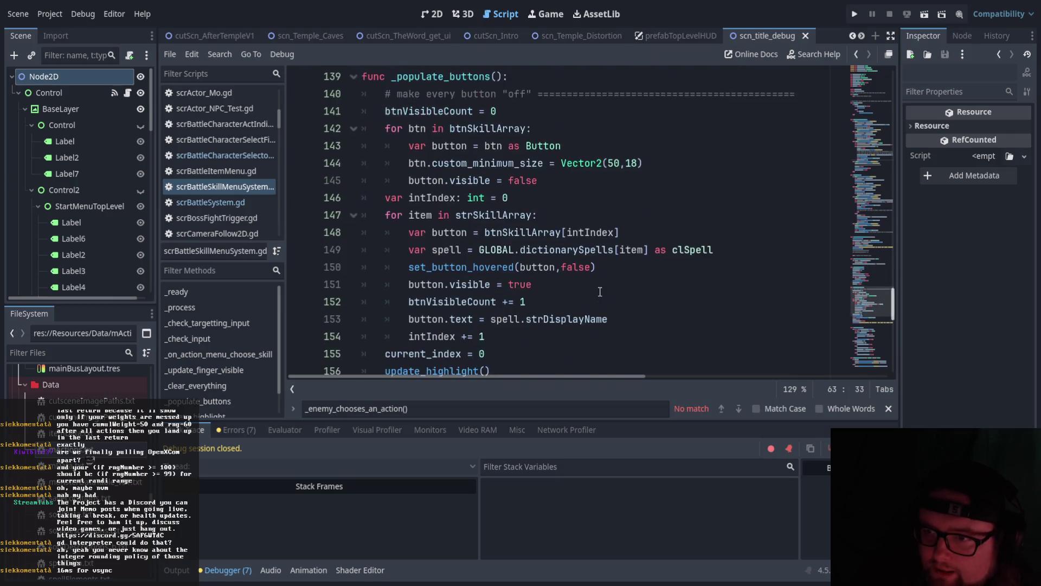
pyautogui.scroll(-7, 600, 291)
pyautogui.scroll(-4, 600, 290)
pyautogui.scroll(4, 602, 288)
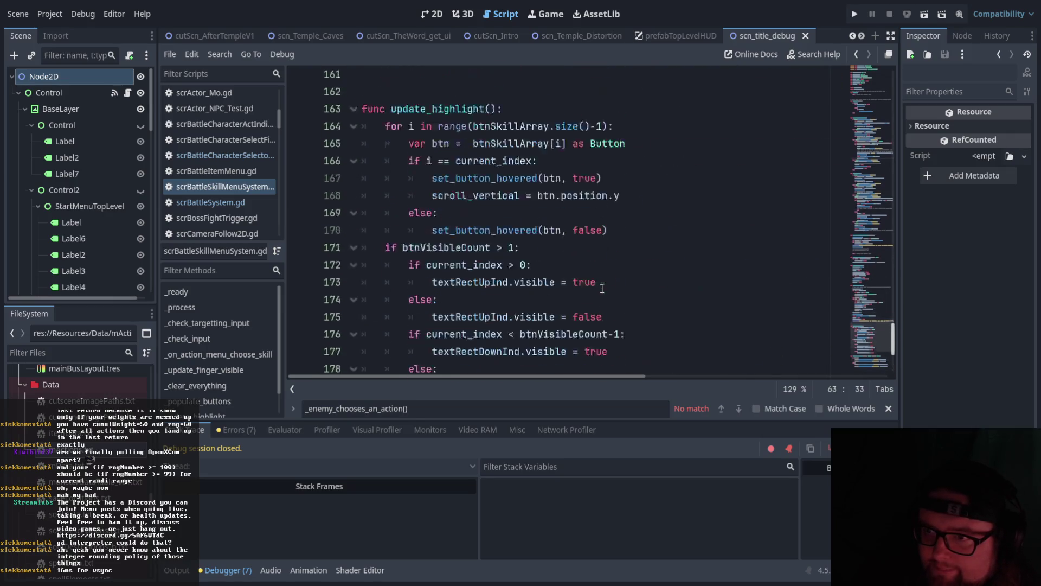
pyautogui.scroll(19, 602, 288)
pyautogui.scroll(13, 606, 295)
pyautogui.scroll(11, 609, 296)
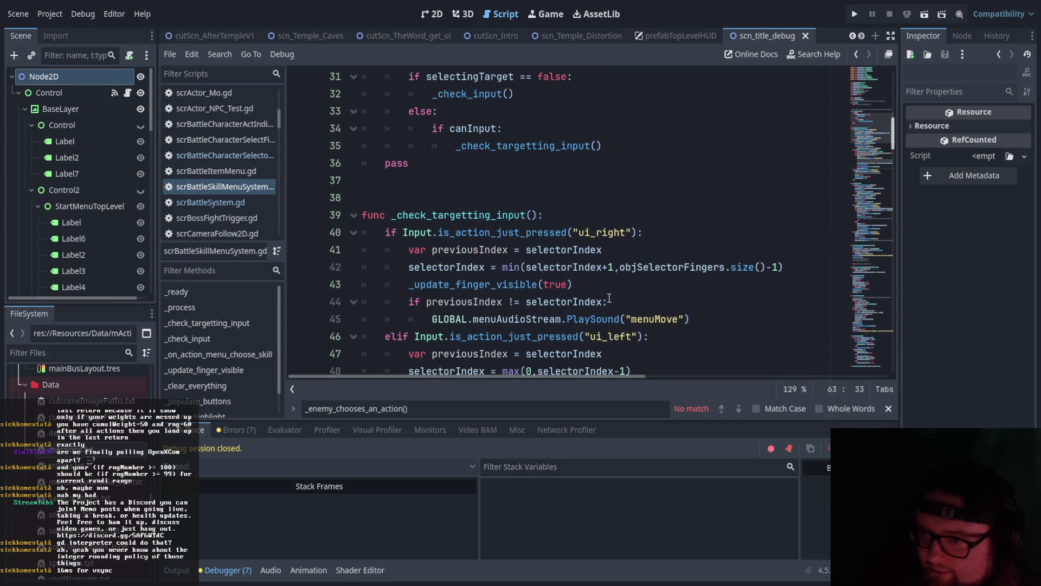
pyautogui.scroll(6, 609, 298)
pyautogui.scroll(-4, 578, 273)
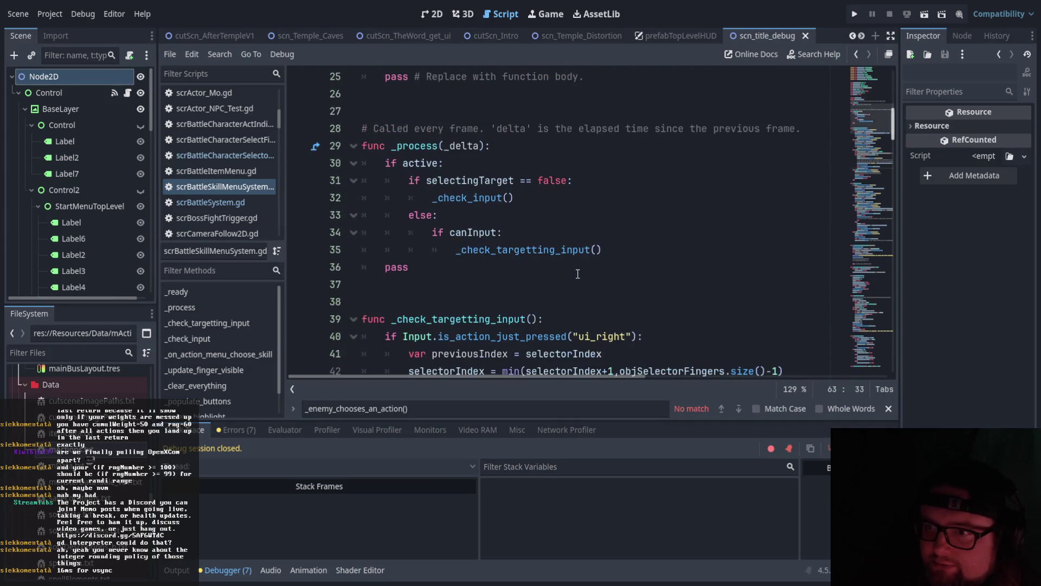
pyautogui.scroll(-3, 253, 216)
pyautogui.scroll(-3, 253, 216)
pyautogui.click(252, 185)
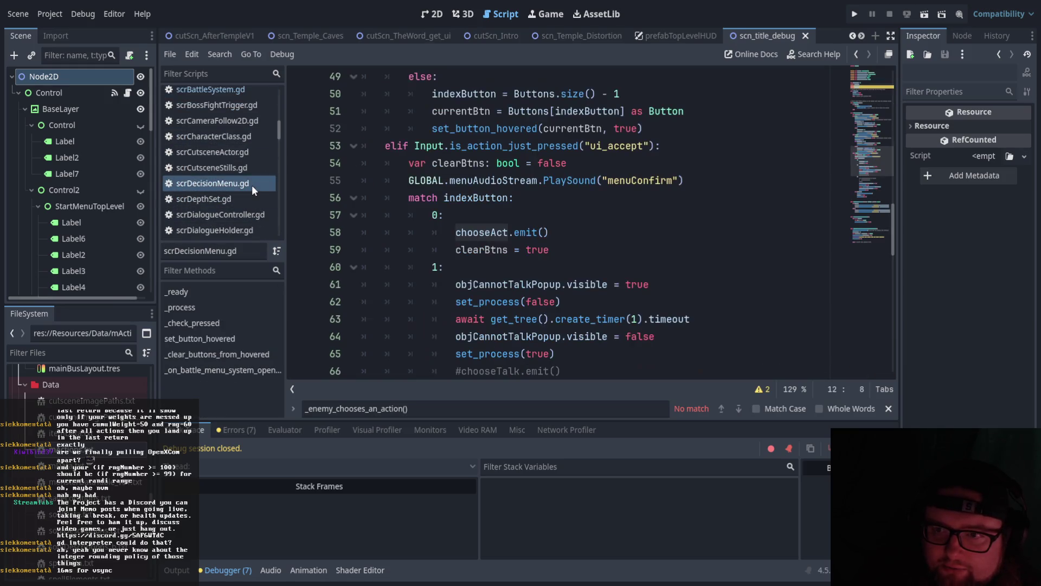
pyautogui.scroll(5, 264, 187)
pyautogui.scroll(3, 221, 181)
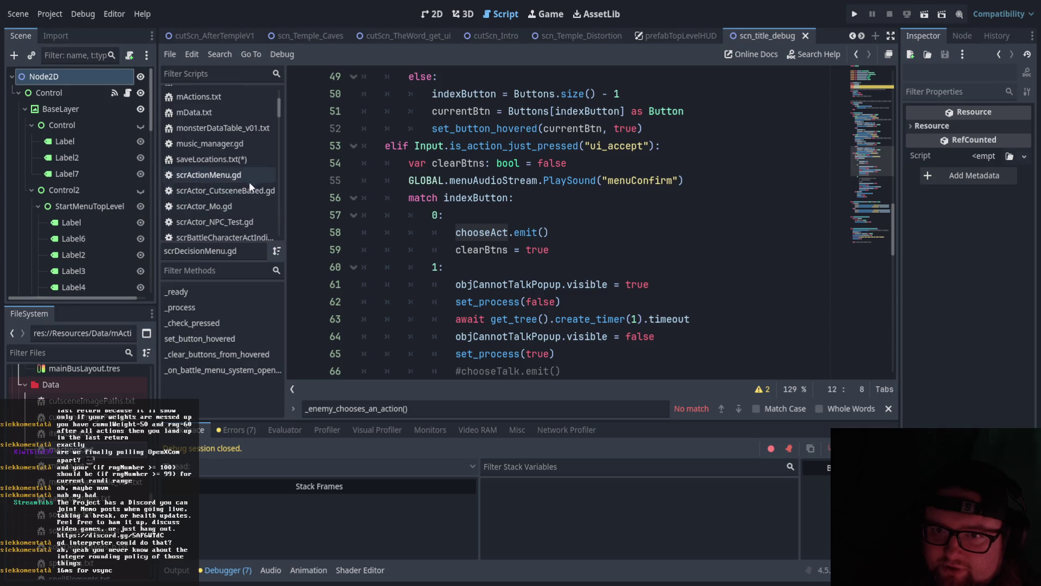
# Open scrActionMenu.gd and scroll to the ui_accept attack branch.
pyautogui.click(249, 178)
pyautogui.scroll(-12, 503, 261)
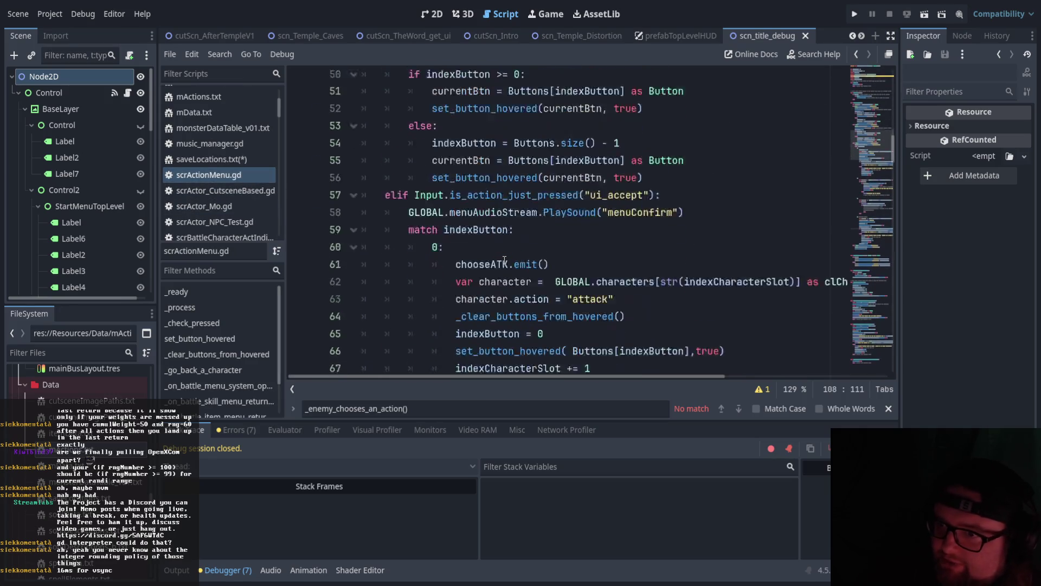
pyautogui.scroll(2, 515, 256)
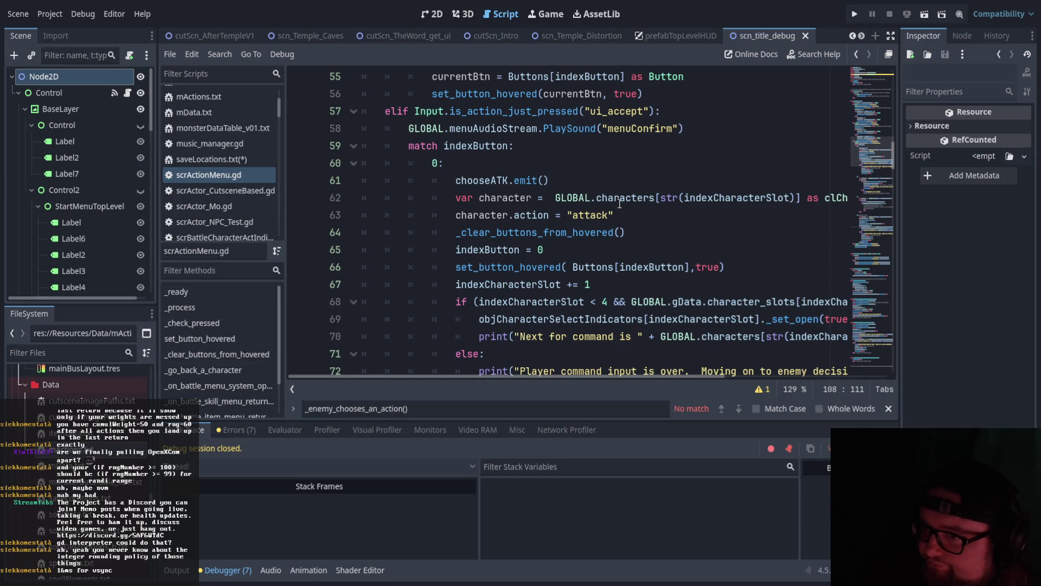
pyautogui.scroll(1, 596, 237)
pyautogui.scroll(10, 596, 237)
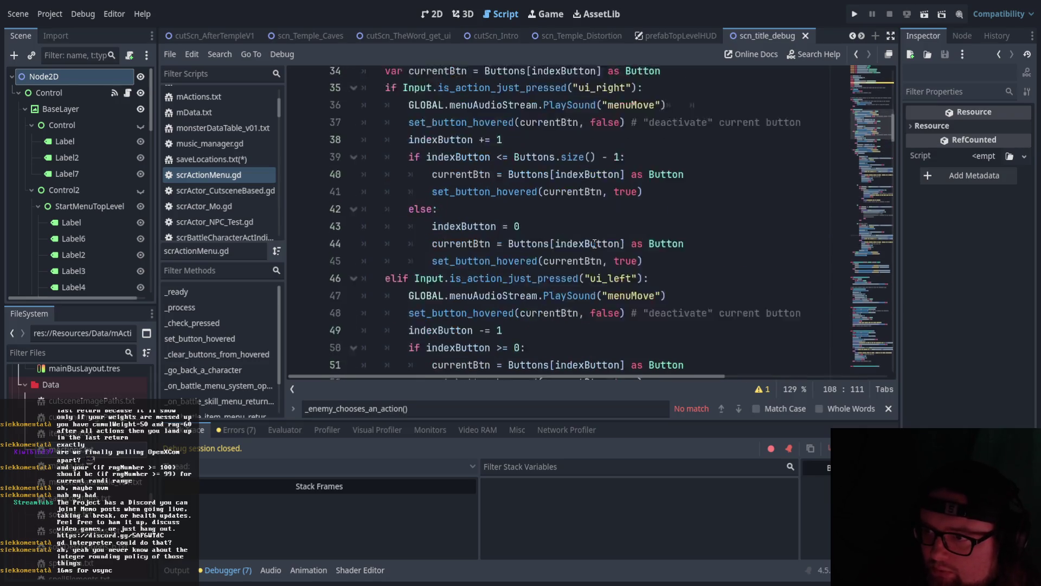
pyautogui.scroll(3, 595, 244)
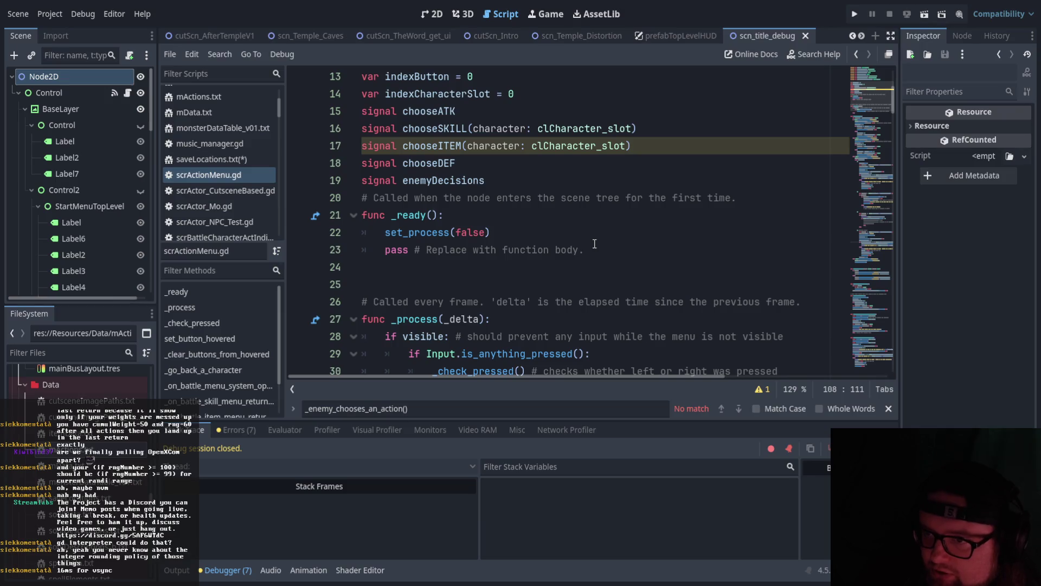
pyautogui.scroll(-3, 591, 236)
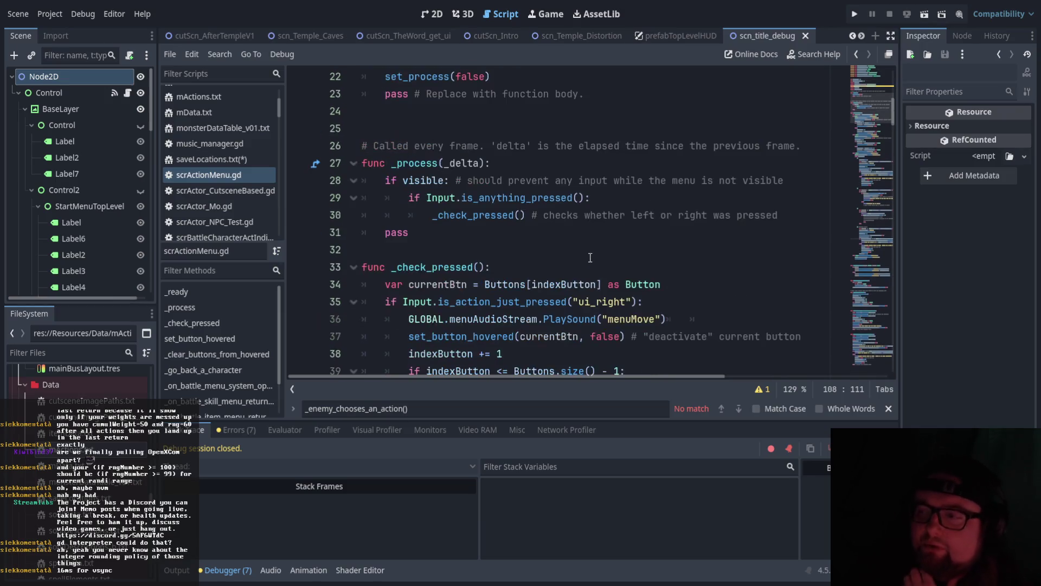
pyautogui.scroll(-10, 587, 226)
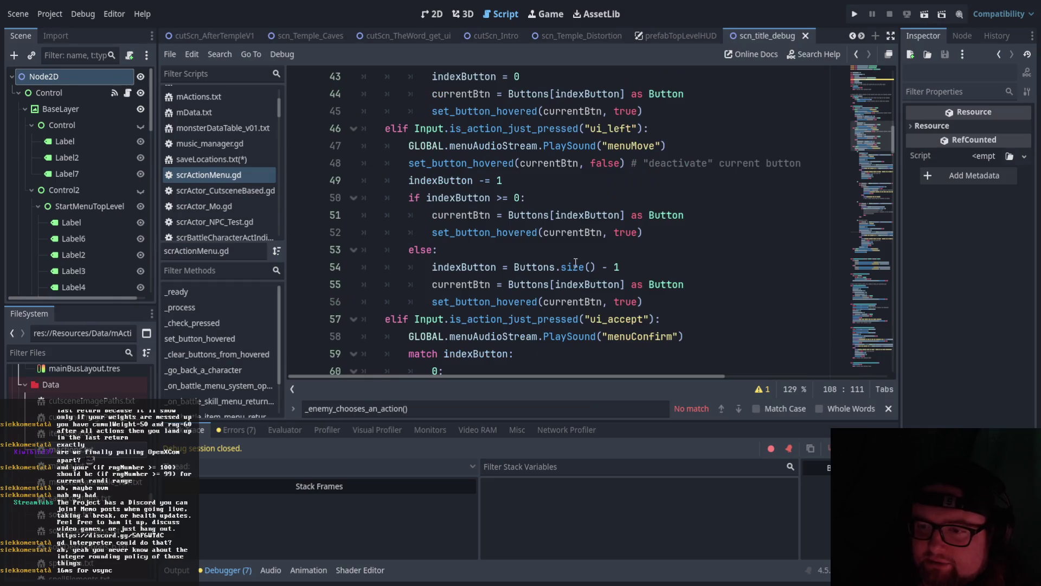
pyautogui.scroll(-3, 572, 264)
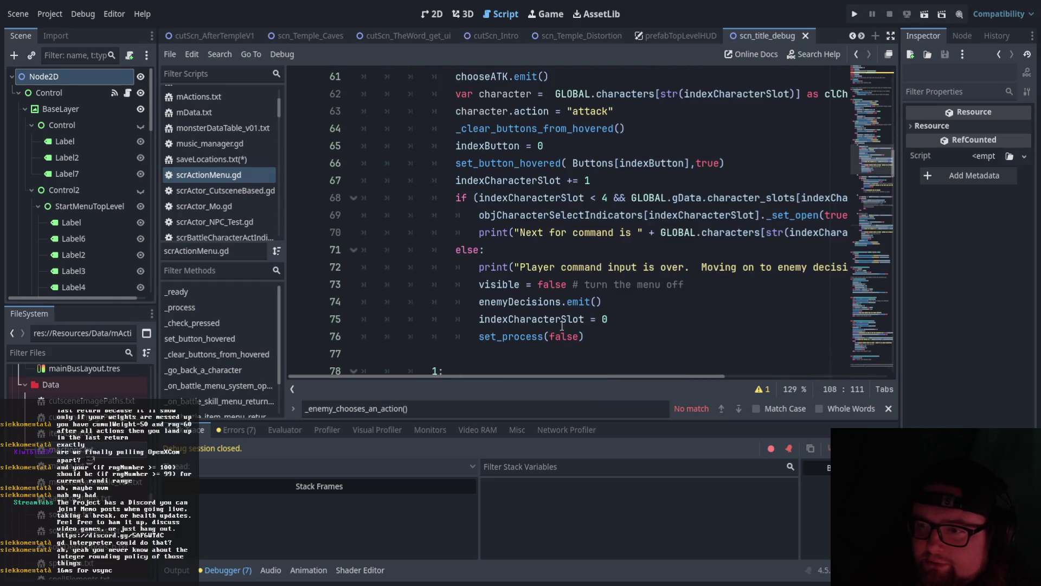
pyautogui.moveTo(521, 379)
pyautogui.mouseDown()
pyautogui.moveTo(601, 375)
pyautogui.moveTo(519, 378)
pyautogui.mouseUp()
pyautogui.scroll(2, 516, 341)
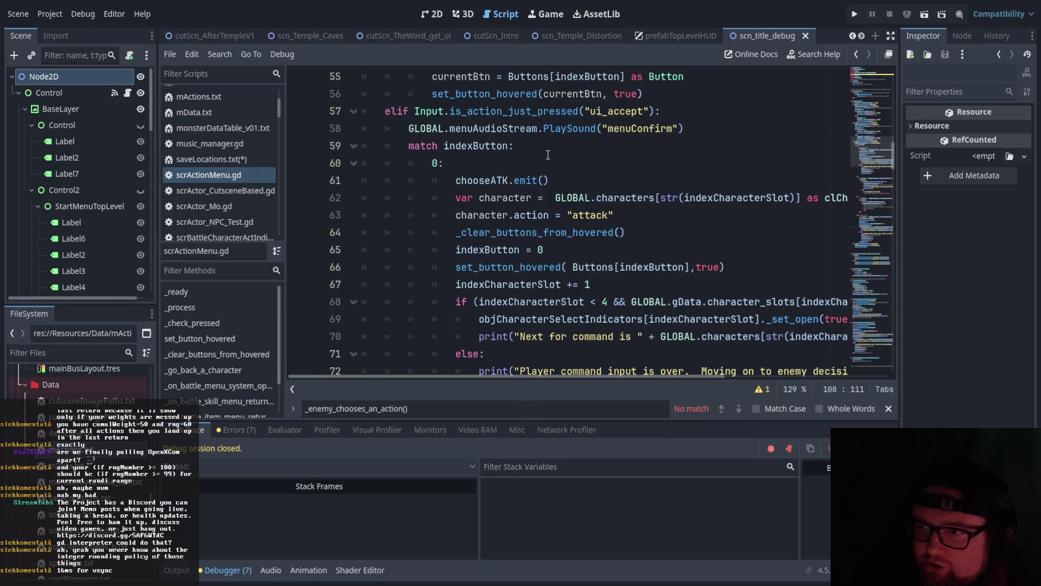
pyautogui.scroll(-2, 553, 130)
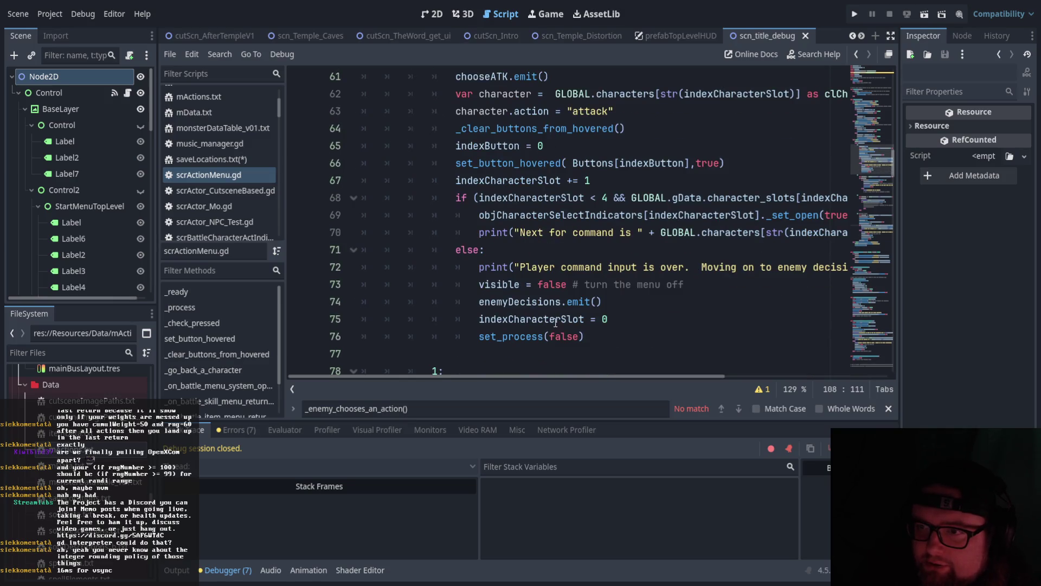
pyautogui.moveTo(568, 376)
pyautogui.mouseDown()
pyautogui.moveTo(730, 380)
pyautogui.moveTo(570, 376)
pyautogui.mouseUp()
# Insert an empty line after indexCharacterSlot += 1 on line 67.
pyautogui.moveTo(456, 181); pyautogui.dragTo(597, 186)
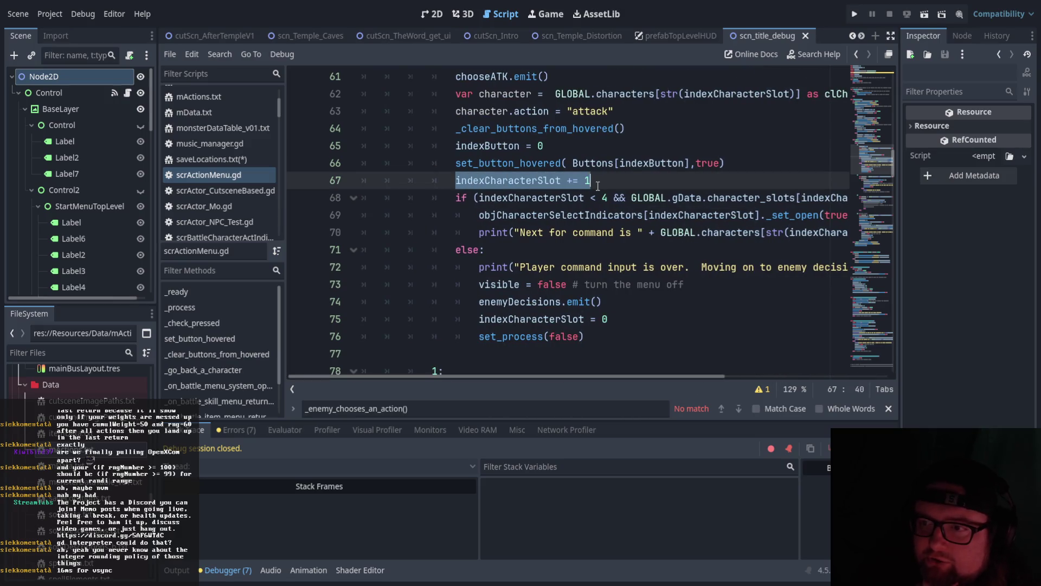
pyautogui.scroll(1, 591, 230)
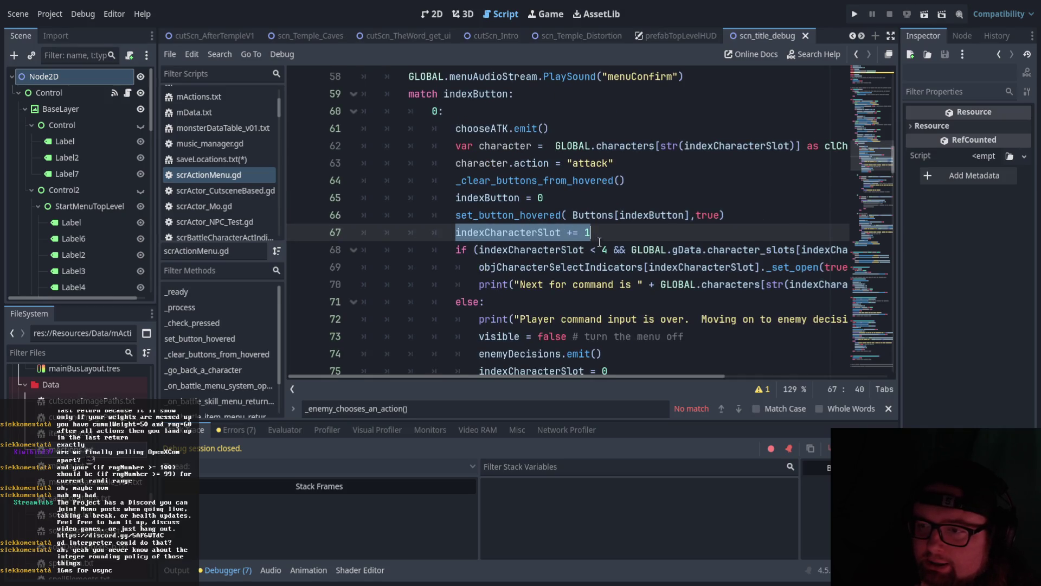
pyautogui.scroll(-1, 616, 263)
pyautogui.moveTo(586, 375)
pyautogui.mouseDown()
pyautogui.moveTo(597, 376)
pyautogui.moveTo(567, 376)
pyautogui.mouseUp()
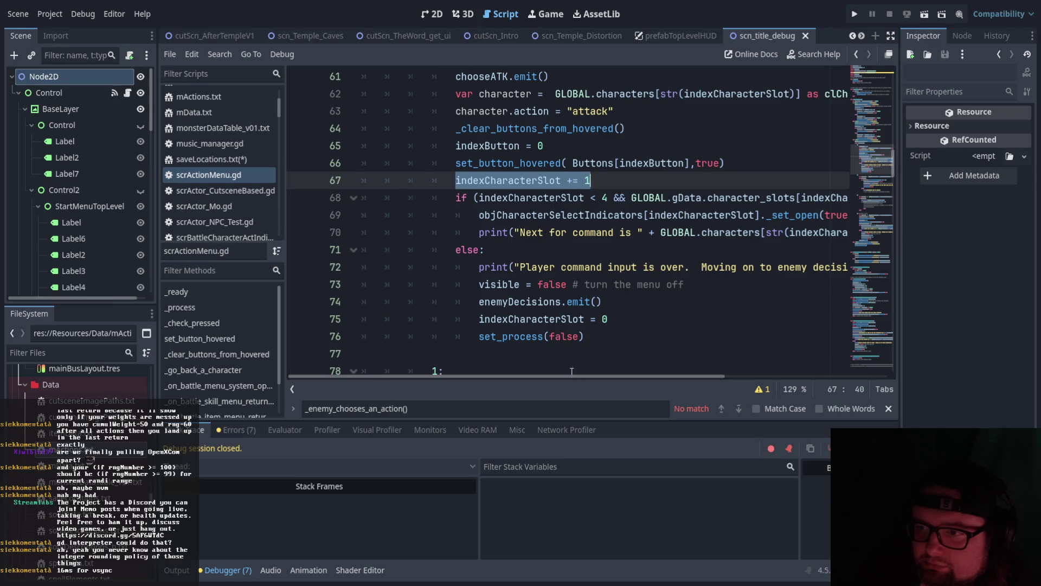
pyautogui.click(633, 182)
pyautogui.scroll(2, 651, 228)
pyautogui.scroll(-2, 678, 260)
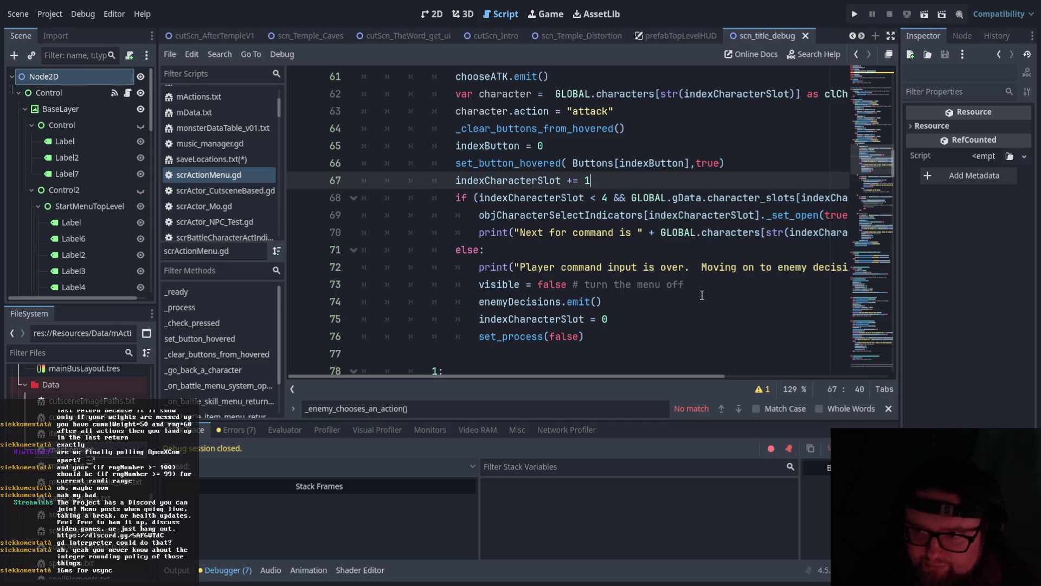
pyautogui.press('Return')
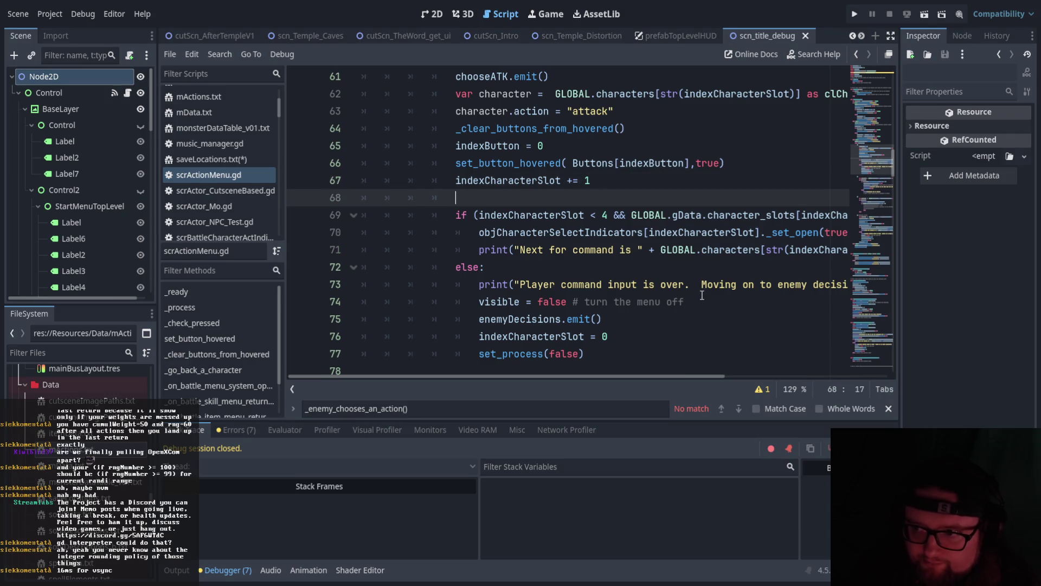
# On line 68 write 'if GLOBAL.gData.character_slots[indexCharacterSlot].intDRAWNHP > 0:'.
pyautogui.moveTo(618, 376); pyautogui.dragTo(674, 376)
pyautogui.moveTo(555, 215); pyautogui.dragTo(833, 215)
pyautogui.hotkey('ctrl', 'c')
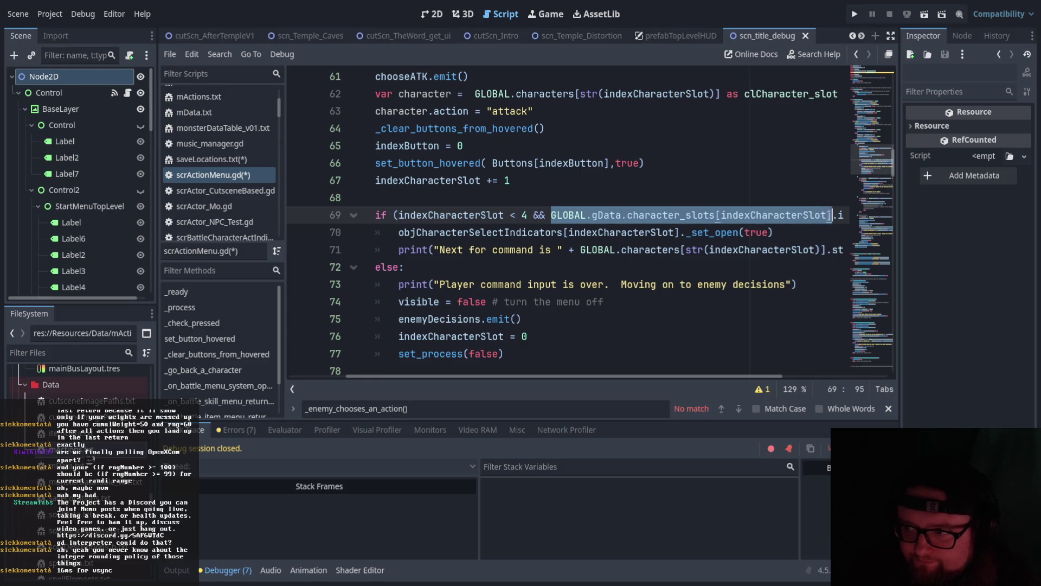
pyautogui.click(459, 200)
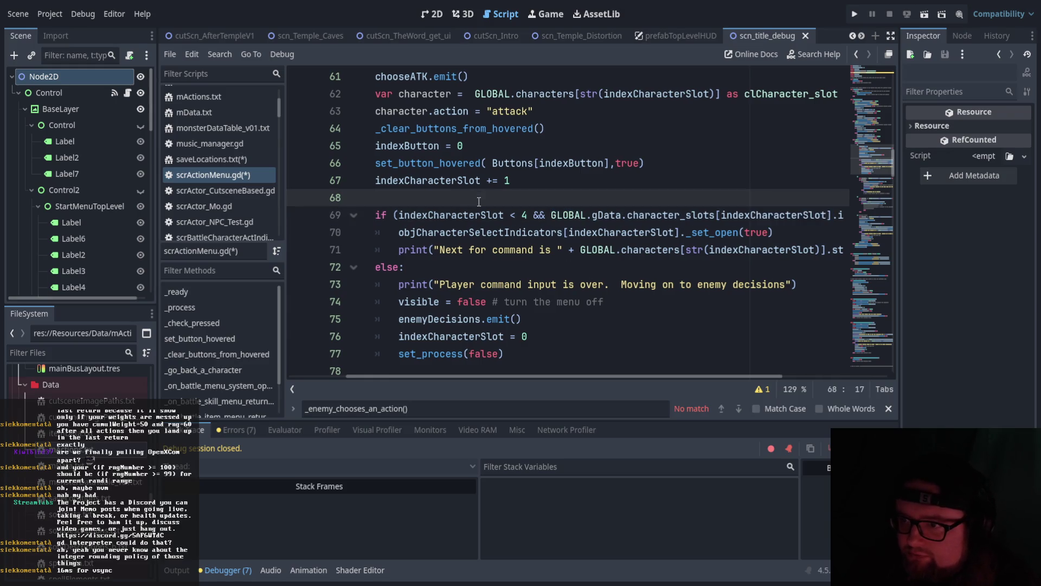
pyautogui.write('if')
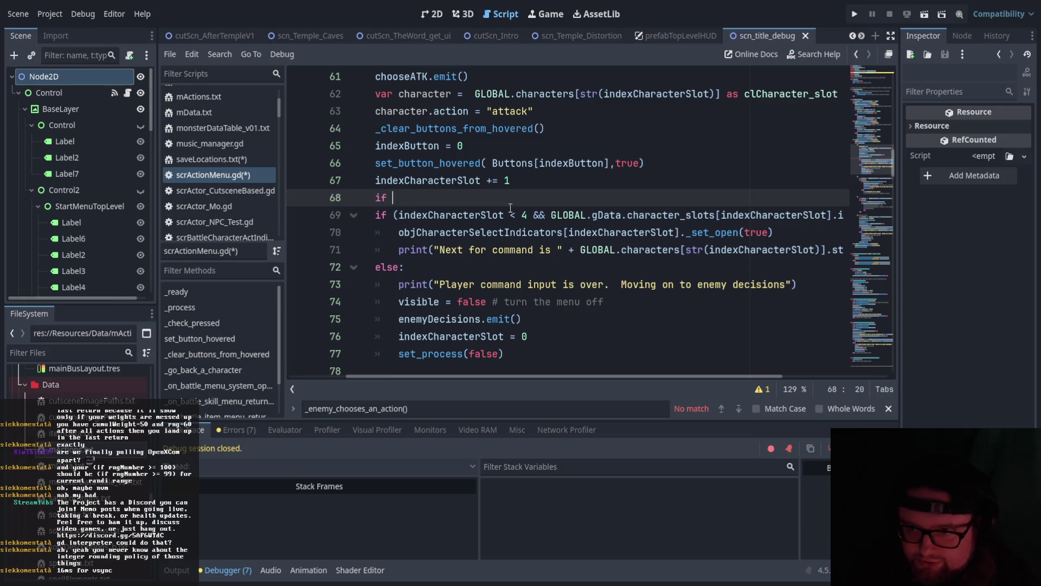
pyautogui.hotkey('ctrl', 'v')
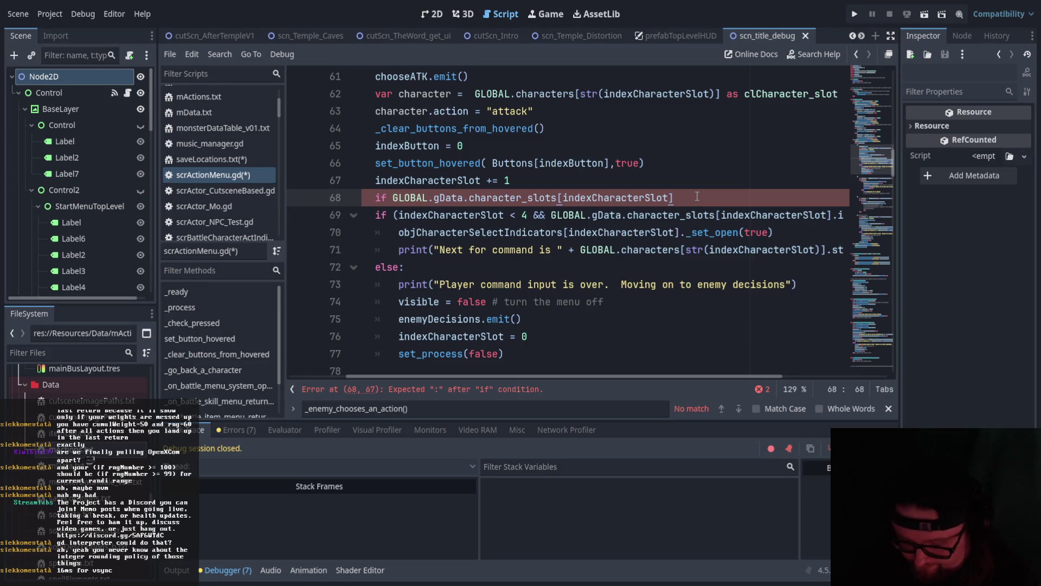
pyautogui.write('.int')
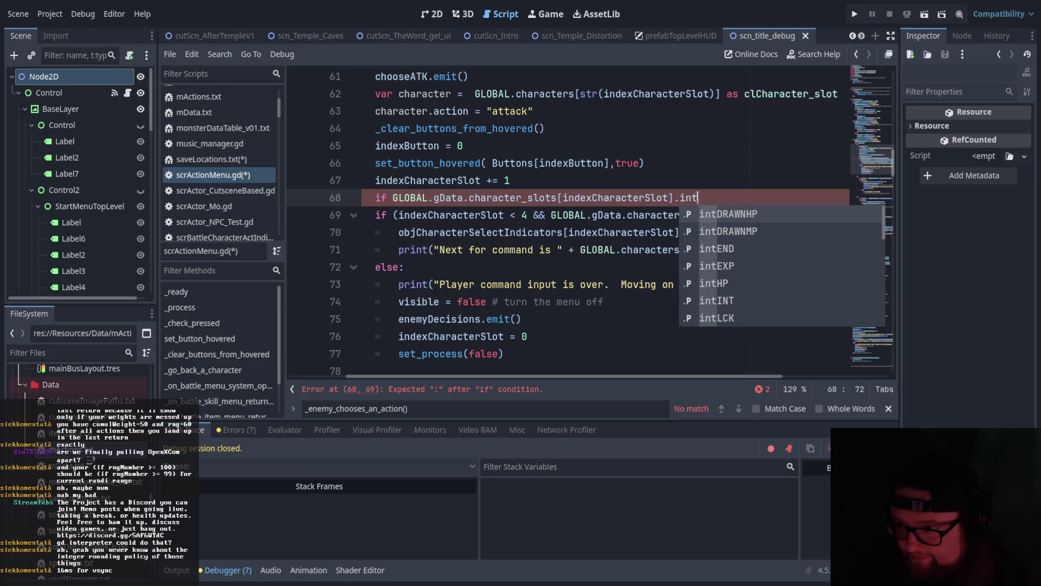
pyautogui.press('Down')
pyautogui.press('Down')
pyautogui.press('Down')
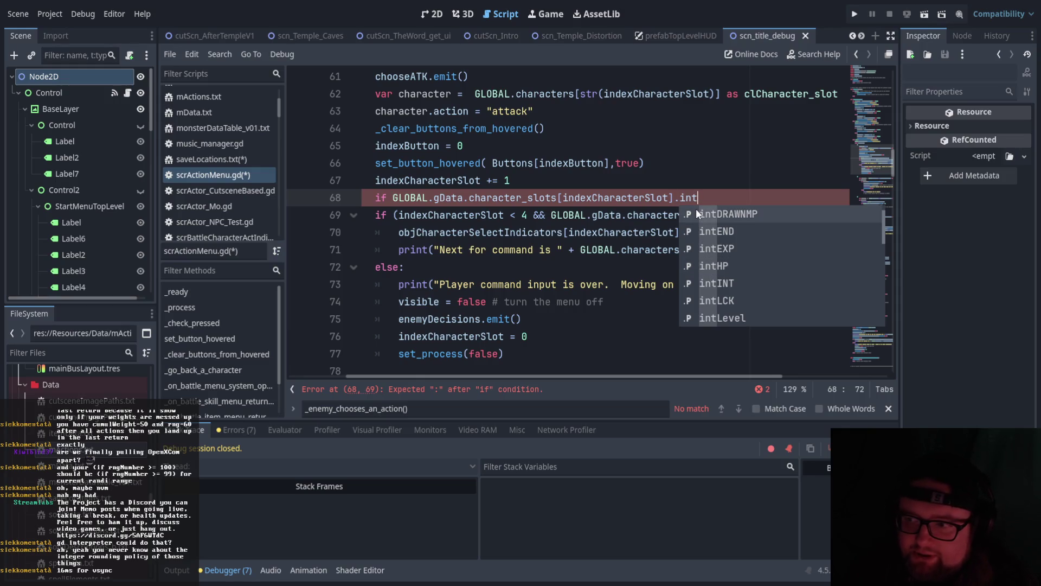
pyautogui.scroll(1, 727, 270)
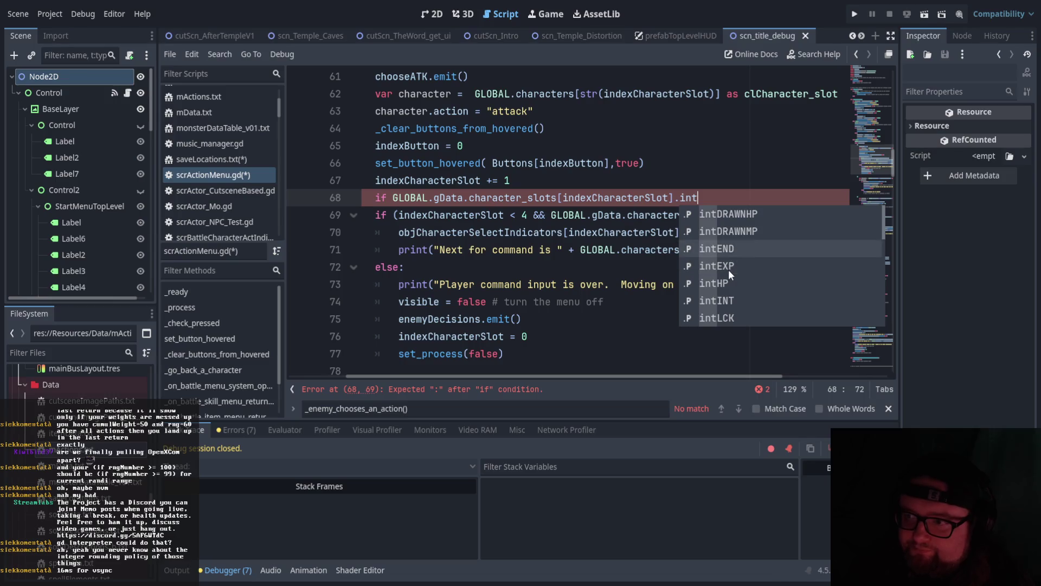
pyautogui.click(756, 213)
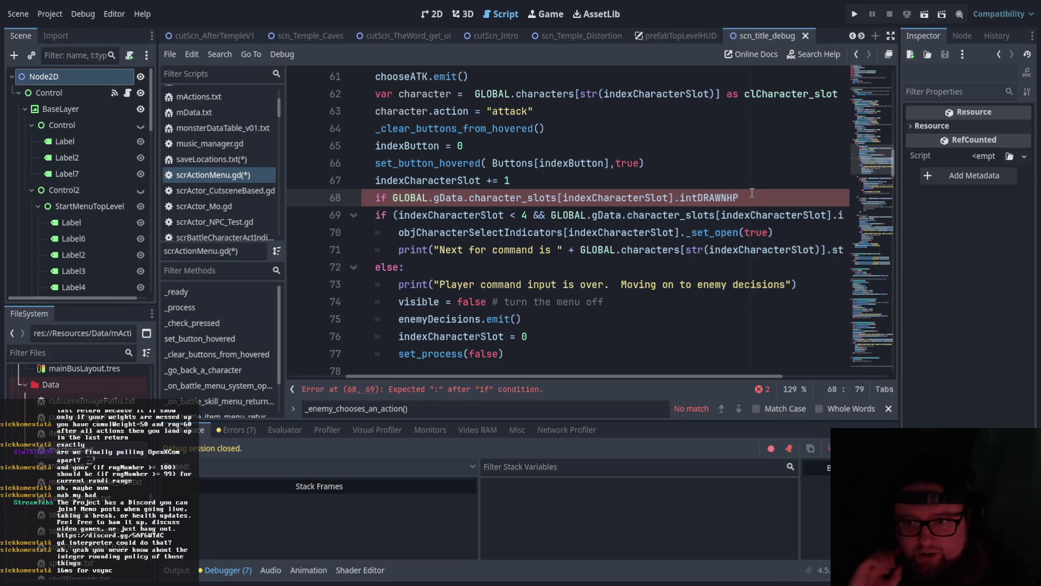
pyautogui.write('0:')
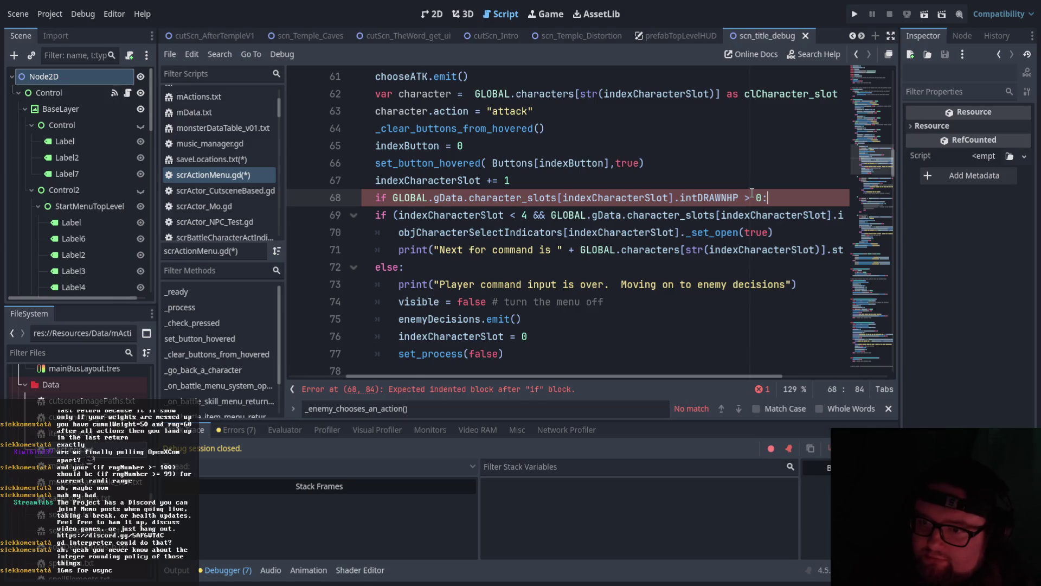
# Indent the next-character block on lines 69–77 one level under the new check.
pyautogui.moveTo(510, 357); pyautogui.dragTo(518, 237)
pyautogui.press('BackSpace')
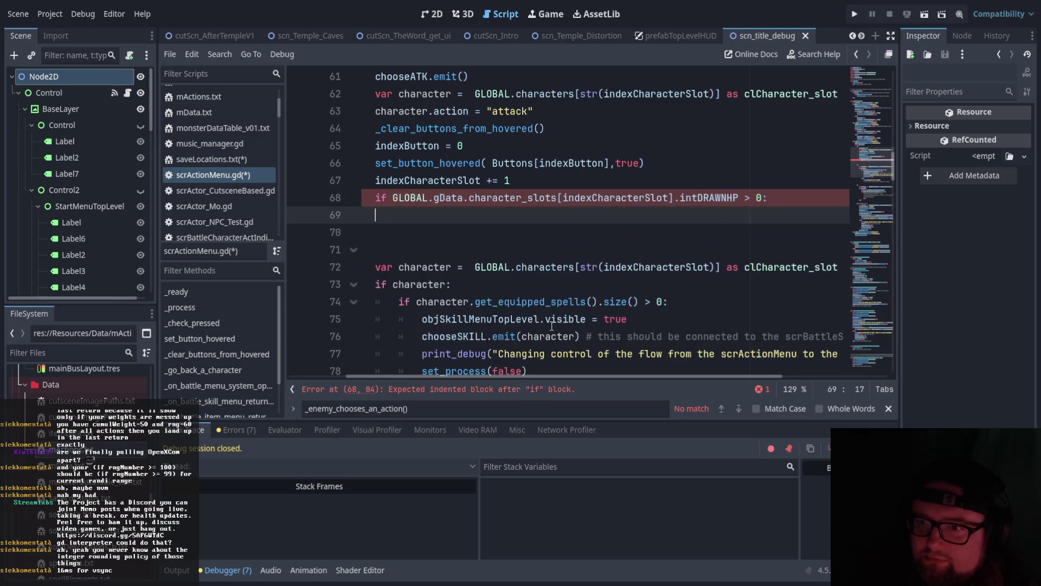
pyautogui.hotkey('ctrl', 'z')
pyautogui.moveTo(523, 357)
pyautogui.mouseDown()
pyautogui.moveTo(488, 293)
pyautogui.moveTo(375, 217)
pyautogui.mouseUp()
pyautogui.press('Tab')
pyautogui.click(587, 335)
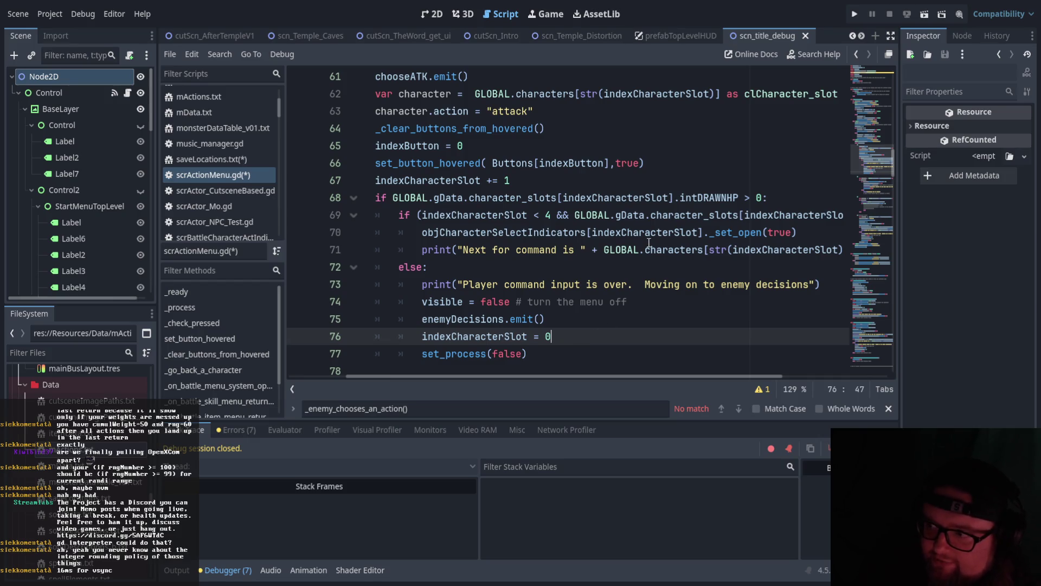
pyautogui.scroll(-1, 624, 236)
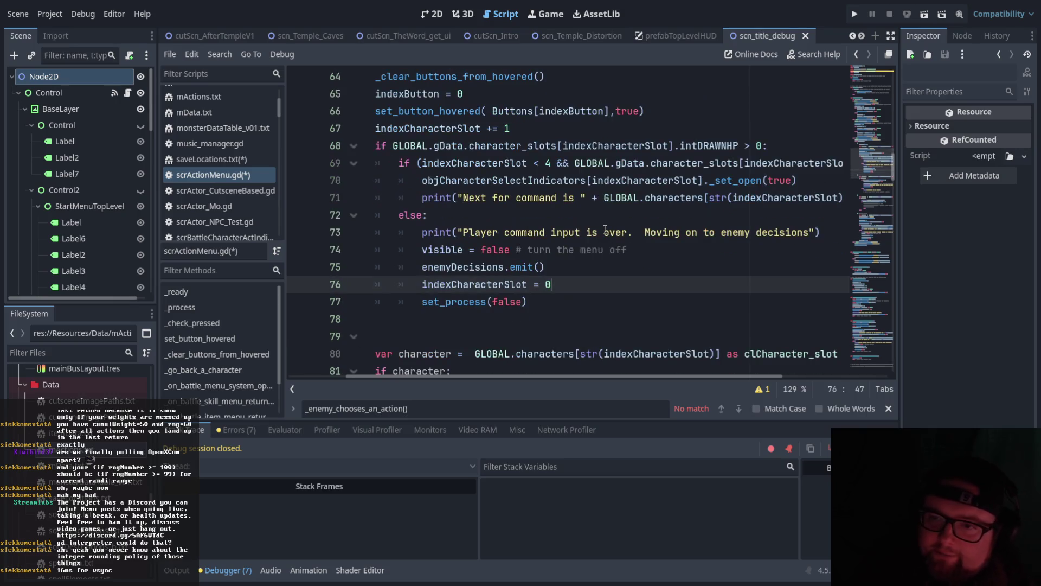
pyautogui.scroll(1, 625, 225)
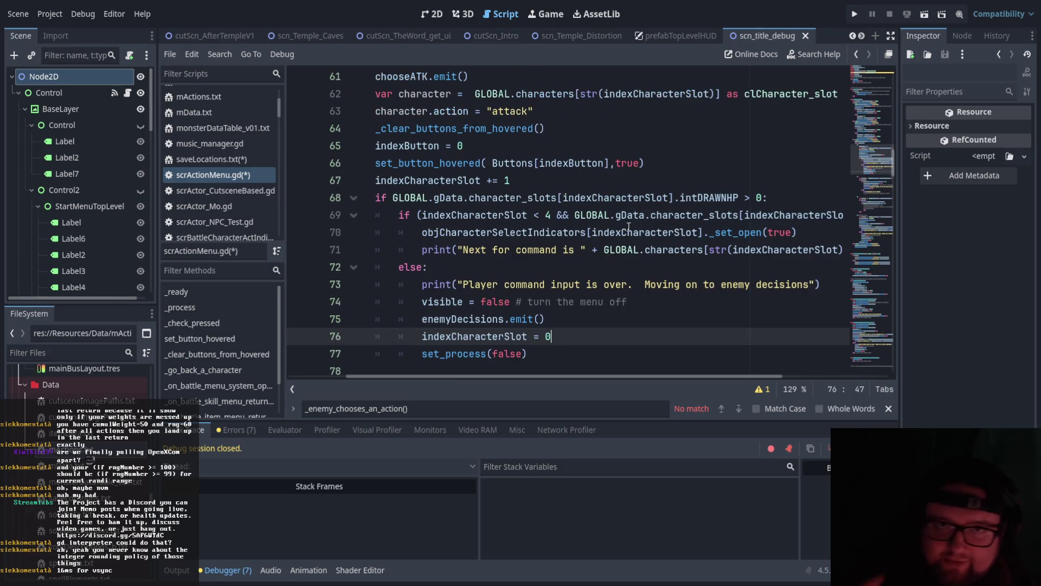
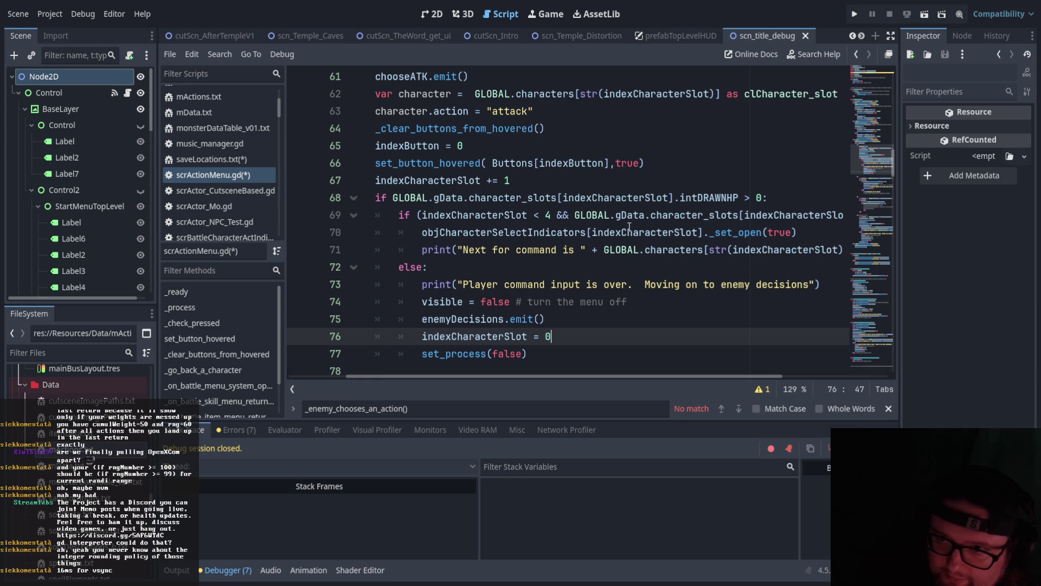
# Scroll through the attack branch and place the caret after set_process(false) on line 77.
pyautogui.hscroll(-3, 379, 377)
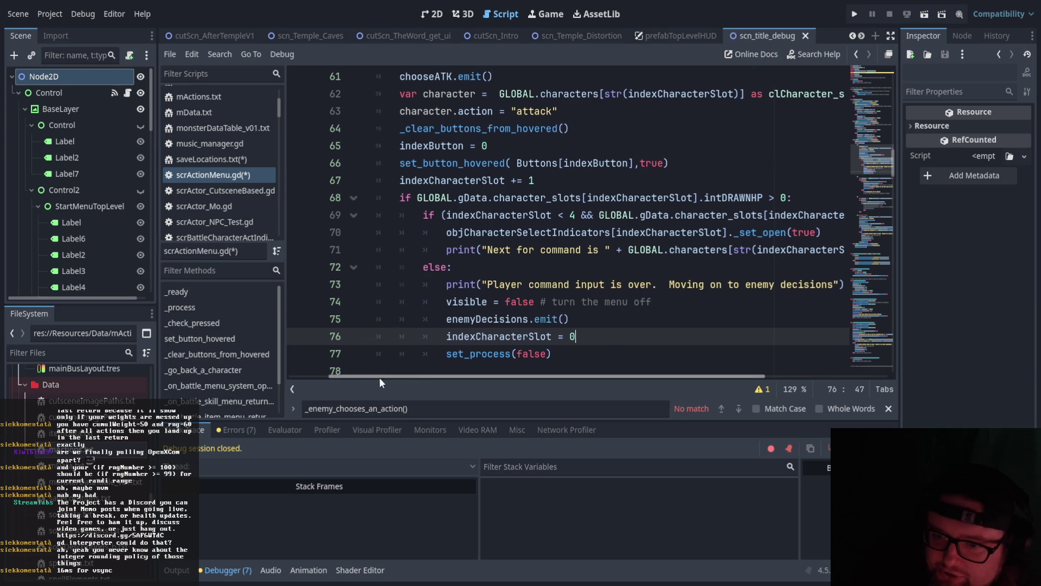
pyautogui.scroll(4, 376, 343)
pyautogui.scroll(-2, 377, 341)
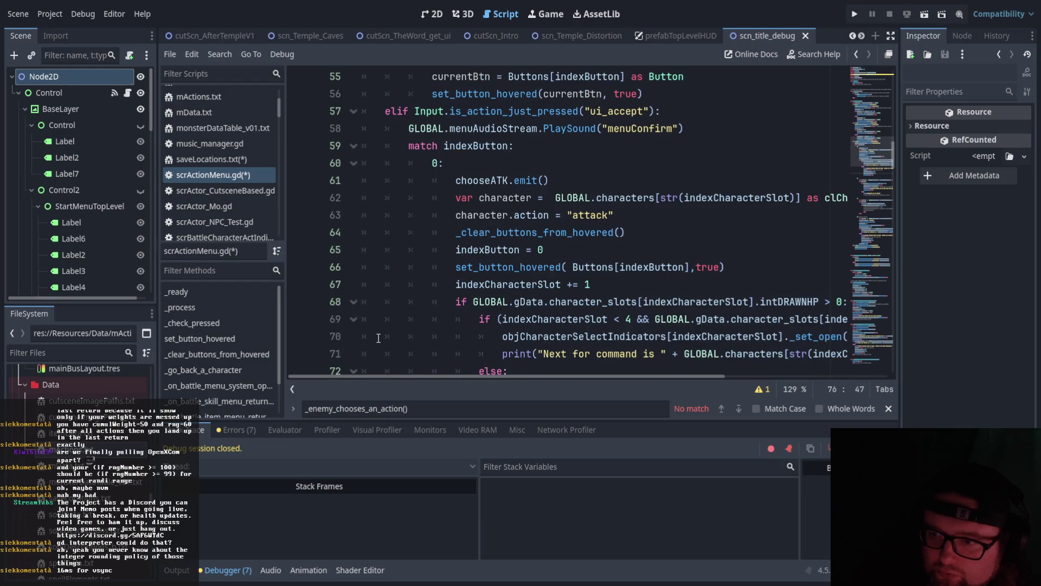
pyautogui.scroll(-2, 378, 328)
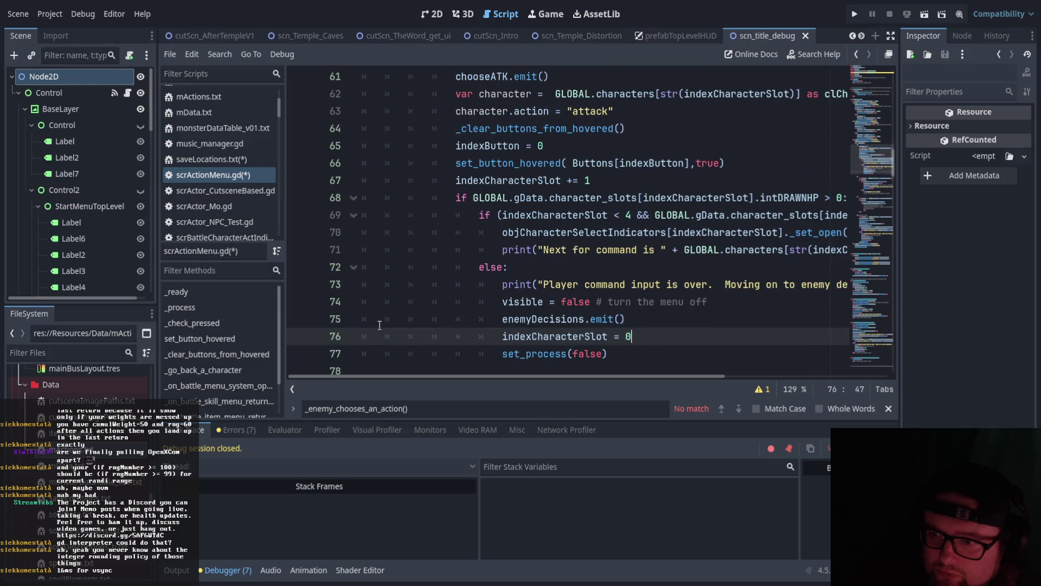
pyautogui.scroll(1, 380, 325)
pyautogui.scroll(-2, 379, 325)
pyautogui.scroll(2, 380, 325)
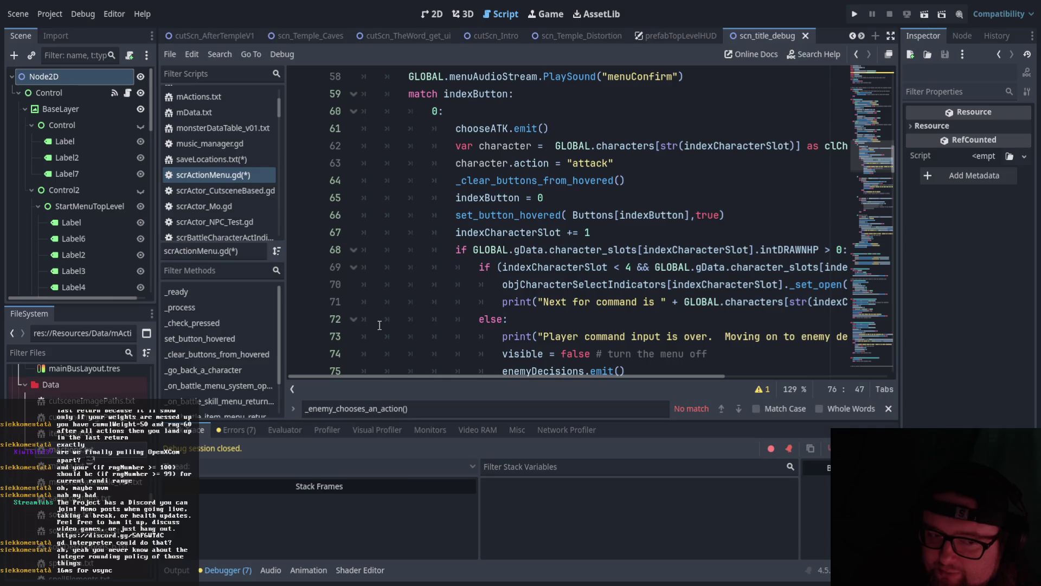
pyautogui.scroll(-2, 380, 325)
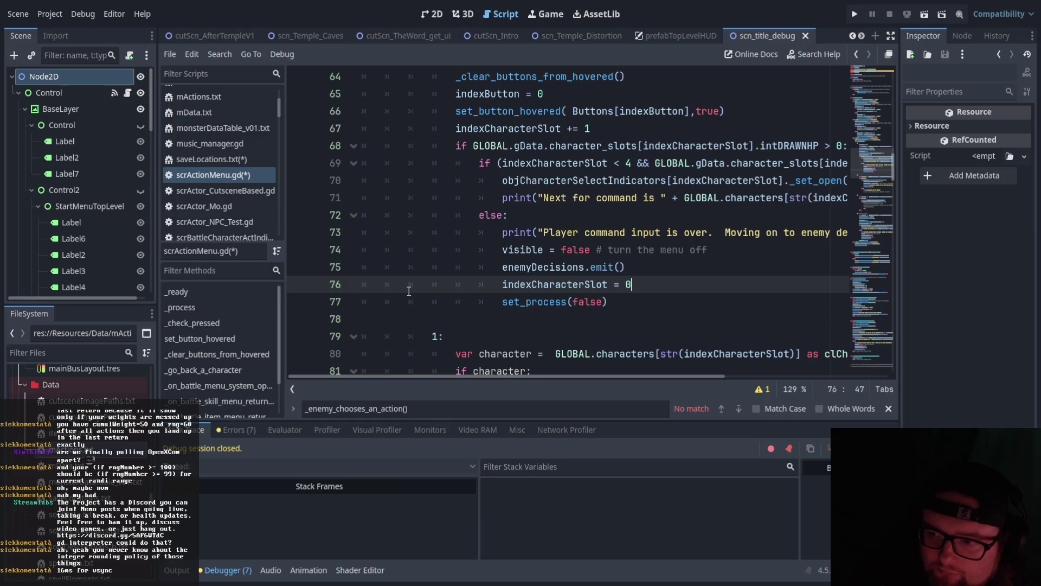
pyautogui.scroll(4, 409, 288)
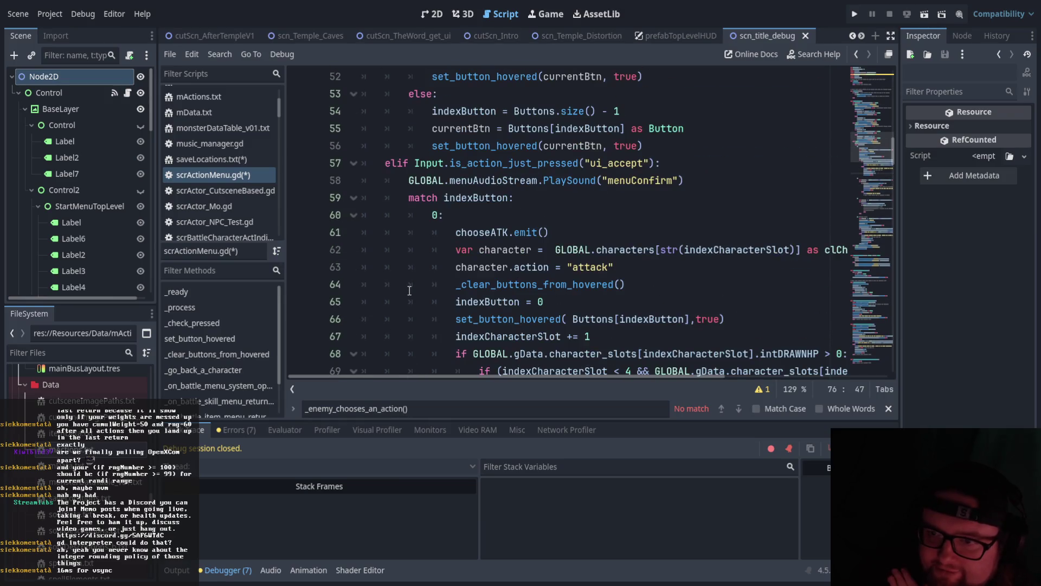
pyautogui.scroll(1, 409, 293)
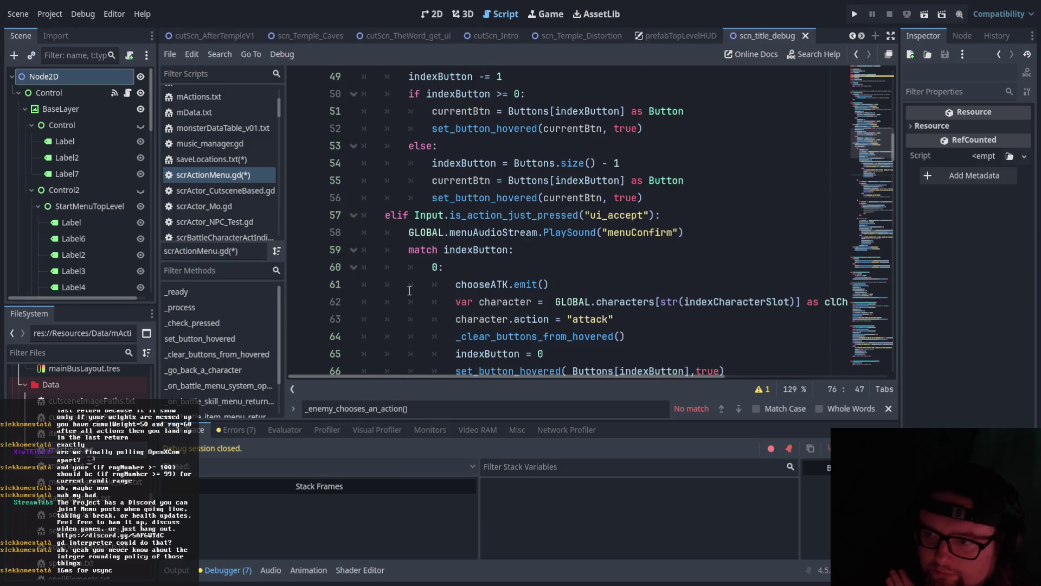
pyautogui.scroll(-5, 409, 289)
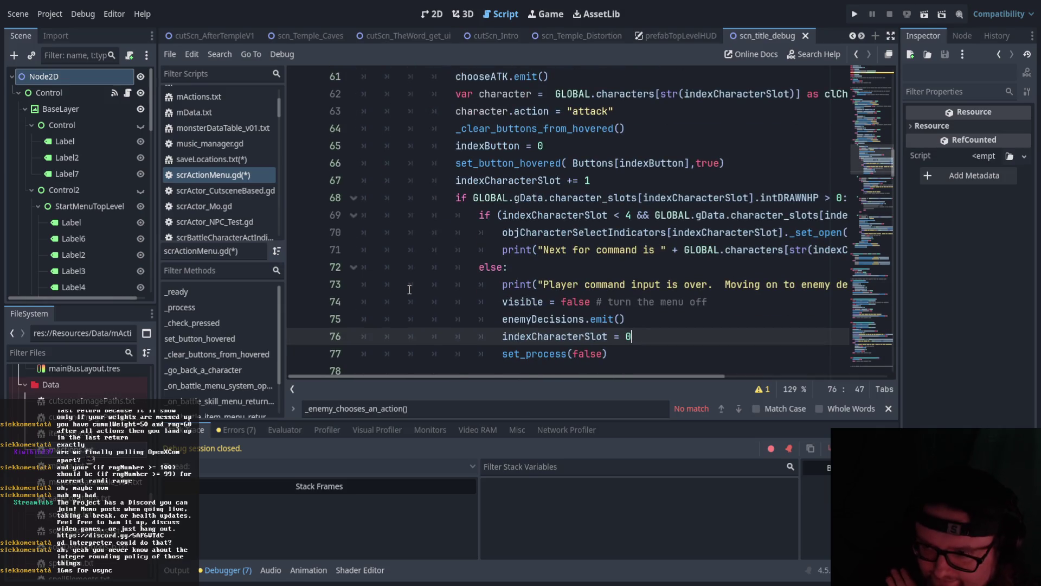
pyautogui.scroll(1, 508, 288)
pyautogui.hscroll(2, 515, 373)
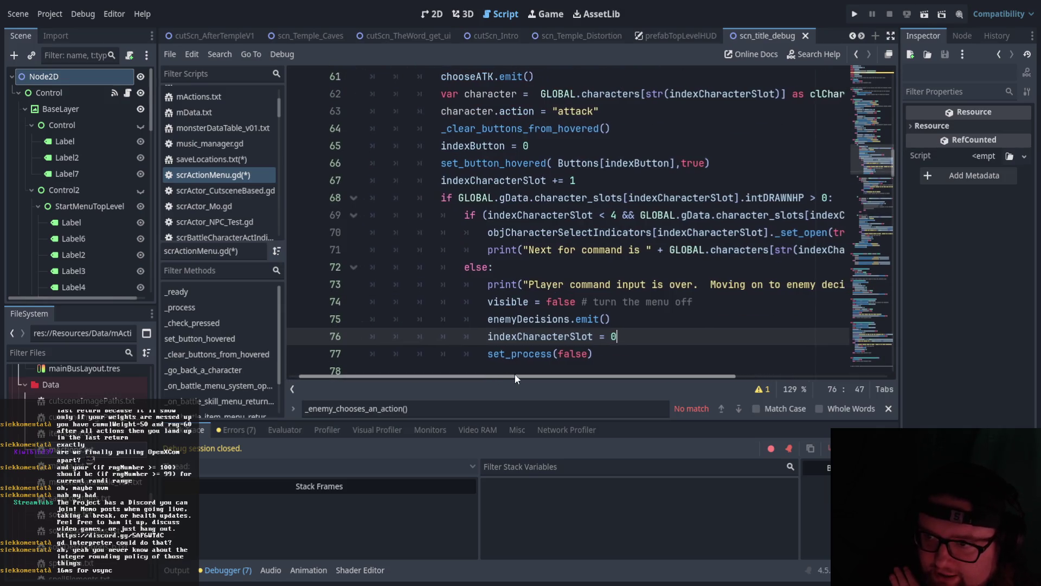
pyautogui.click(467, 215)
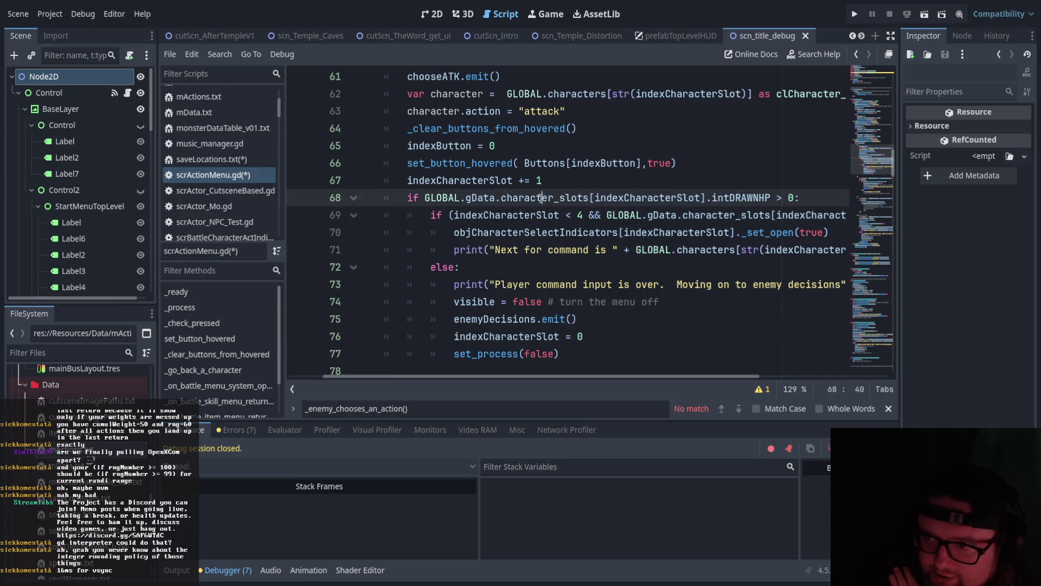
pyautogui.click(597, 351)
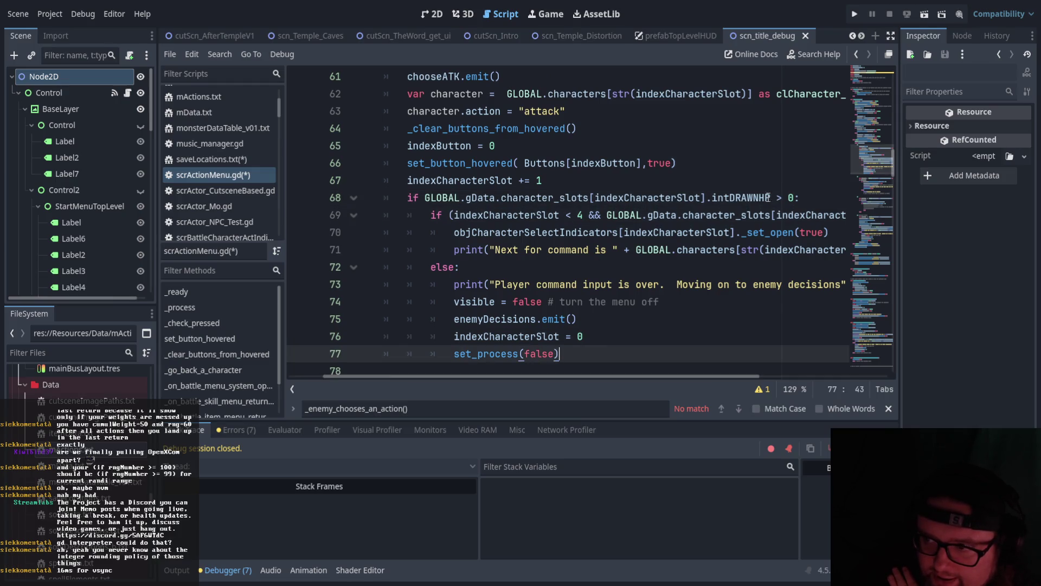
# Insert a new line after set_process(false) and strip its indentation.
pyautogui.scroll(-1, 662, 310)
pyautogui.scroll(1, 643, 297)
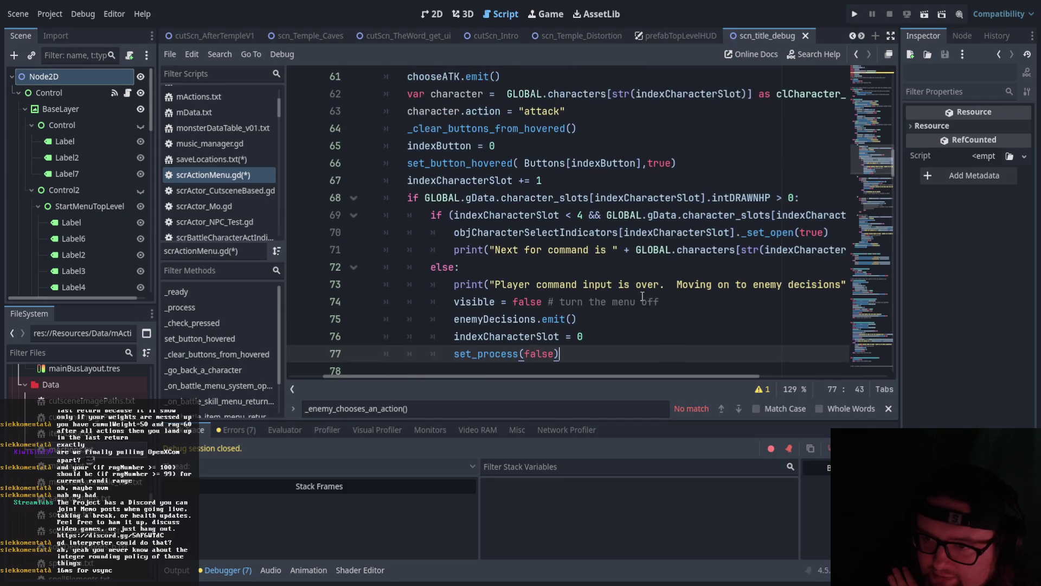
pyautogui.scroll(-1, 643, 297)
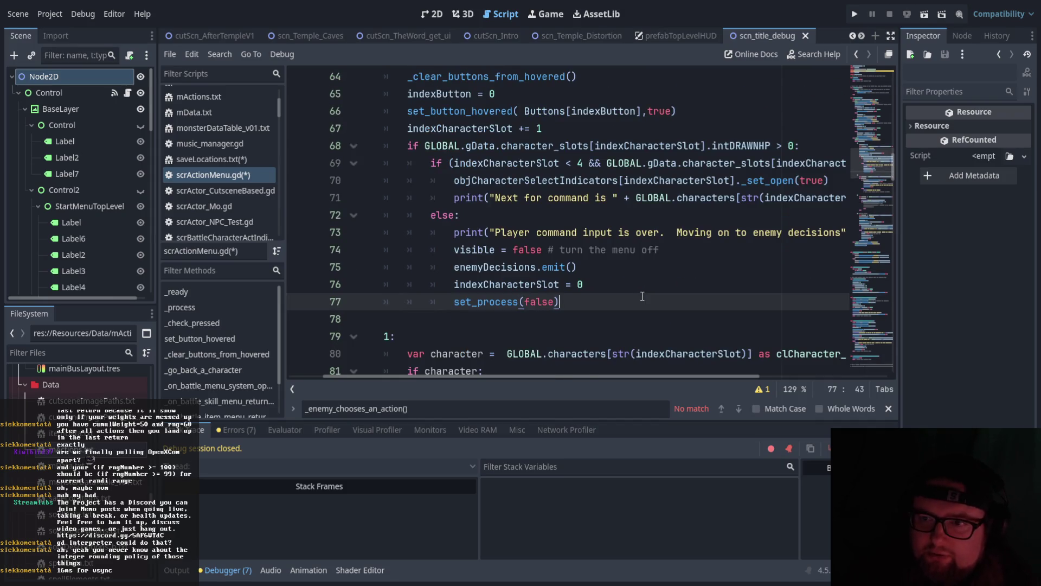
pyautogui.press('Return')
pyautogui.press('BackSpace')
pyautogui.press('BackSpace')
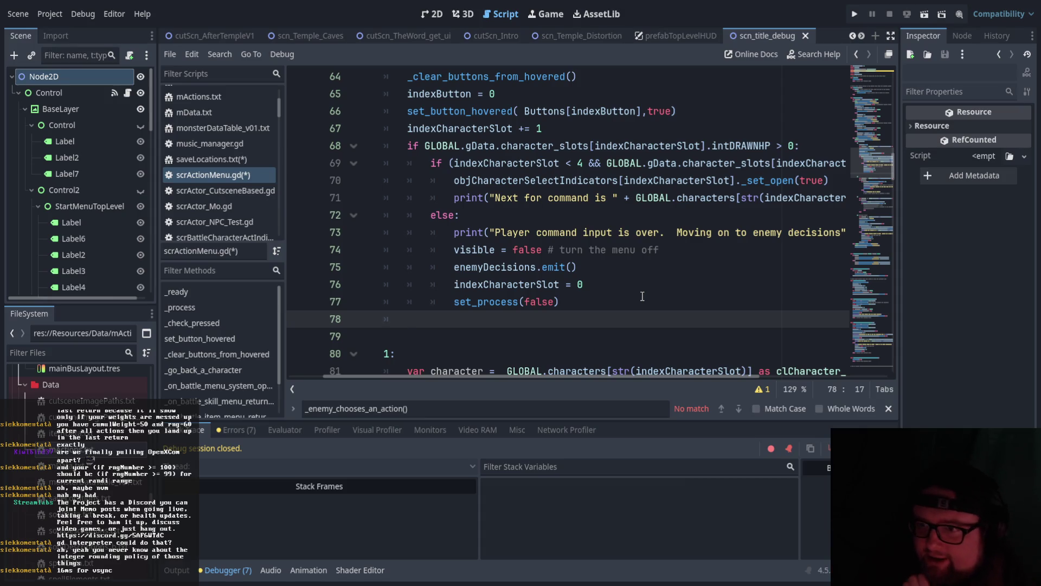
# Review the attack action, slot increment and HP check lines by selecting their text.
pyautogui.scroll(2, 437, 135)
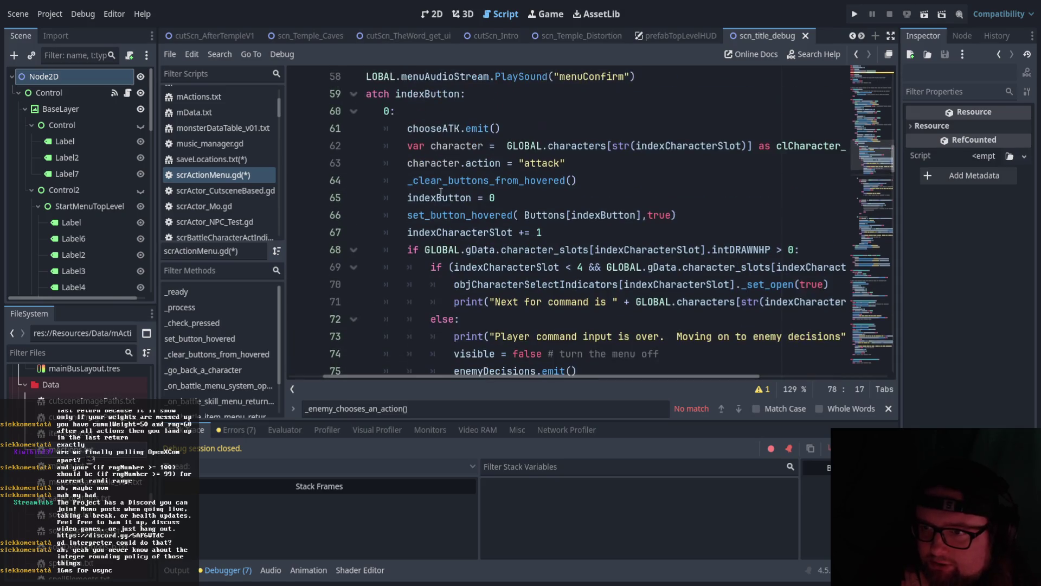
pyautogui.moveTo(516, 163); pyautogui.dragTo(563, 163)
pyautogui.click(424, 232)
pyautogui.moveTo(404, 232); pyautogui.dragTo(543, 234)
pyautogui.click(553, 250)
pyautogui.scroll(-2, 553, 249)
pyautogui.moveTo(409, 146)
pyautogui.mouseDown()
pyautogui.moveTo(696, 180)
pyautogui.moveTo(696, 197)
pyautogui.moveTo(807, 198)
pyautogui.mouseUp()
pyautogui.click(777, 213)
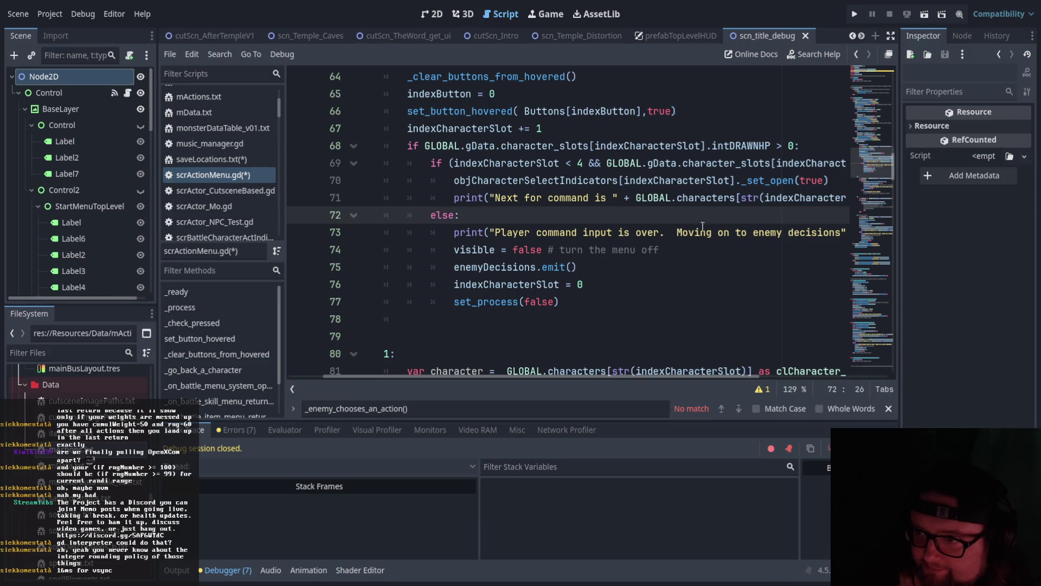
pyautogui.moveTo(492, 375); pyautogui.dragTo(542, 375)
pyautogui.moveTo(392, 162); pyautogui.dragTo(527, 159)
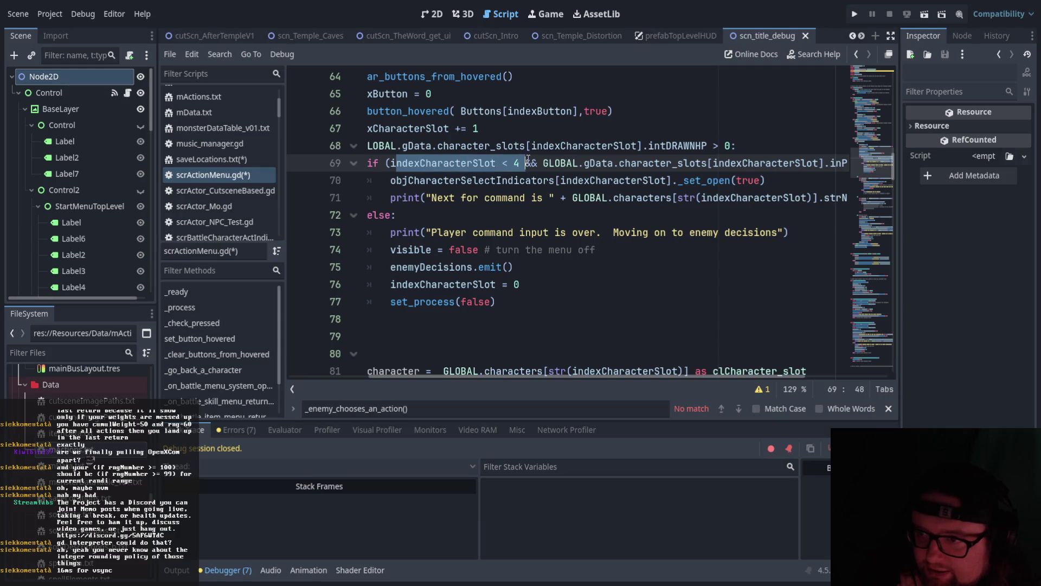
pyautogui.click(527, 158)
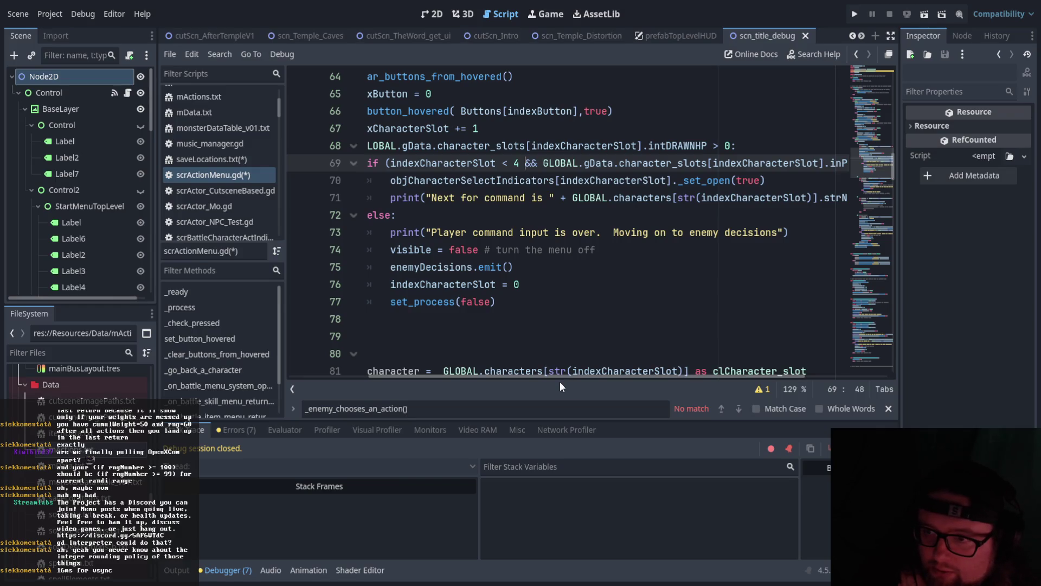
# Re-examine the else block (lines 73–77) and the slot-bound condition on line 69.
pyautogui.moveTo(565, 376)
pyautogui.mouseDown()
pyautogui.moveTo(592, 376)
pyautogui.moveTo(571, 379)
pyautogui.mouseUp()
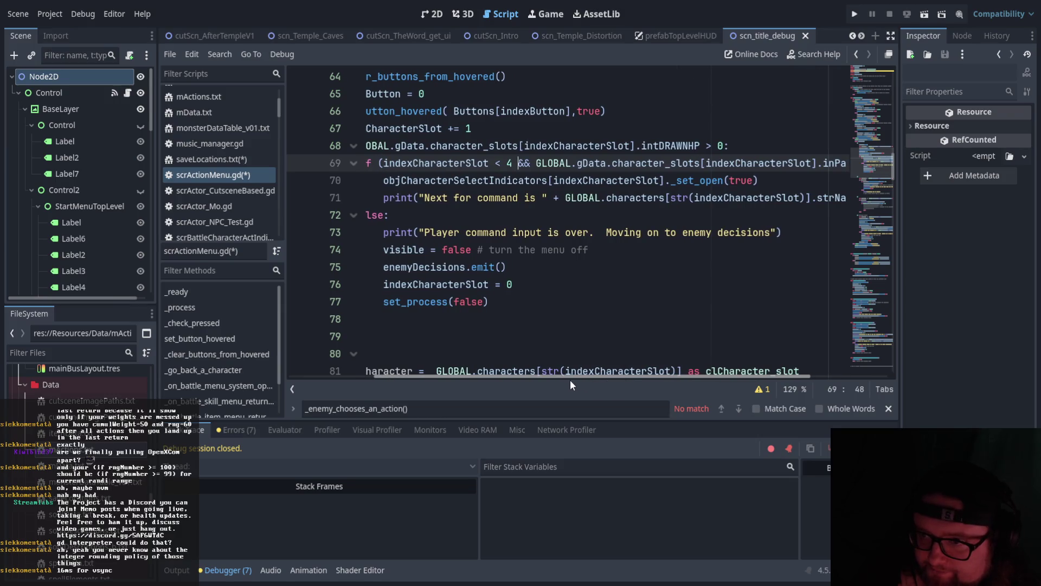
pyautogui.moveTo(570, 380); pyautogui.dragTo(542, 379)
pyautogui.moveTo(422, 232)
pyautogui.mouseDown()
pyautogui.moveTo(488, 250)
pyautogui.moveTo(541, 304)
pyautogui.mouseUp()
pyautogui.click(548, 306)
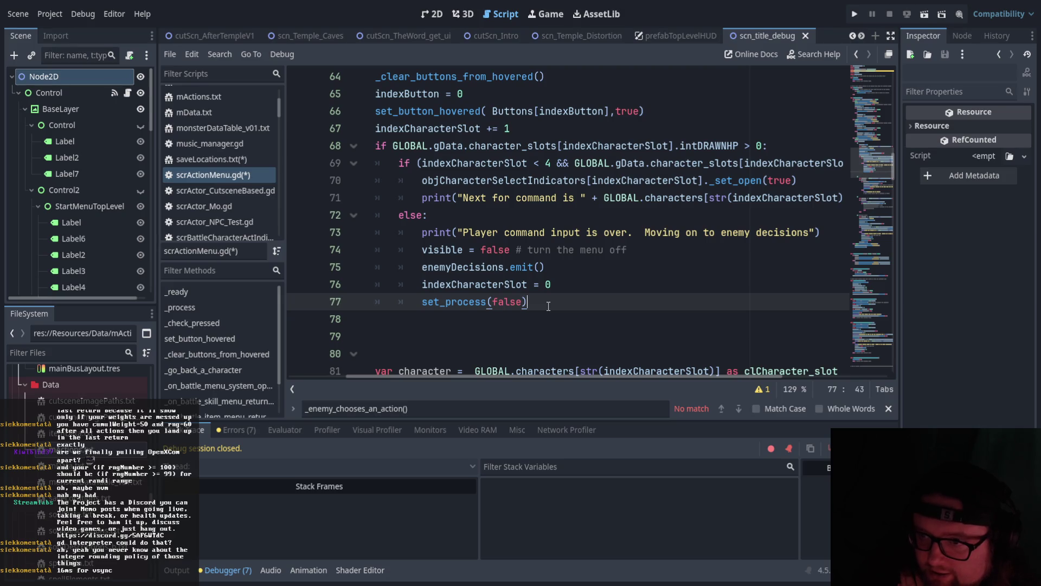
pyautogui.click(549, 163)
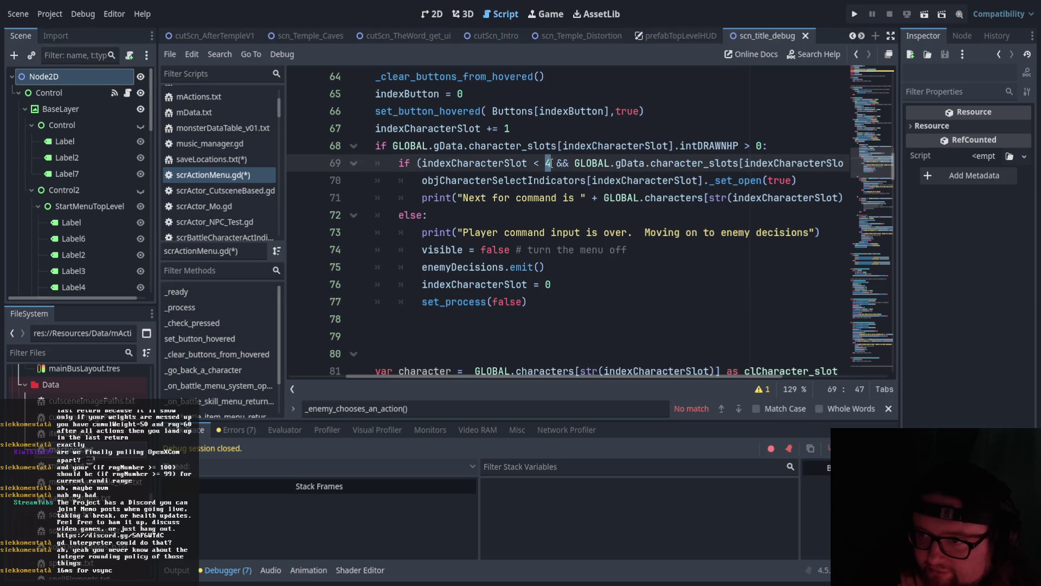
pyautogui.click(568, 180)
pyautogui.moveTo(575, 163); pyautogui.dragTo(686, 163)
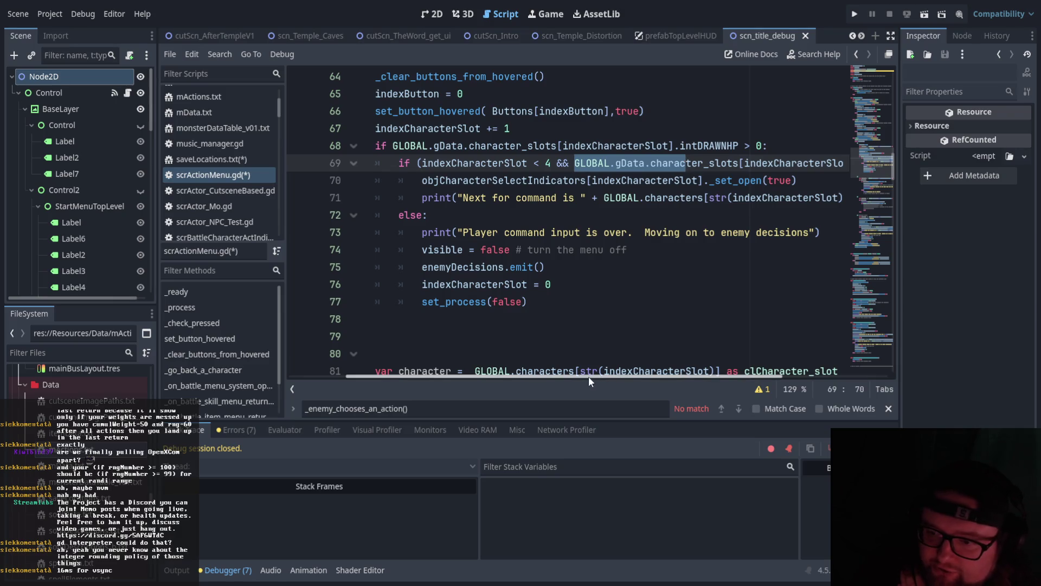
pyautogui.moveTo(591, 374)
pyautogui.mouseDown()
pyautogui.moveTo(610, 374)
pyautogui.moveTo(570, 374)
pyautogui.mouseUp()
pyautogui.click(568, 302)
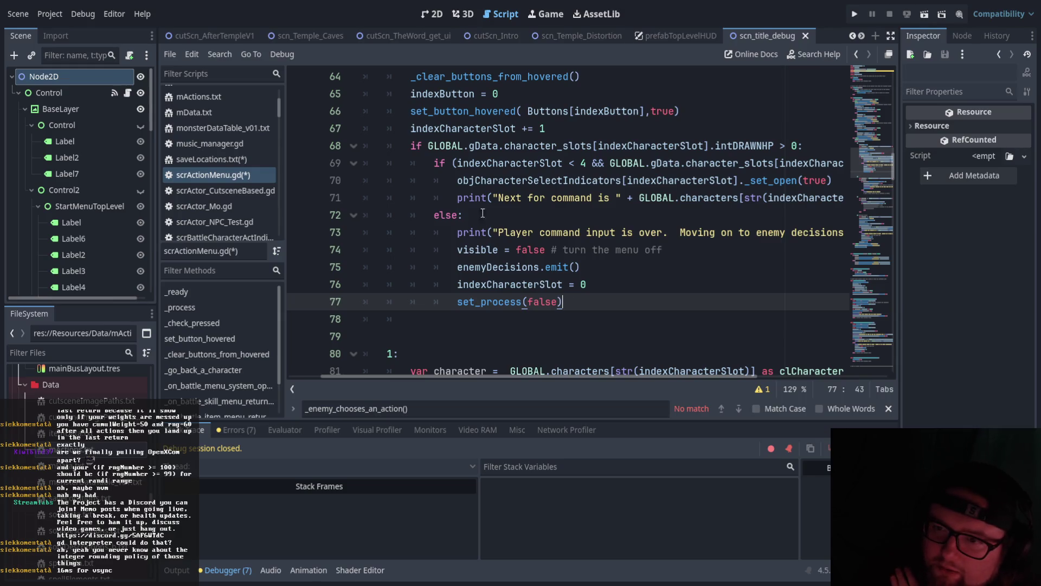
pyautogui.click(411, 145)
pyautogui.moveTo(411, 144); pyautogui.dragTo(415, 163)
pyautogui.click(426, 175)
pyautogui.hotkey('ctrl', 'z')
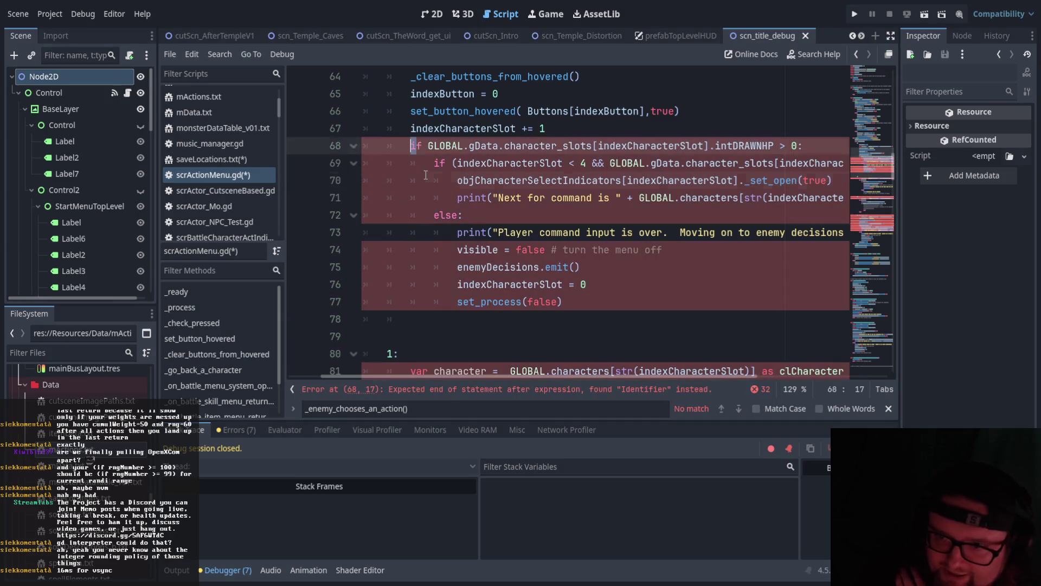
pyautogui.click(412, 165)
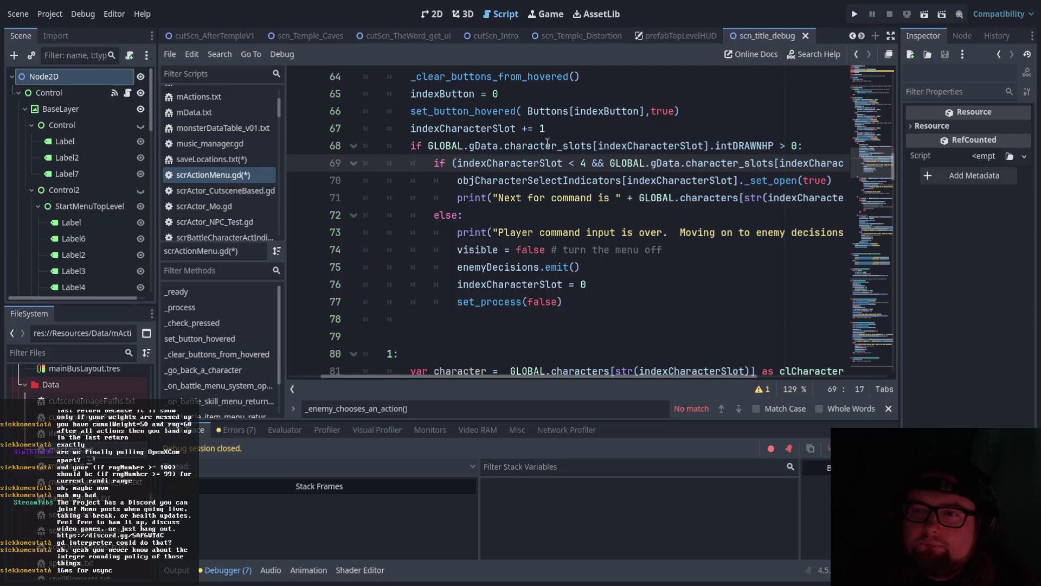
pyautogui.scroll(1, 548, 146)
pyautogui.scroll(1, 549, 204)
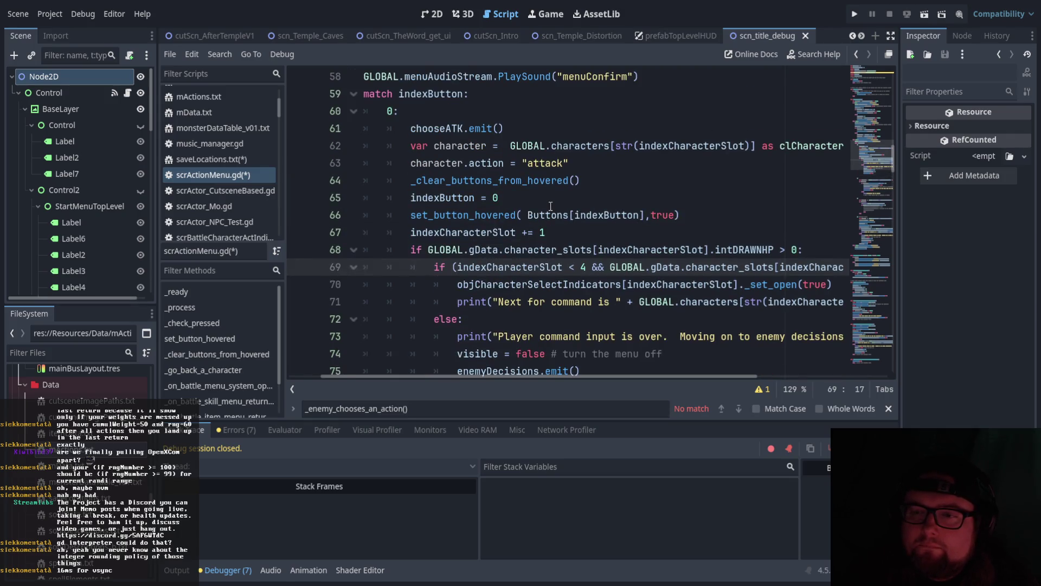
pyautogui.scroll(-1, 533, 264)
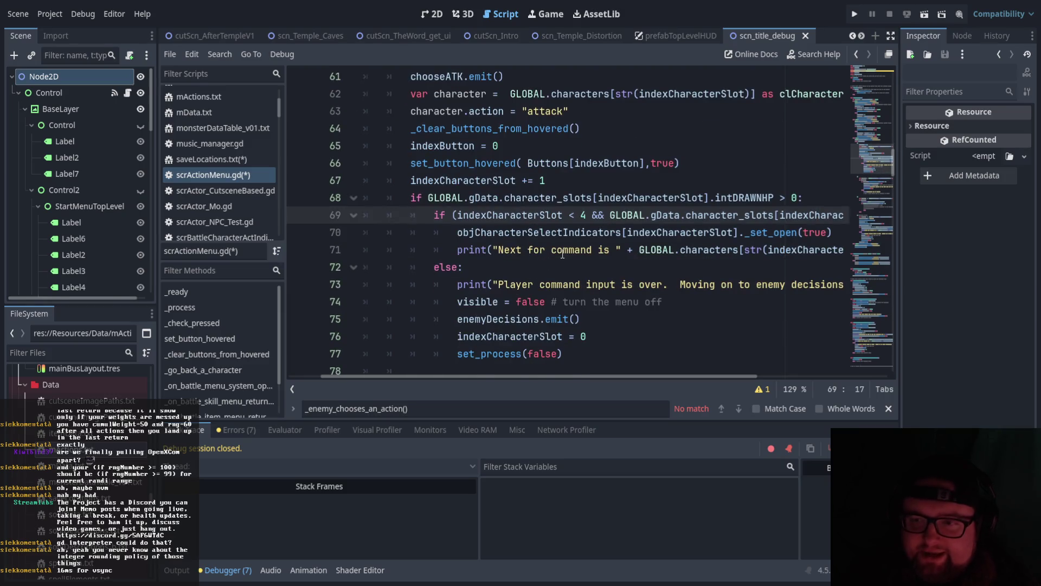
pyautogui.scroll(1, 562, 254)
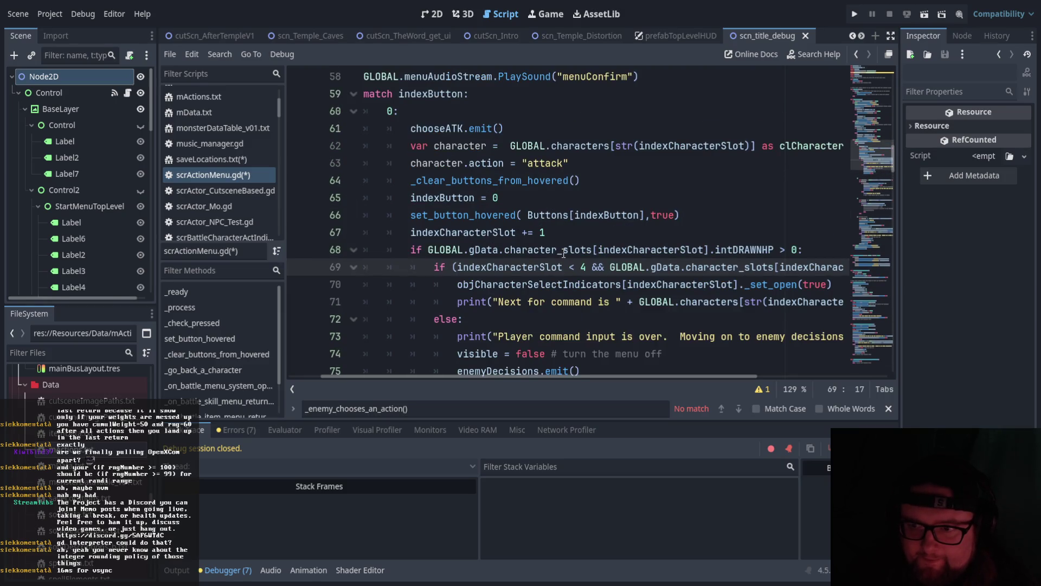
pyautogui.scroll(-1, 564, 252)
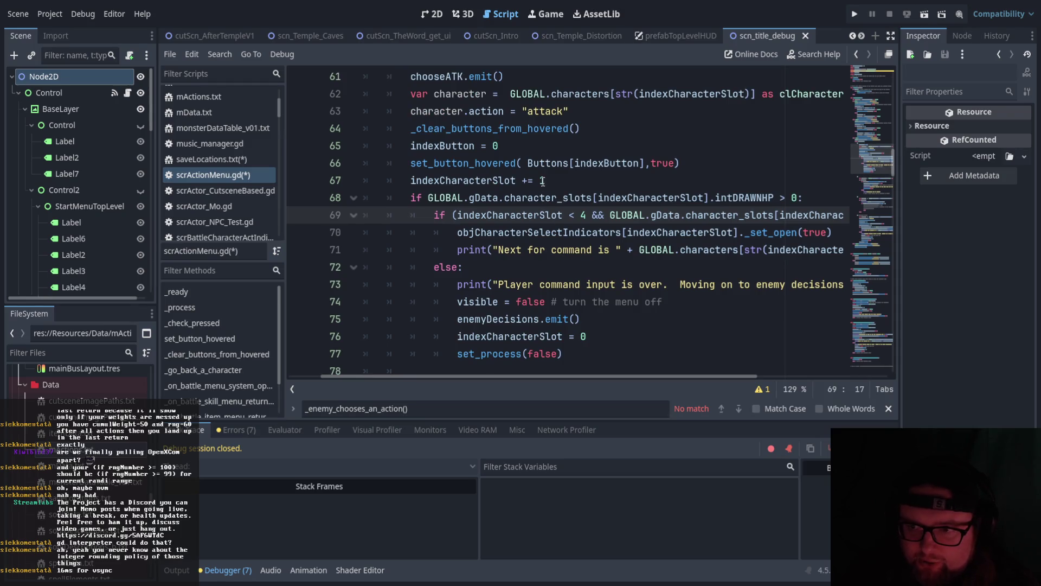
pyautogui.scroll(1, 532, 190)
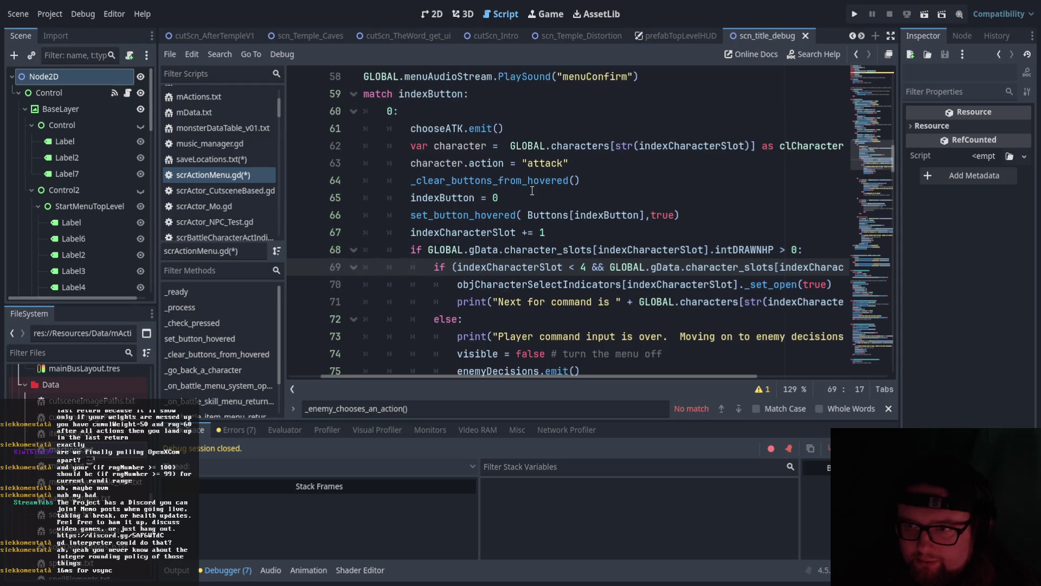
pyautogui.scroll(-1, 532, 190)
pyautogui.scroll(1, 556, 189)
pyautogui.scroll(-1, 561, 192)
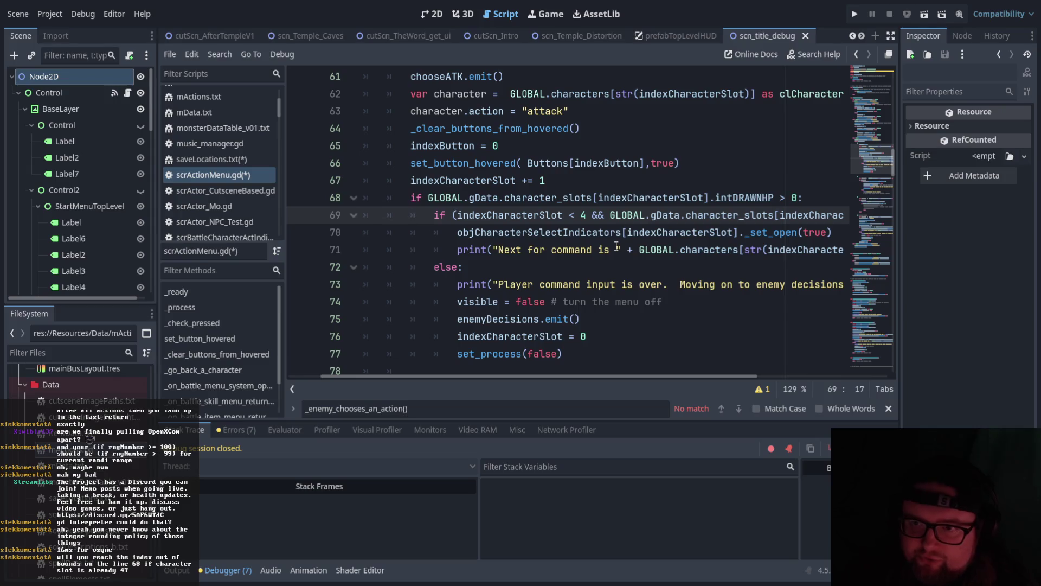
pyautogui.scroll(6, 616, 245)
pyautogui.scroll(-2, 617, 246)
pyautogui.moveTo(476, 374); pyautogui.dragTo(419, 375)
pyautogui.scroll(8, 444, 314)
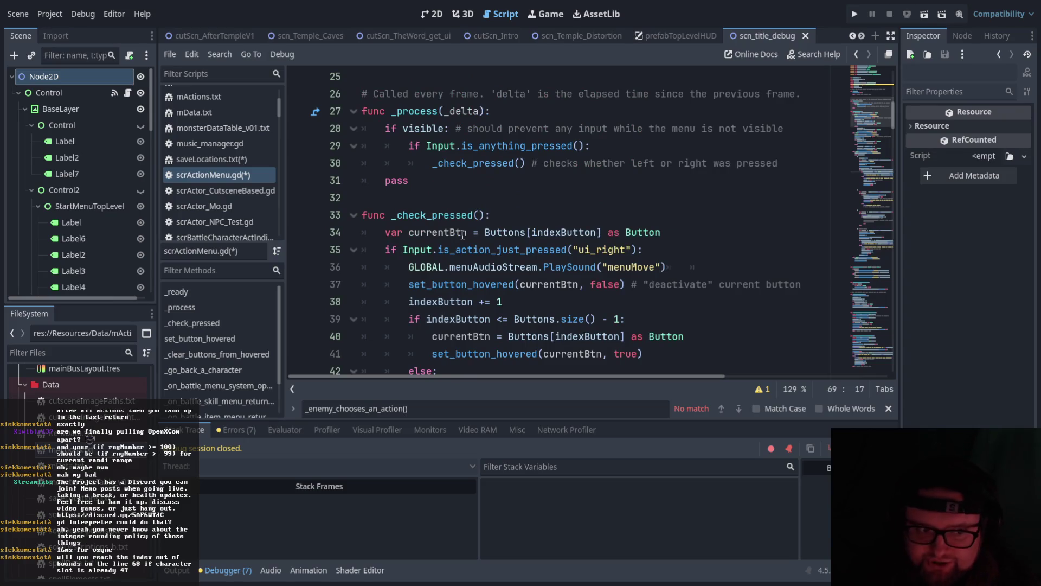
pyautogui.scroll(-14, 458, 221)
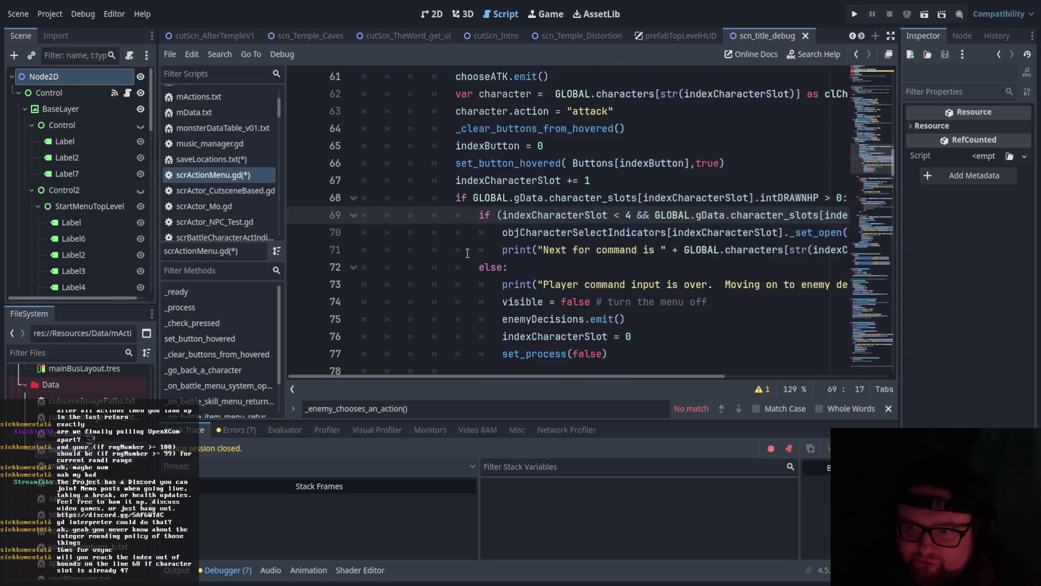
pyautogui.scroll(-1, 495, 274)
pyautogui.scroll(3, 495, 274)
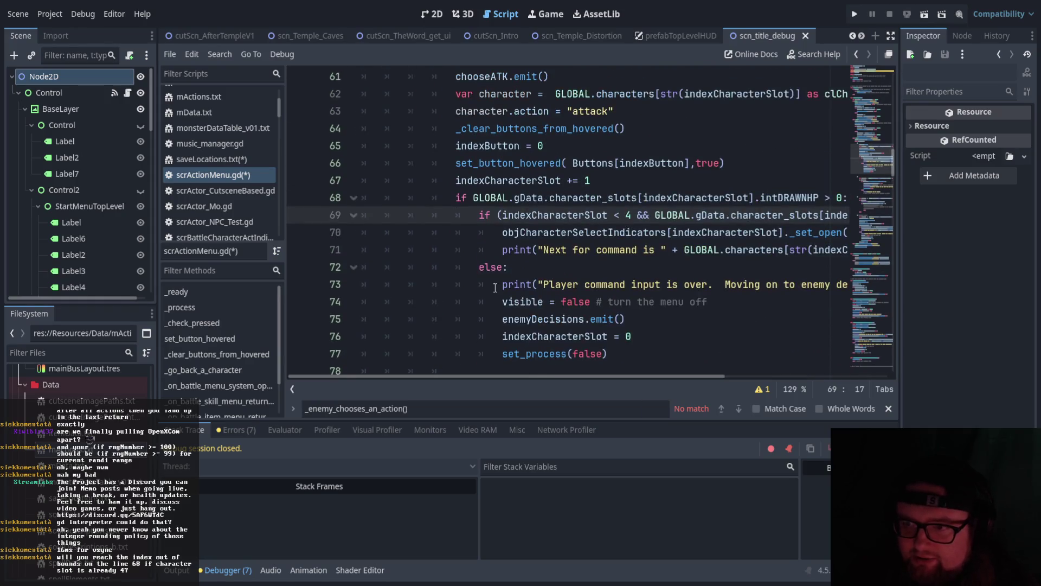
pyautogui.moveTo(494, 378)
pyautogui.mouseDown()
pyautogui.moveTo(552, 382)
pyautogui.moveTo(532, 376)
pyautogui.mouseUp()
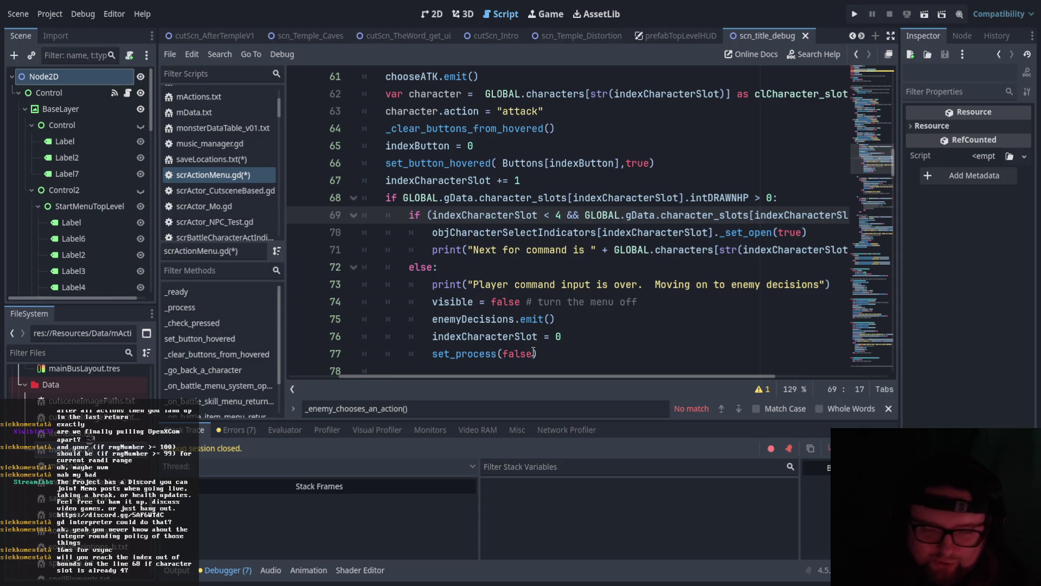
pyautogui.hscroll(-2, 512, 375)
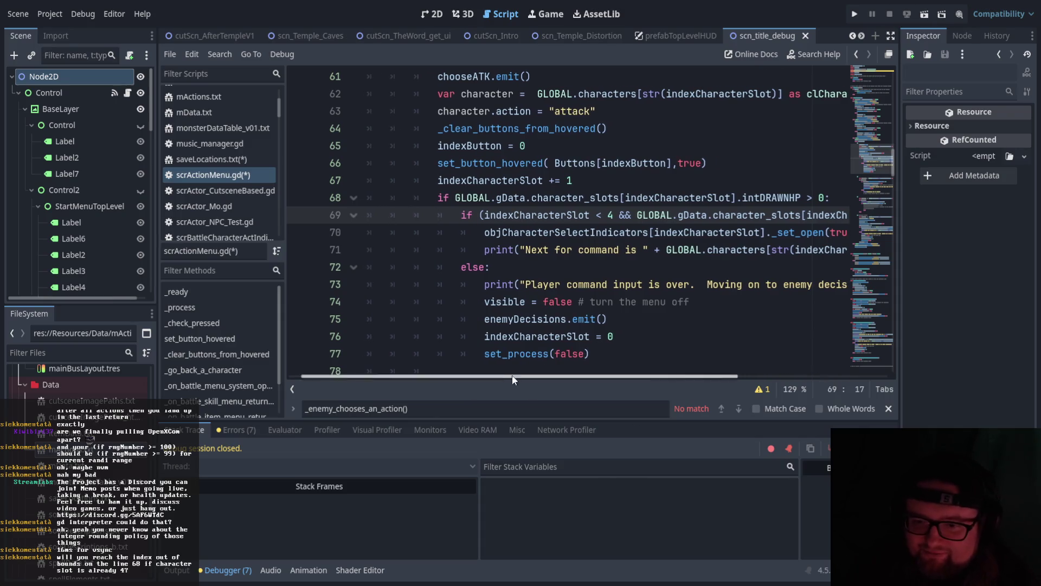
pyautogui.scroll(1, 596, 331)
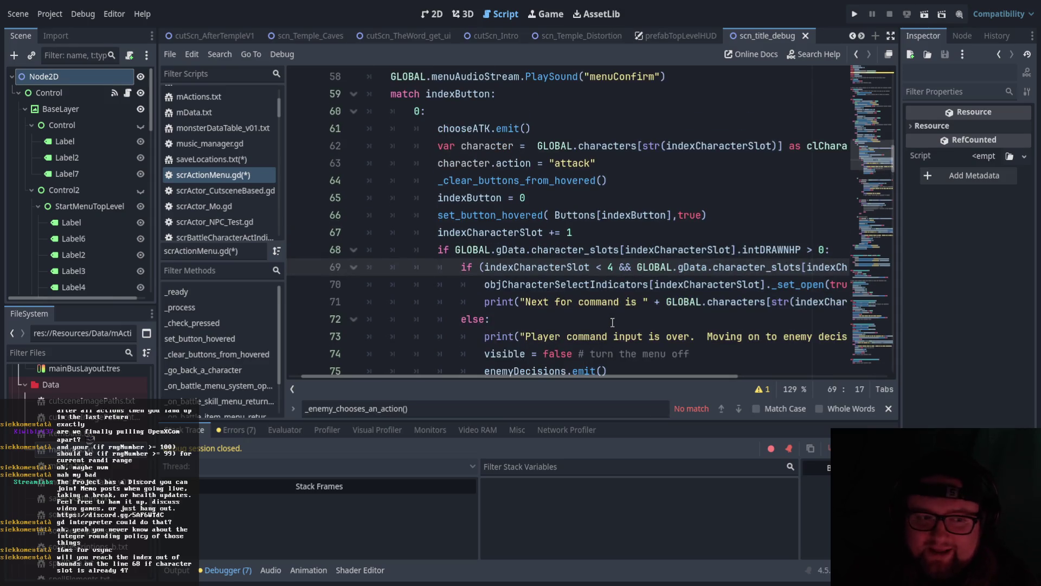
pyautogui.scroll(-1, 612, 322)
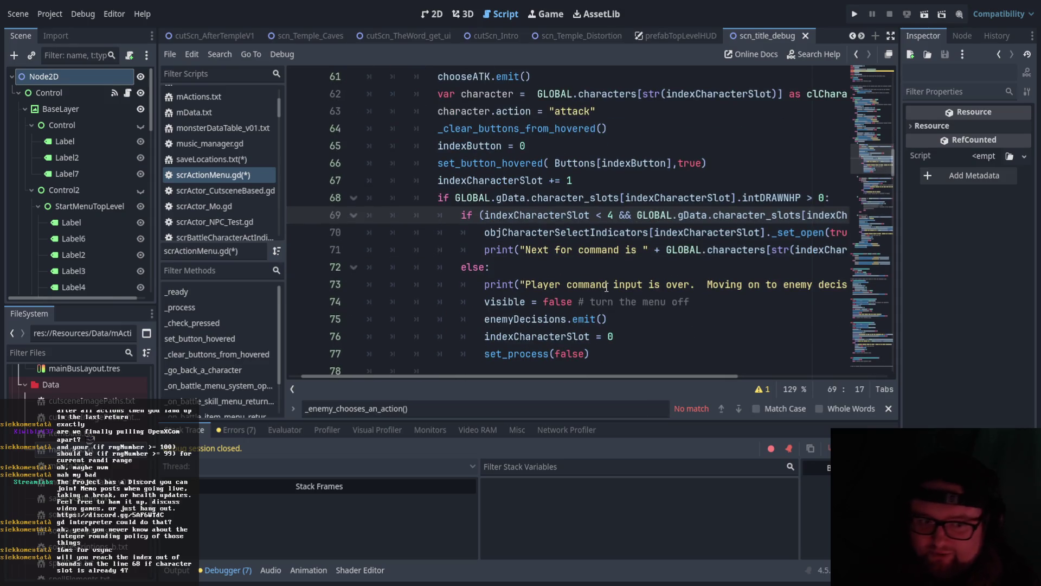
pyautogui.scroll(1, 682, 353)
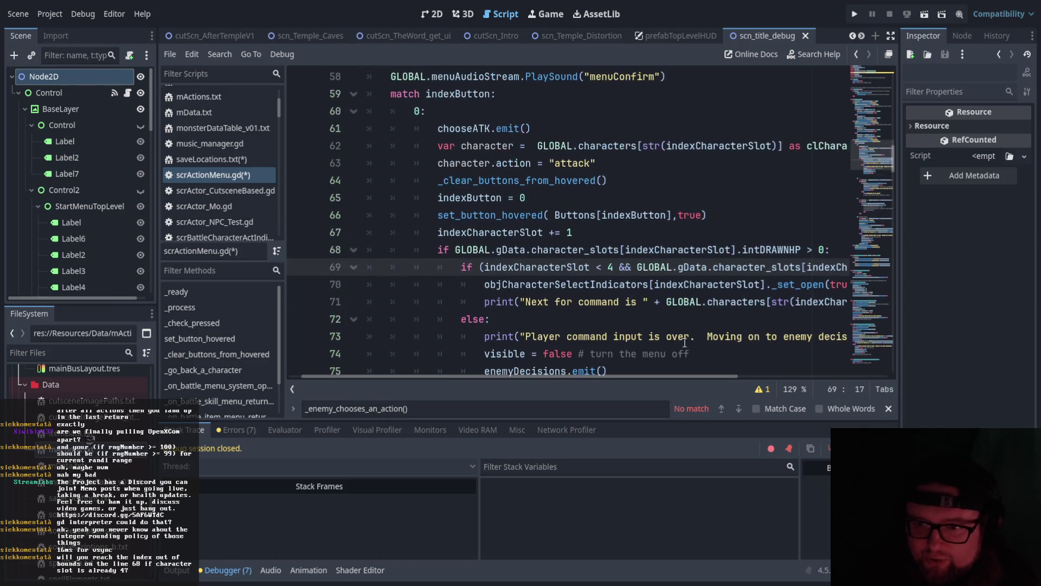
pyautogui.scroll(-2, 685, 342)
pyautogui.scroll(1, 685, 342)
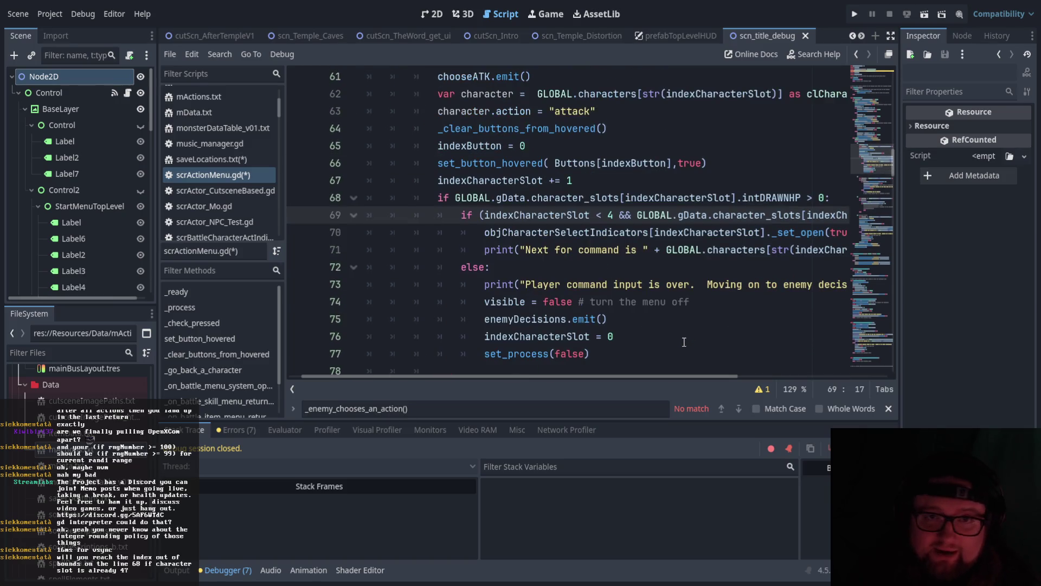
pyautogui.scroll(1, 663, 358)
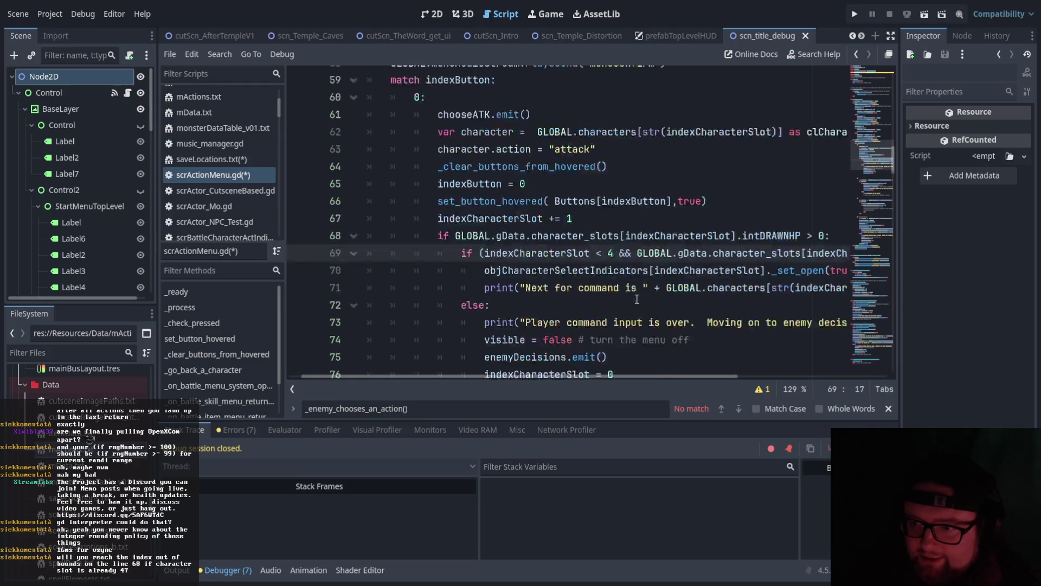
pyautogui.scroll(-1, 636, 299)
pyautogui.scroll(2, 637, 298)
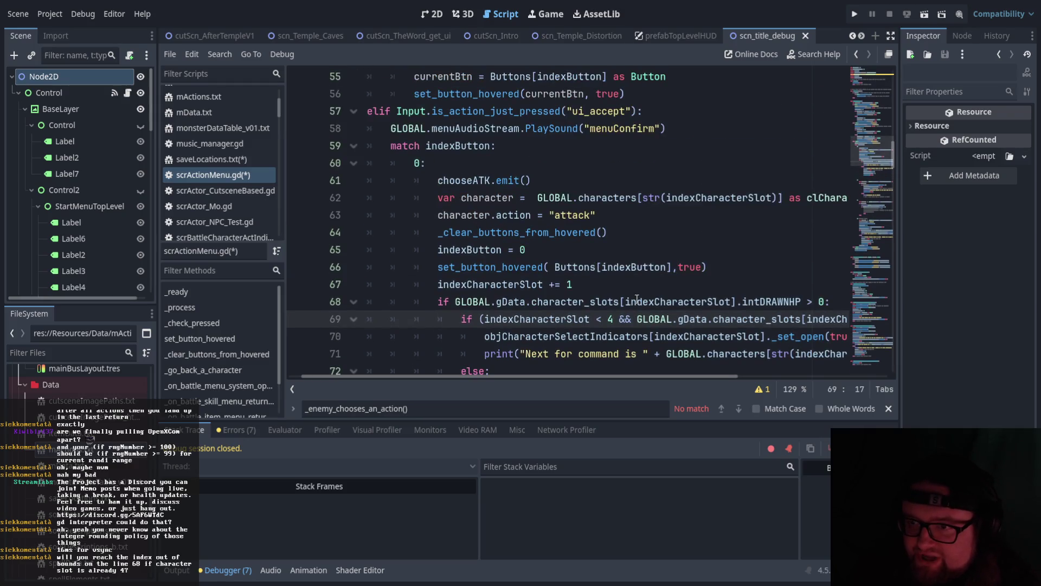
pyautogui.scroll(-2, 637, 299)
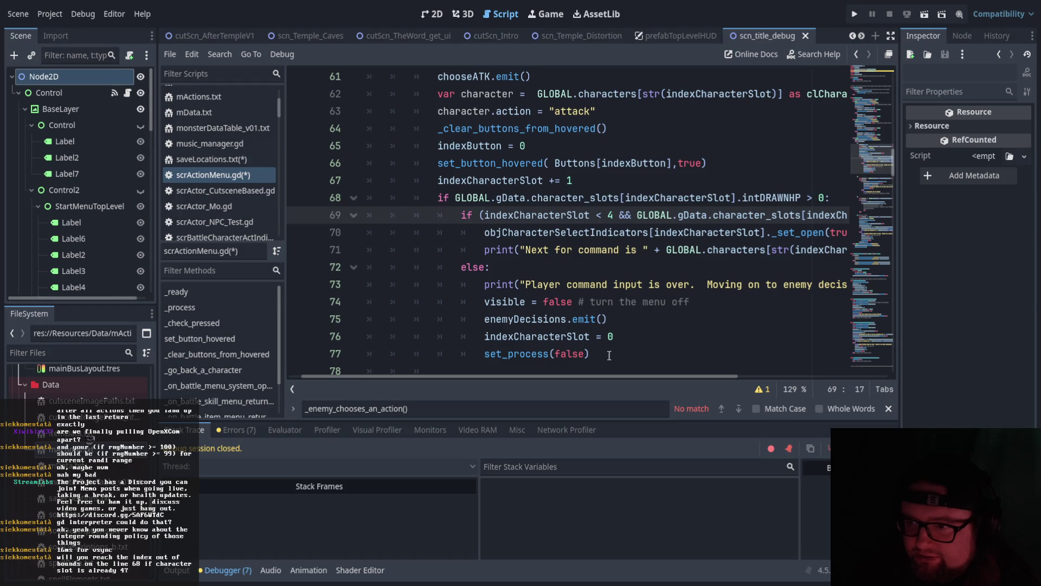
pyautogui.moveTo(594, 376)
pyautogui.mouseDown()
pyautogui.moveTo(653, 376)
pyautogui.moveTo(613, 372)
pyautogui.mouseUp()
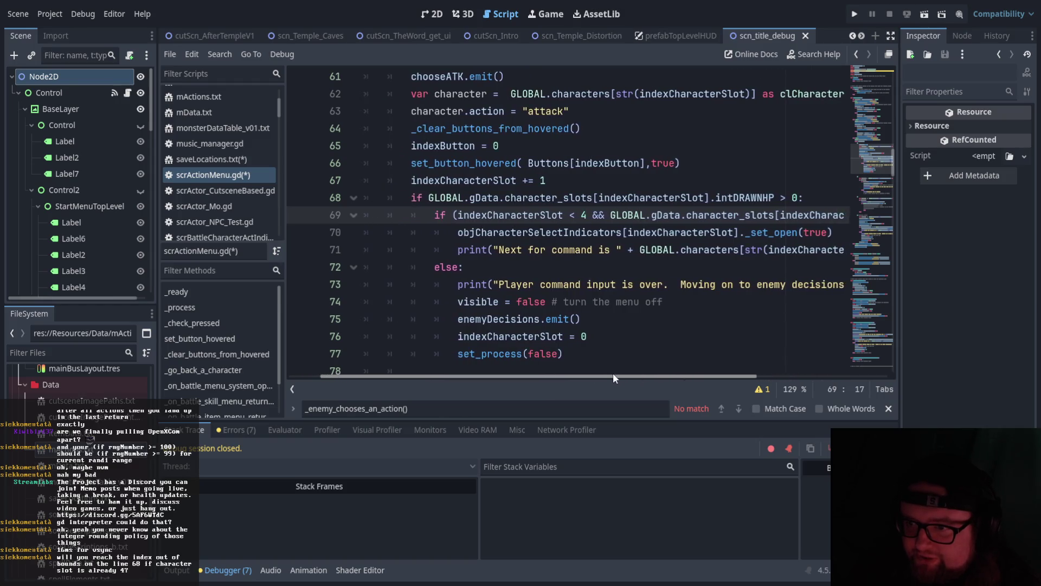
pyautogui.scroll(-1, 604, 357)
pyautogui.scroll(1, 604, 357)
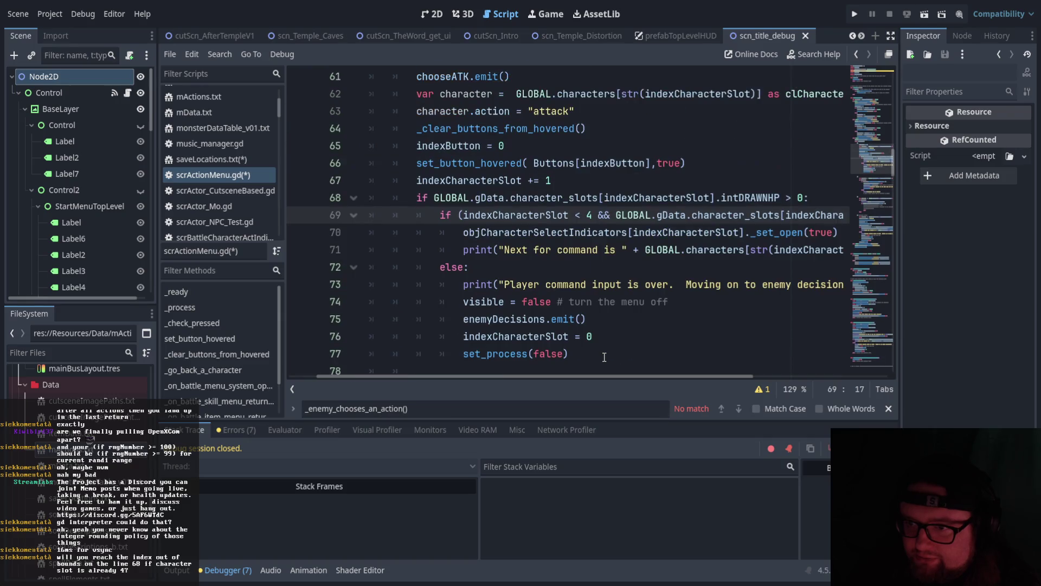
pyautogui.scroll(-1, 604, 357)
pyautogui.scroll(1, 604, 357)
pyautogui.scroll(-1, 604, 357)
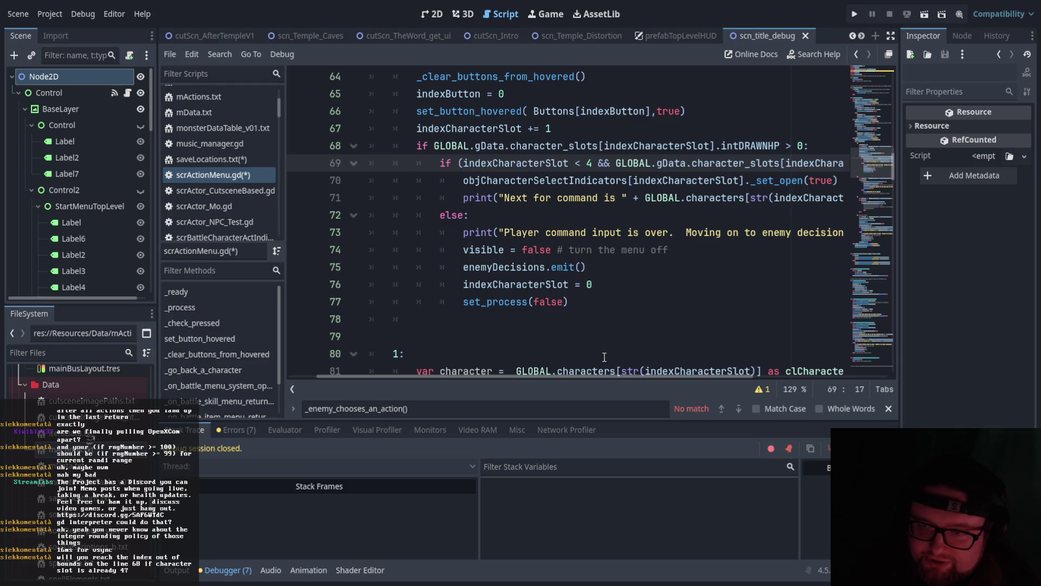
pyautogui.scroll(3, 604, 357)
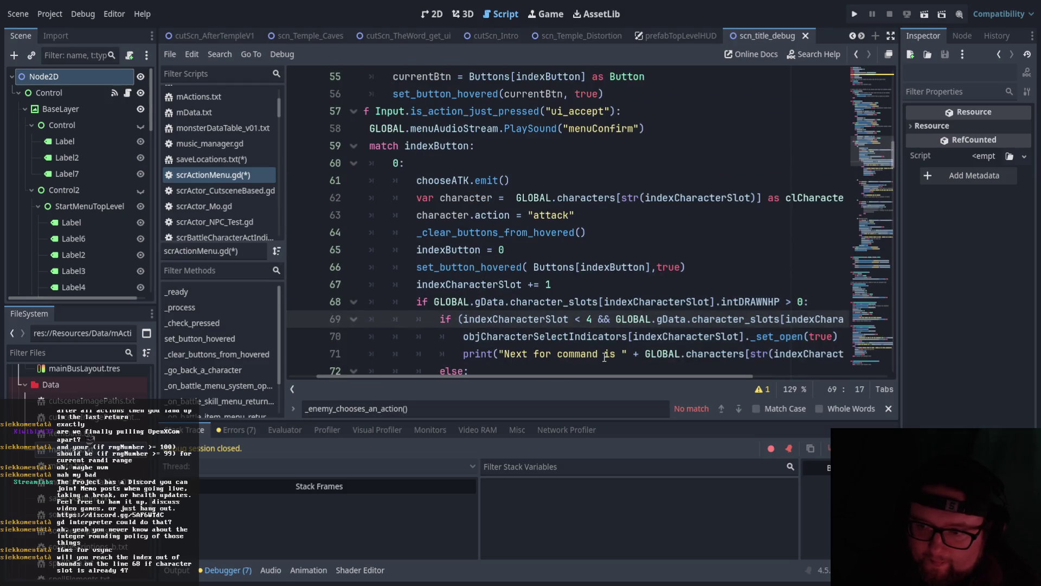
pyautogui.scroll(-2, 604, 357)
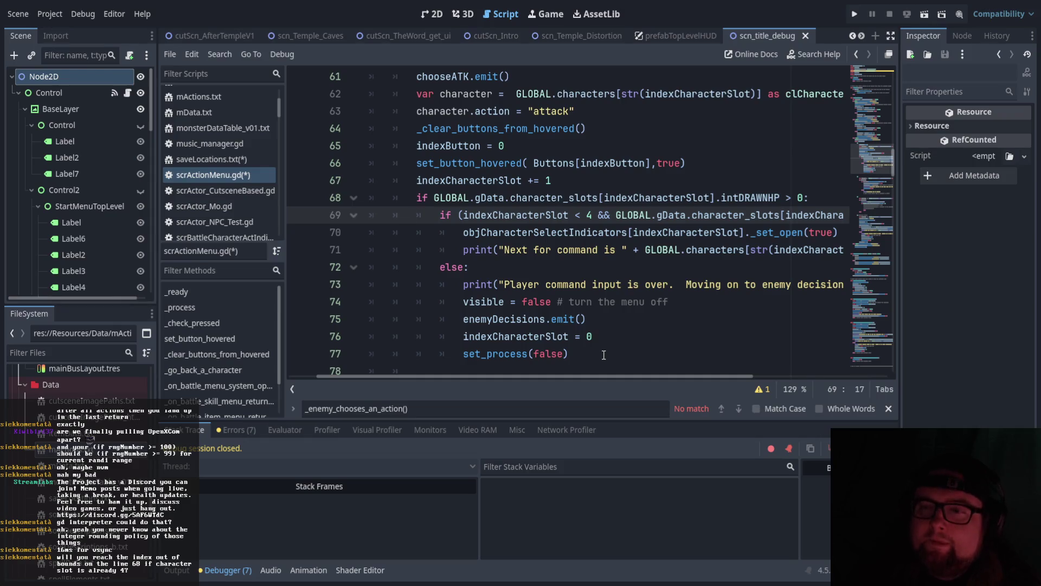
pyautogui.click(592, 332)
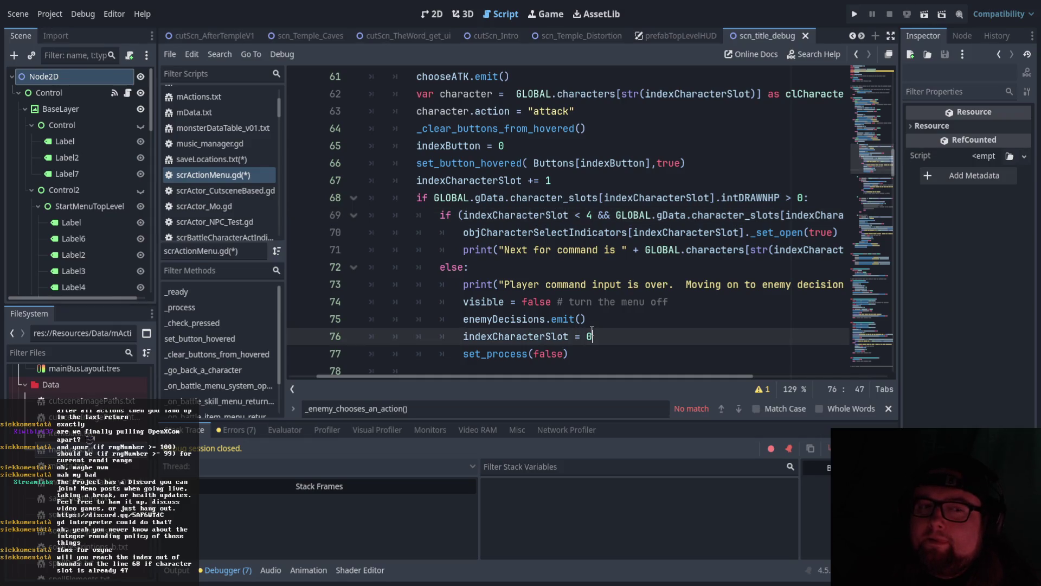
pyautogui.scroll(-1, 592, 332)
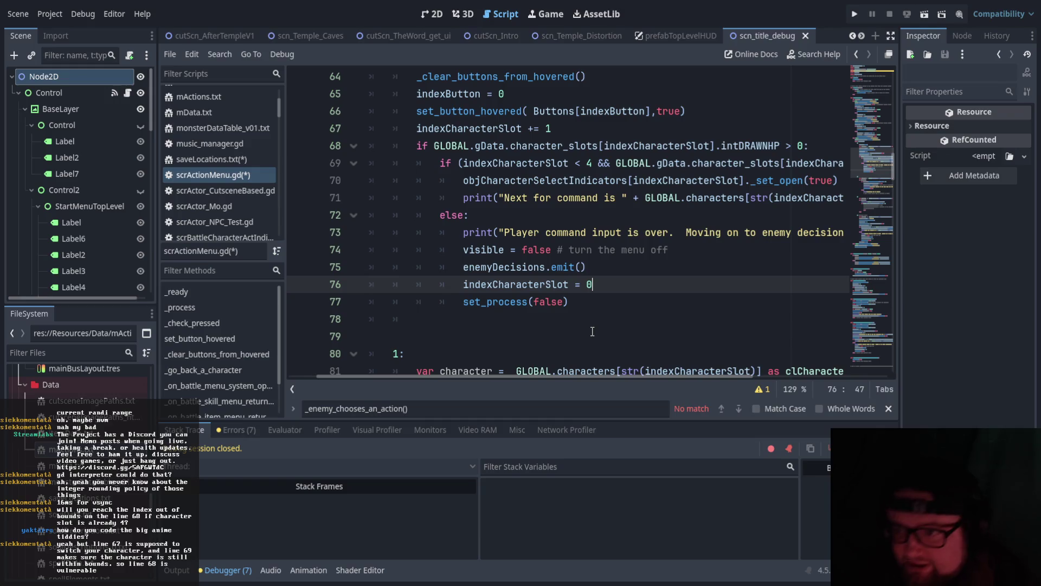
pyautogui.scroll(2, 583, 276)
pyautogui.scroll(-2, 585, 278)
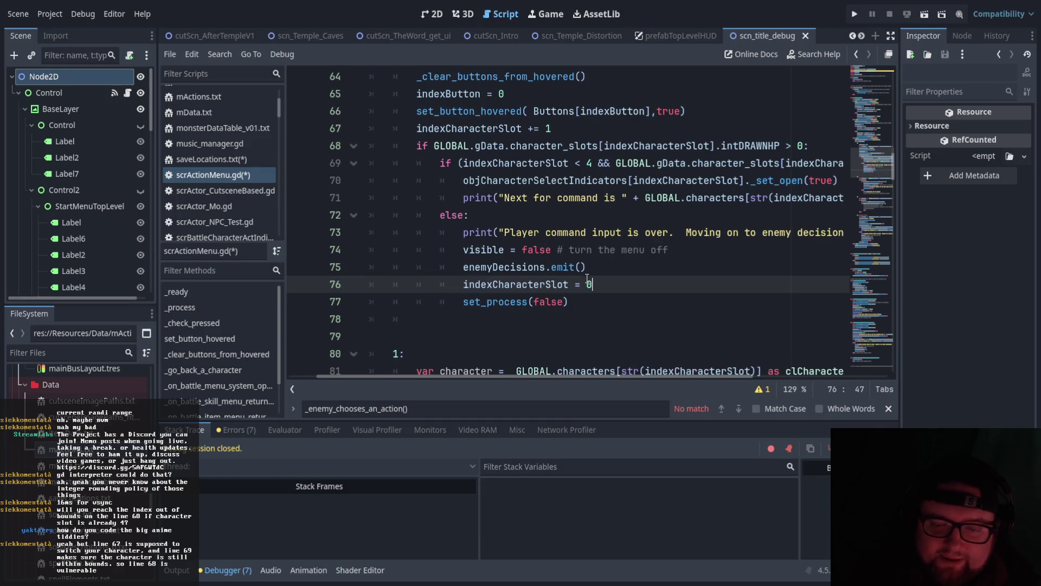
pyautogui.scroll(1, 587, 278)
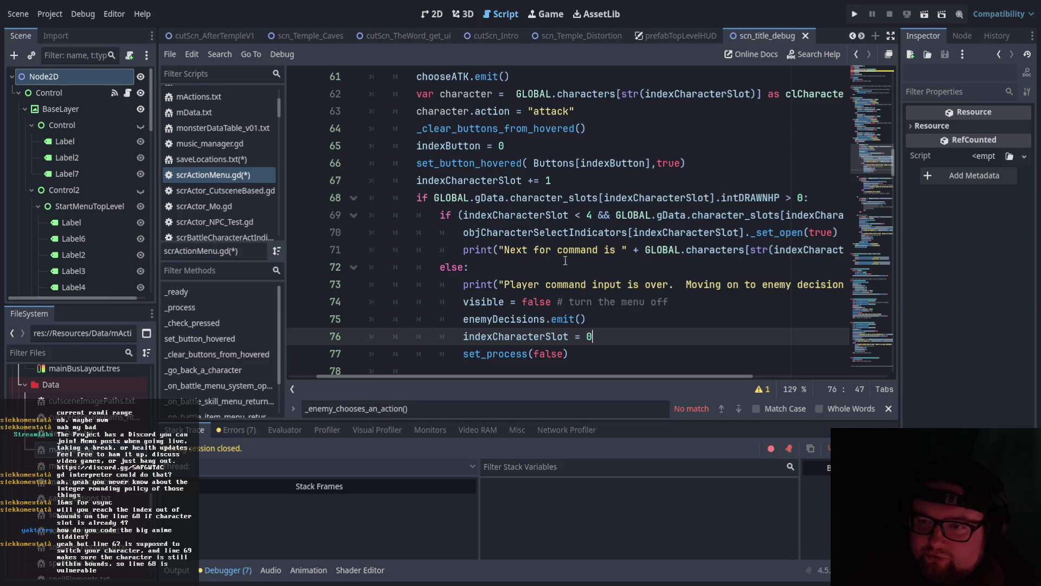
pyautogui.moveTo(416, 181); pyautogui.dragTo(565, 185)
pyautogui.click(524, 225)
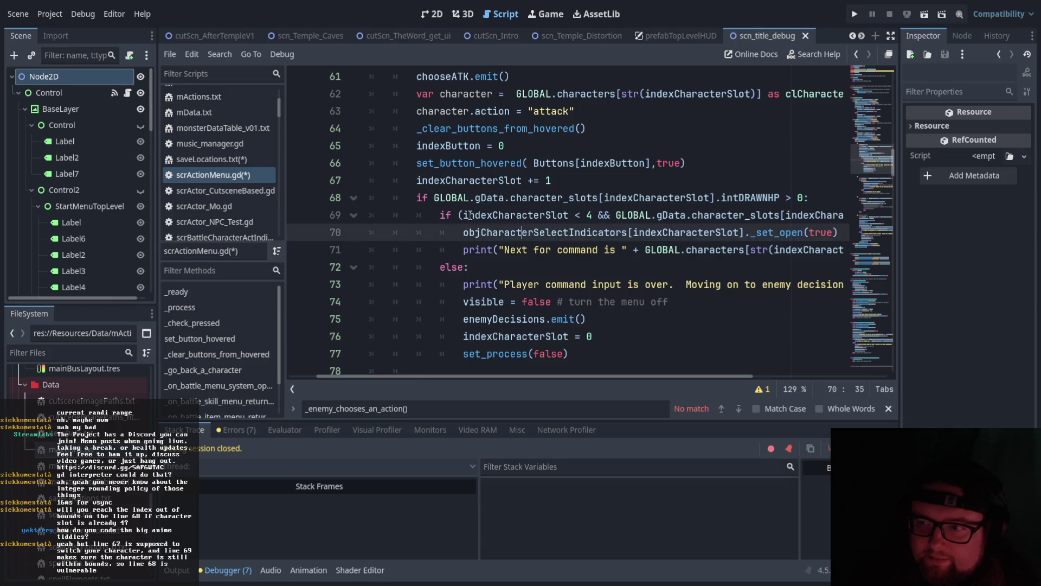
pyautogui.moveTo(625, 376)
pyautogui.mouseDown()
pyautogui.moveTo(735, 379)
pyautogui.moveTo(666, 376)
pyautogui.mouseUp()
pyautogui.moveTo(408, 215)
pyautogui.mouseDown()
pyautogui.moveTo(844, 217)
pyautogui.moveTo(728, 216)
pyautogui.mouseUp()
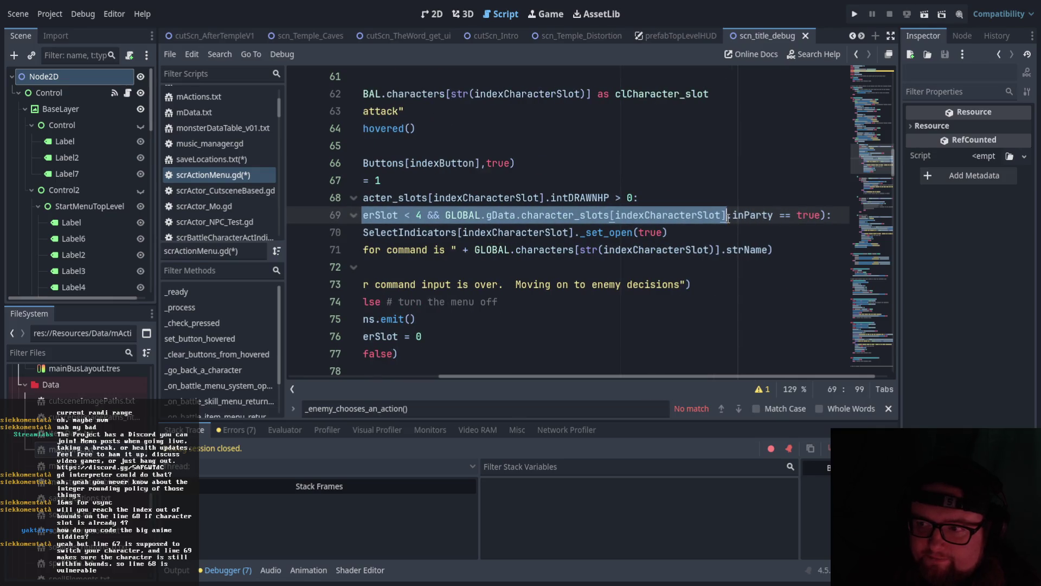
pyautogui.moveTo(673, 372); pyautogui.dragTo(659, 372)
pyautogui.scroll(9, 671, 303)
pyautogui.scroll(1, 671, 303)
pyautogui.click(671, 303)
pyautogui.scroll(1, 671, 303)
pyautogui.scroll(-6, 596, 337)
pyautogui.moveTo(579, 376); pyautogui.dragTo(659, 373)
pyautogui.click(388, 232)
pyautogui.moveTo(388, 232); pyautogui.dragTo(822, 232)
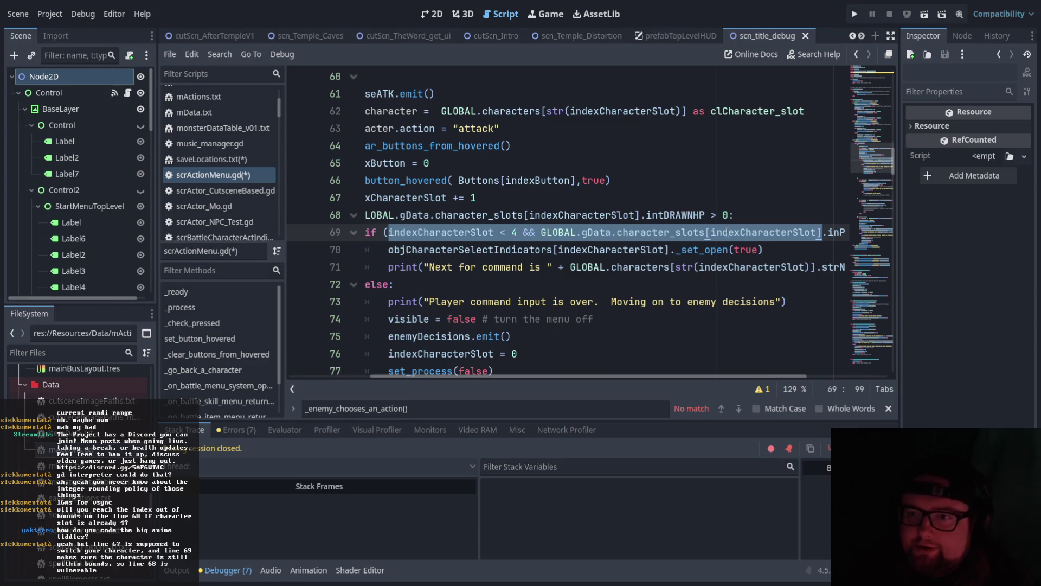
pyautogui.click(700, 265)
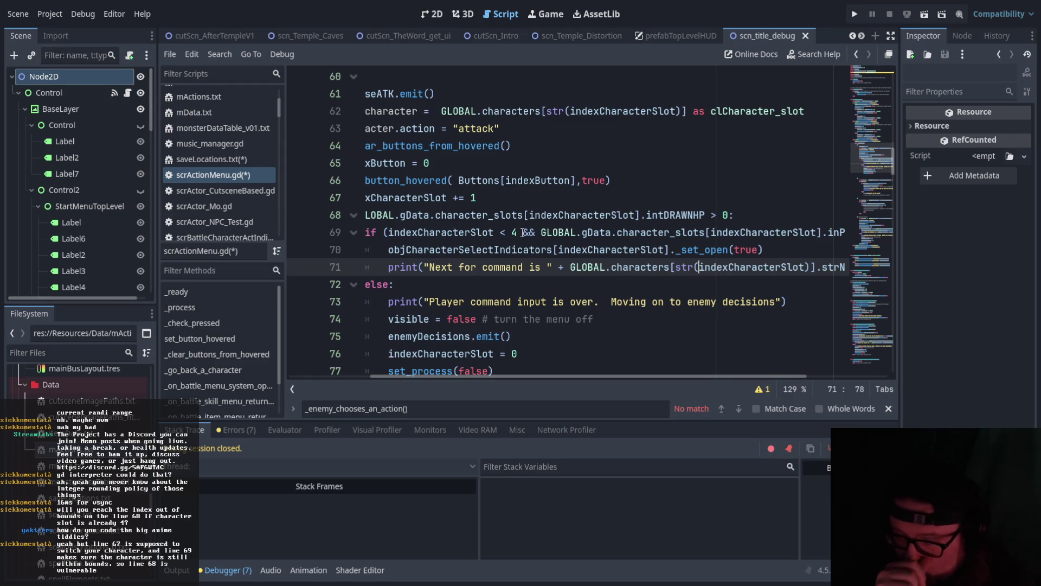
pyautogui.moveTo(425, 234); pyautogui.dragTo(822, 233)
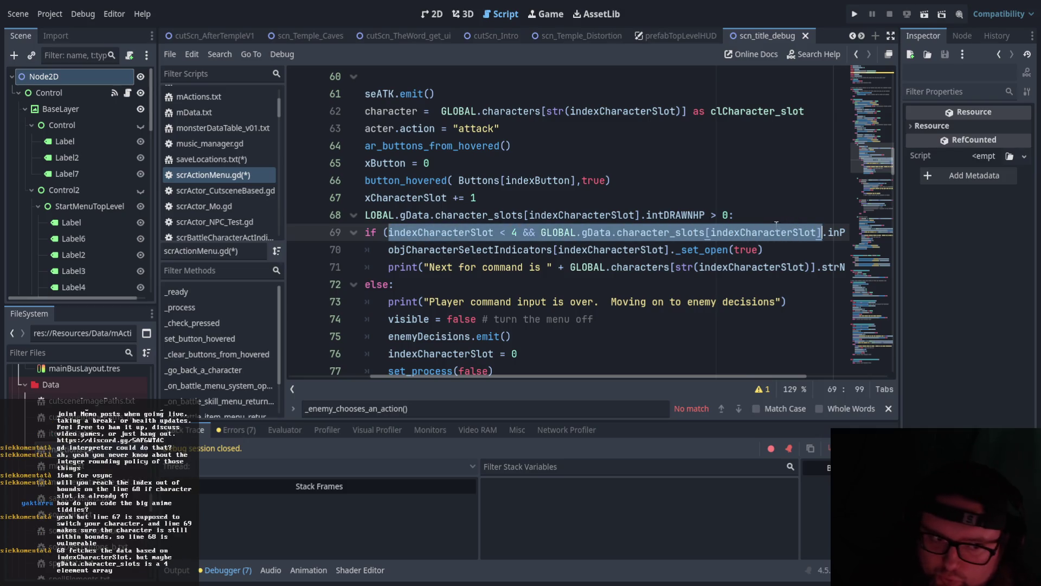
pyautogui.click(709, 325)
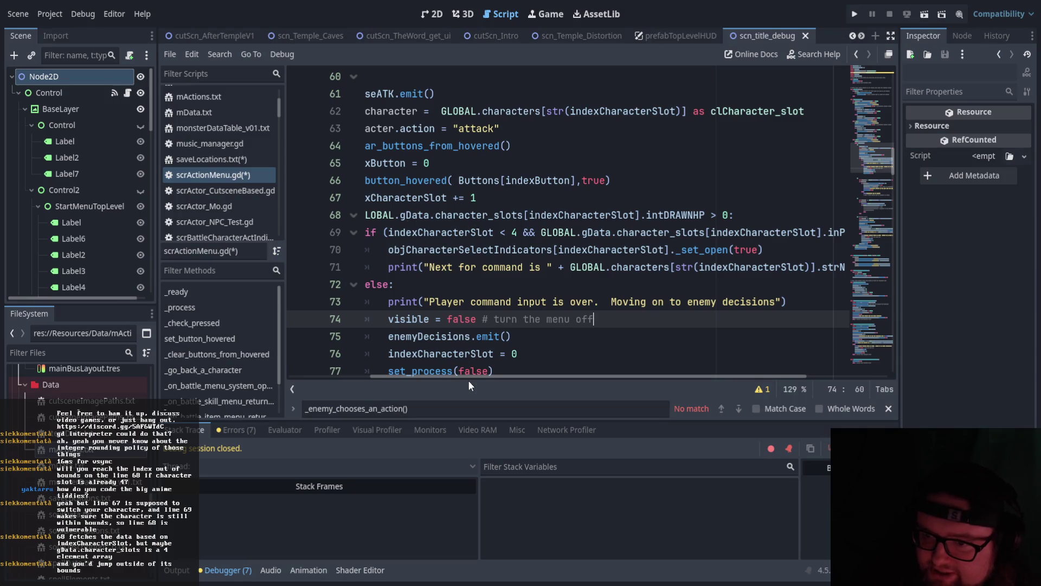
pyautogui.hscroll(-2, 469, 380)
pyautogui.moveTo(421, 232); pyautogui.dragTo(551, 234)
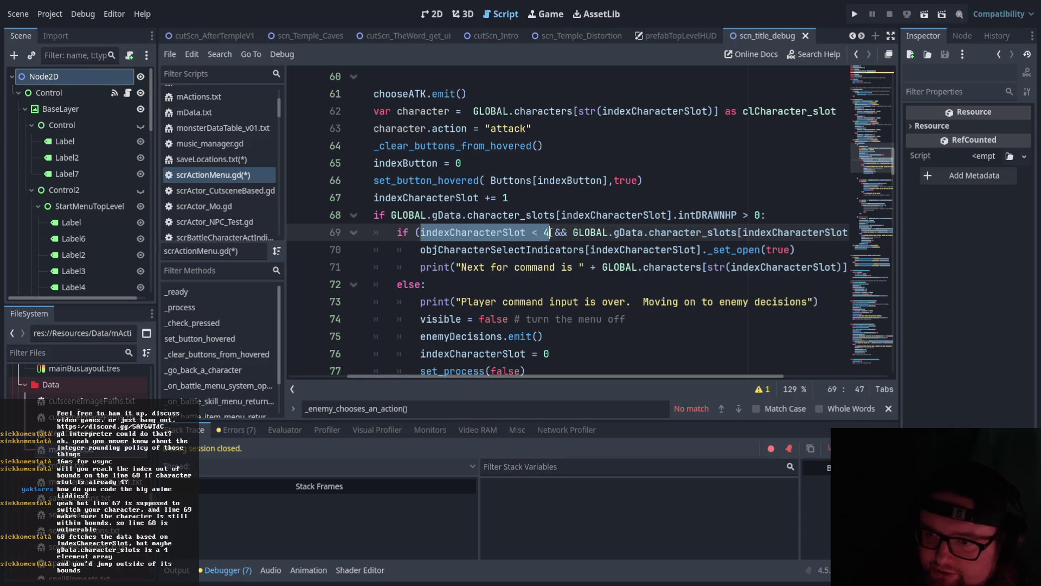
pyautogui.moveTo(397, 284)
pyautogui.mouseDown()
pyautogui.moveTo(428, 285)
pyautogui.moveTo(414, 249)
pyautogui.moveTo(479, 271)
pyautogui.mouseUp()
pyautogui.scroll(-1, 414, 249)
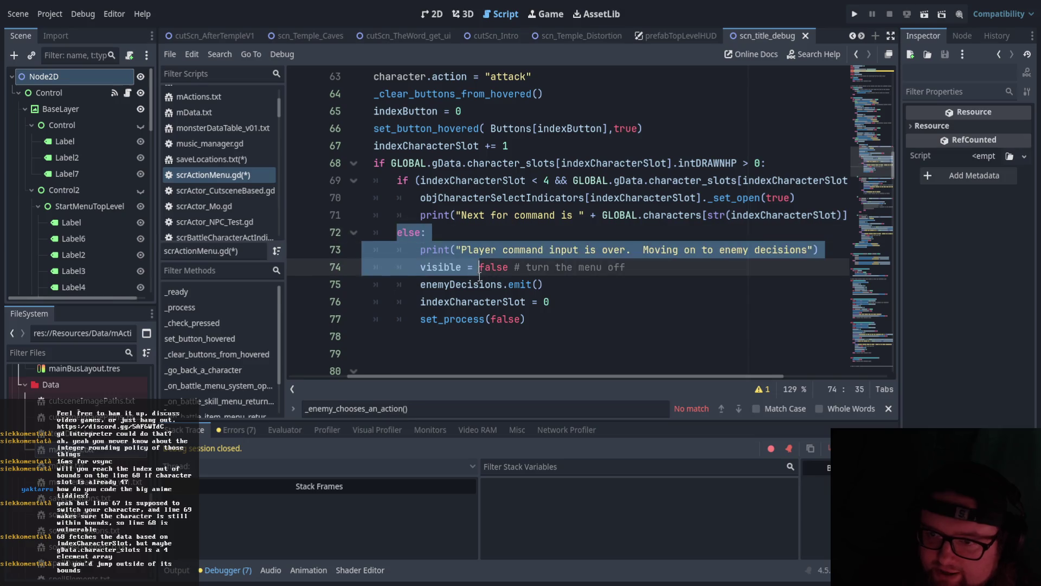
pyautogui.click(566, 317)
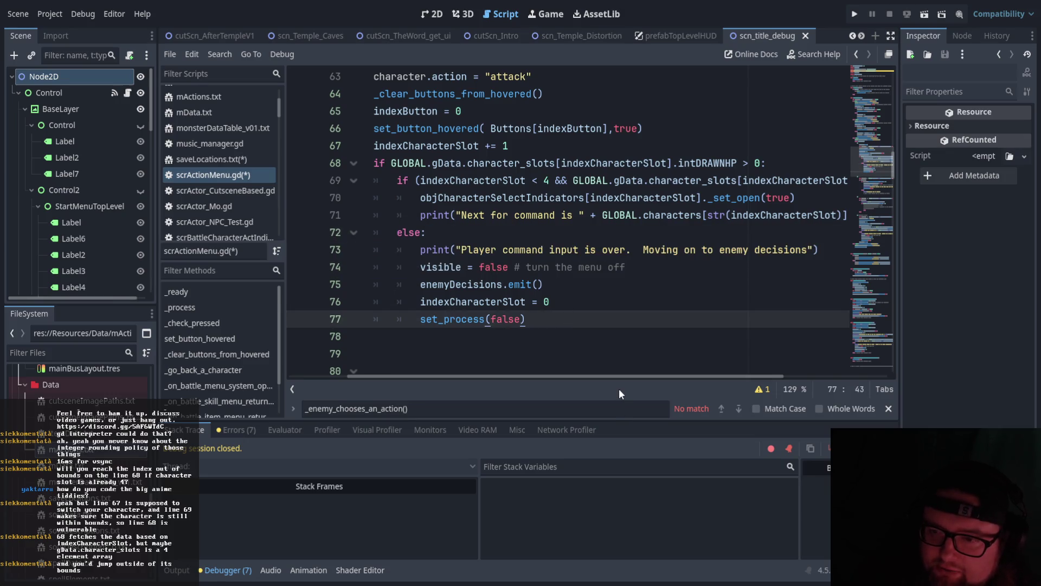
pyautogui.scroll(1, 605, 369)
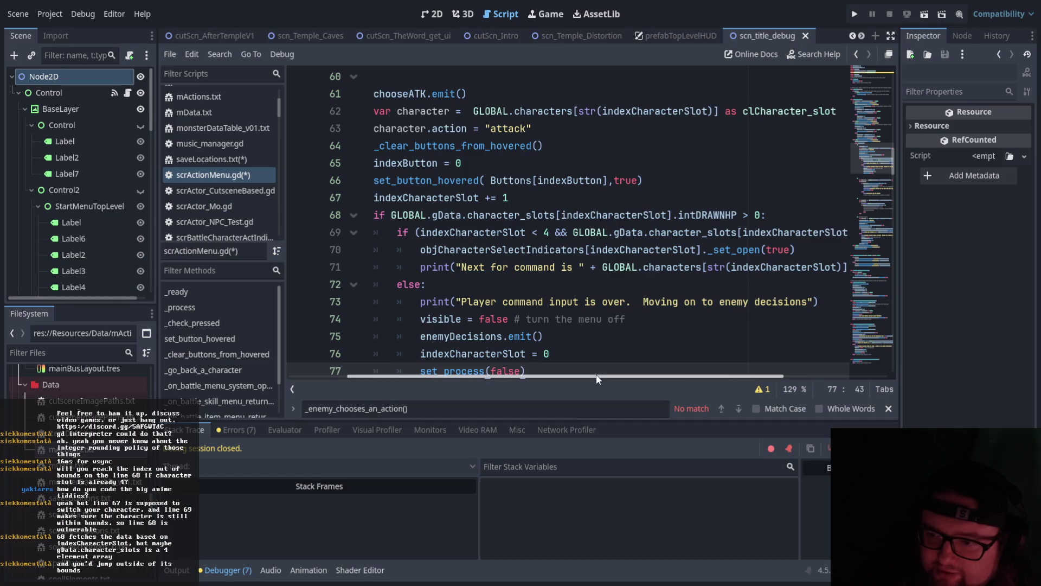
pyautogui.hscroll(2, 595, 373)
pyautogui.moveTo(582, 378); pyautogui.dragTo(607, 376)
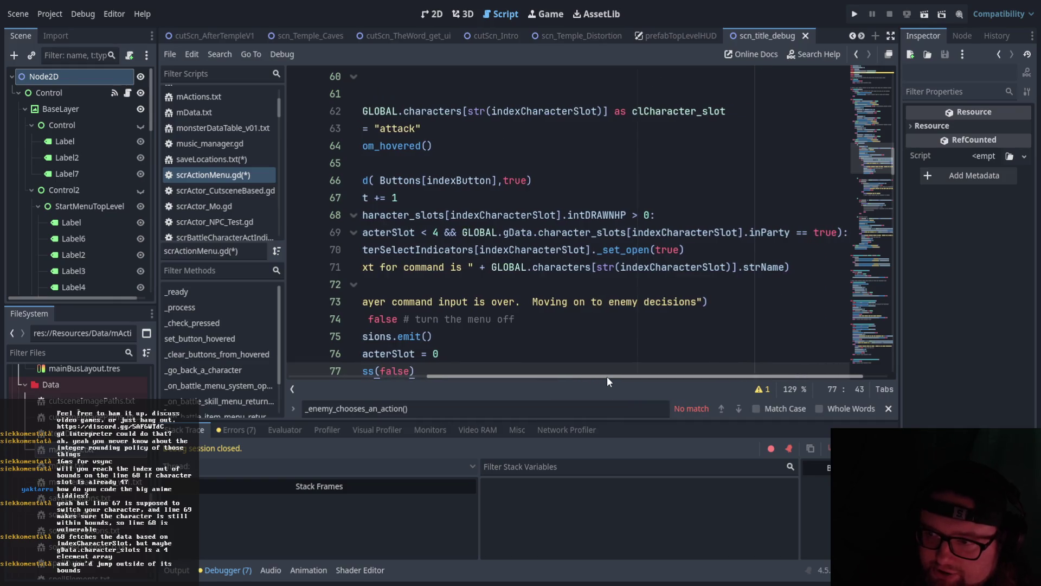
pyautogui.moveTo(631, 233); pyautogui.dragTo(737, 232)
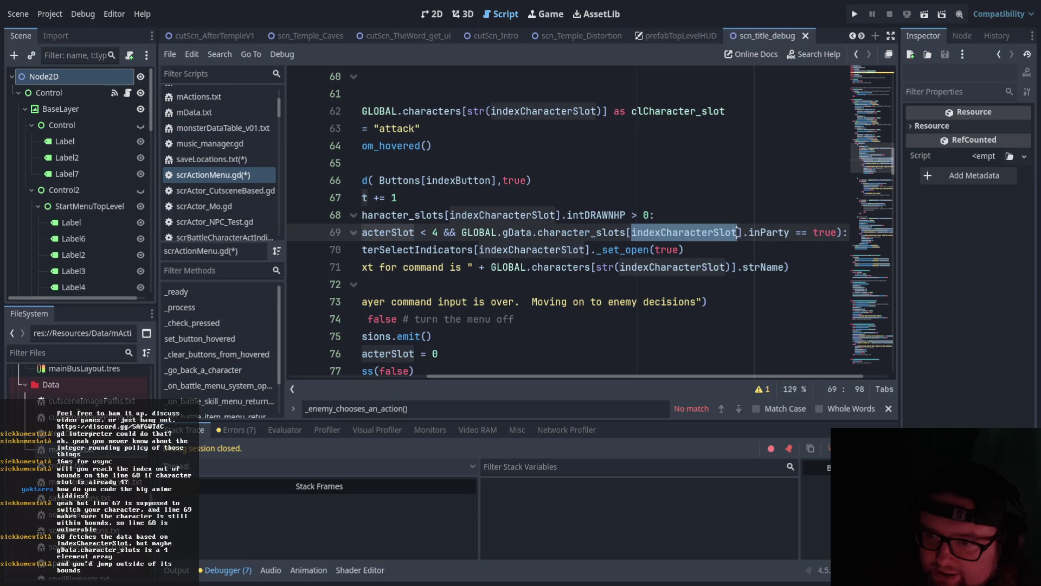
pyautogui.moveTo(611, 373); pyautogui.dragTo(545, 369)
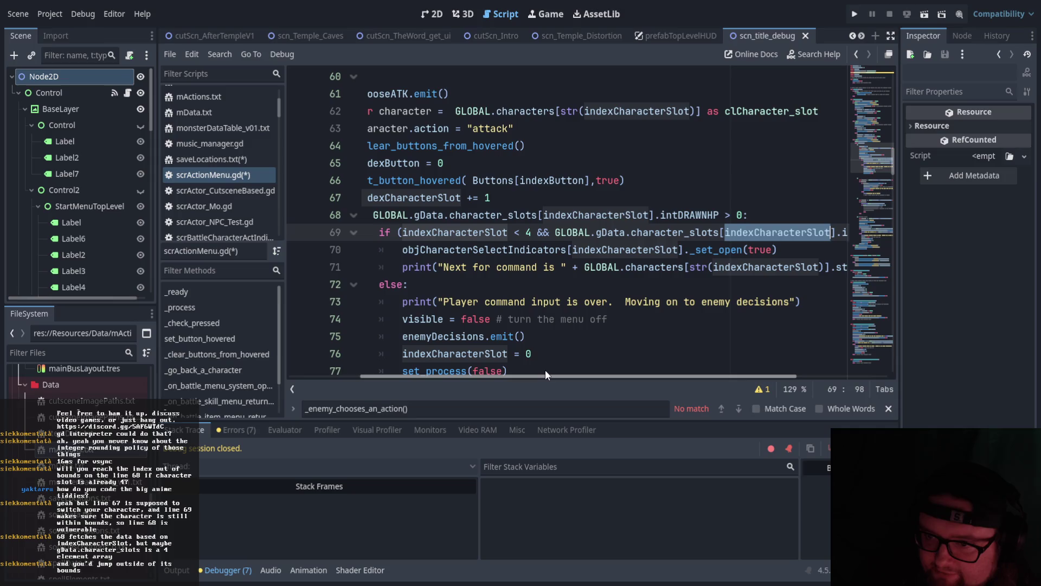
pyautogui.click(400, 233)
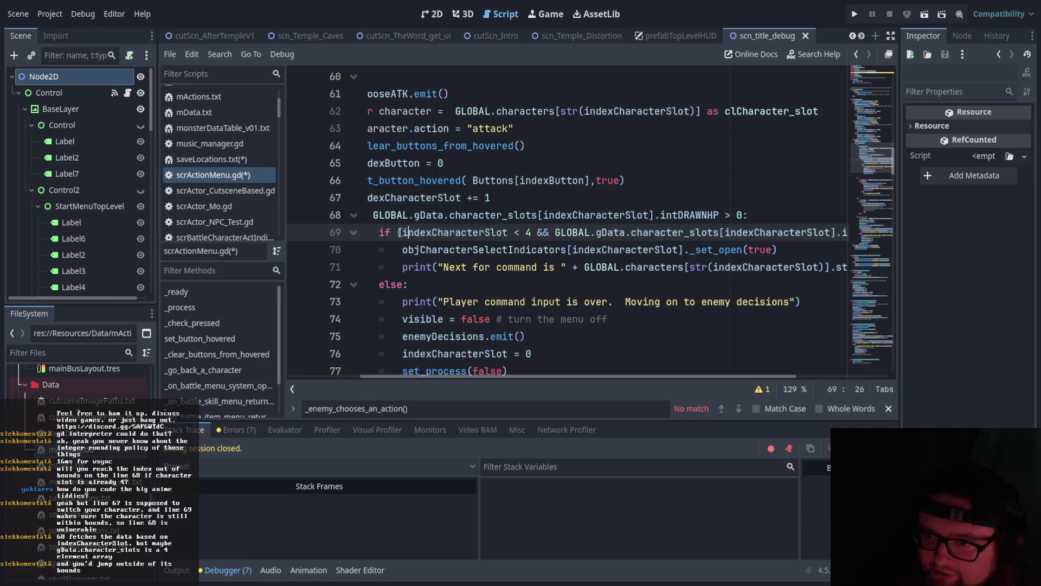
pyautogui.moveTo(400, 232); pyautogui.dragTo(533, 232)
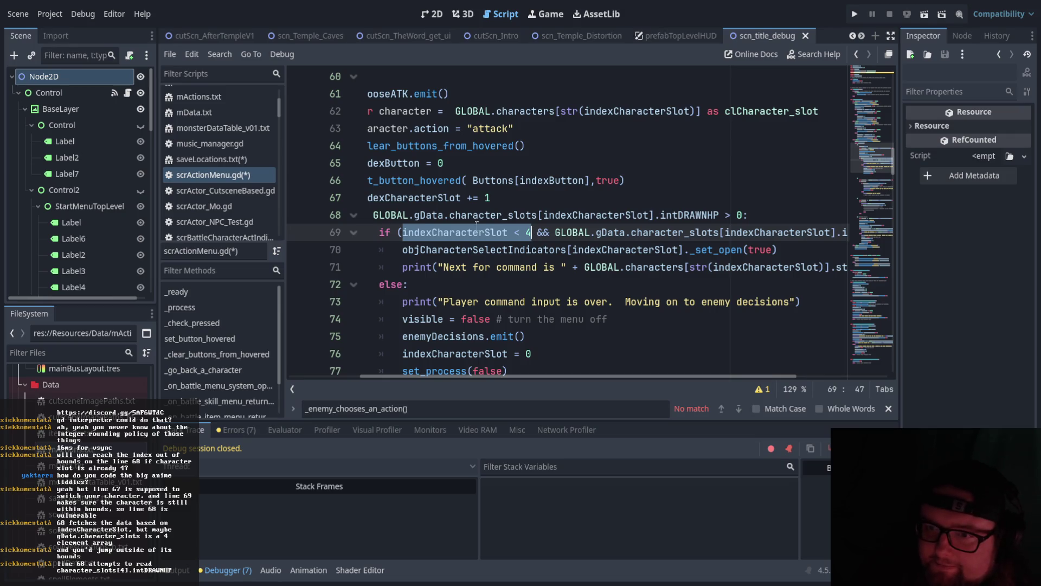
pyautogui.moveTo(473, 376); pyautogui.dragTo(441, 373)
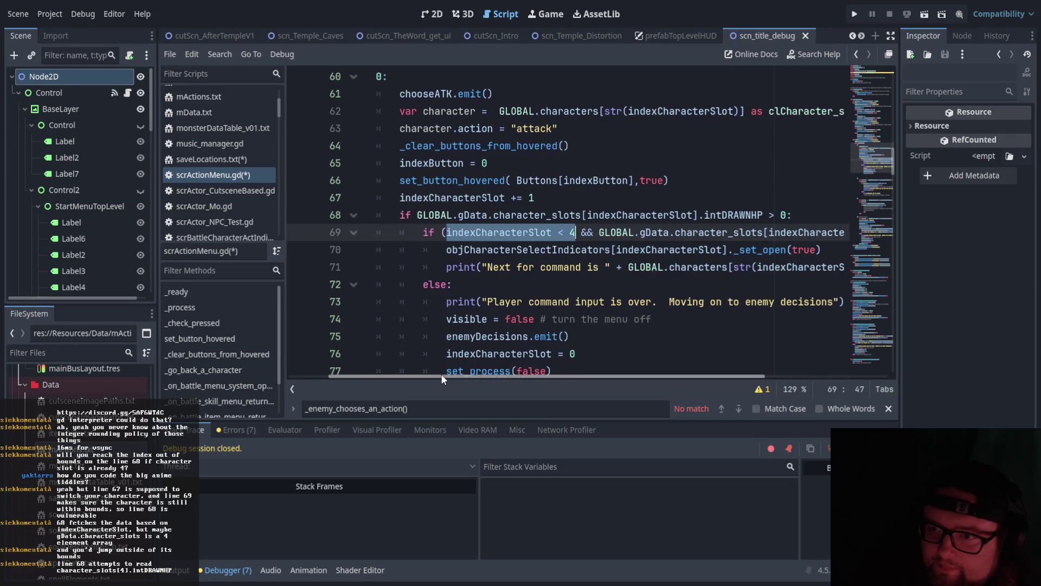
pyautogui.click(464, 233)
pyautogui.click(445, 232)
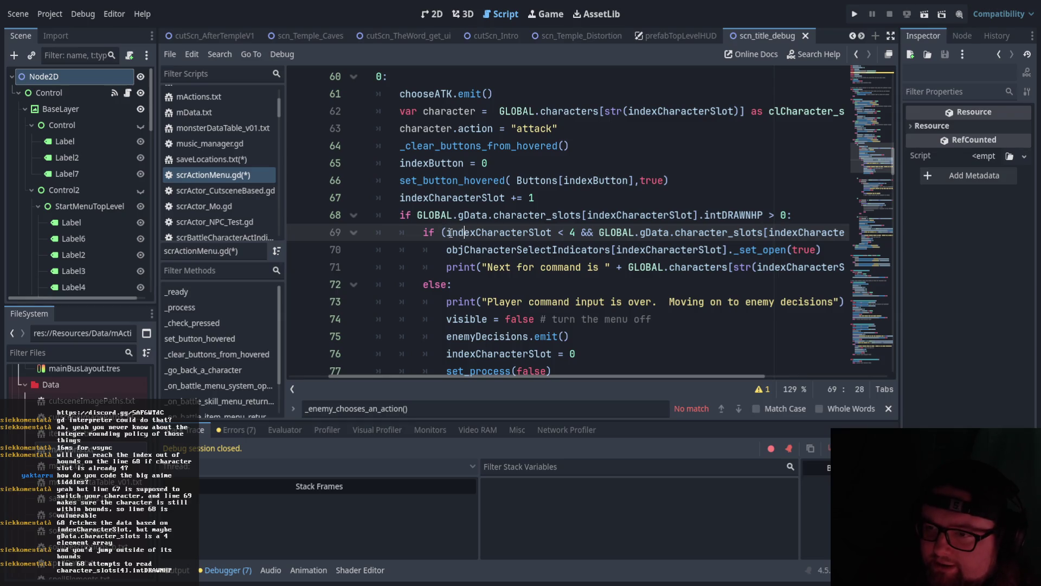
pyautogui.click(581, 215)
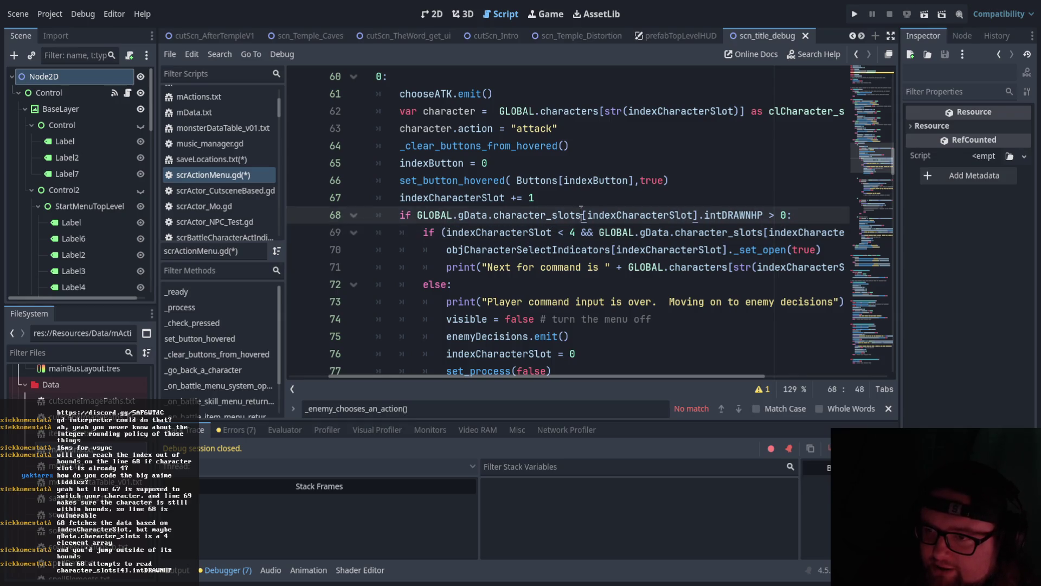
pyautogui.click(443, 232)
pyautogui.moveTo(443, 232); pyautogui.dragTo(577, 233)
pyautogui.hotkey('ctrl', 'c')
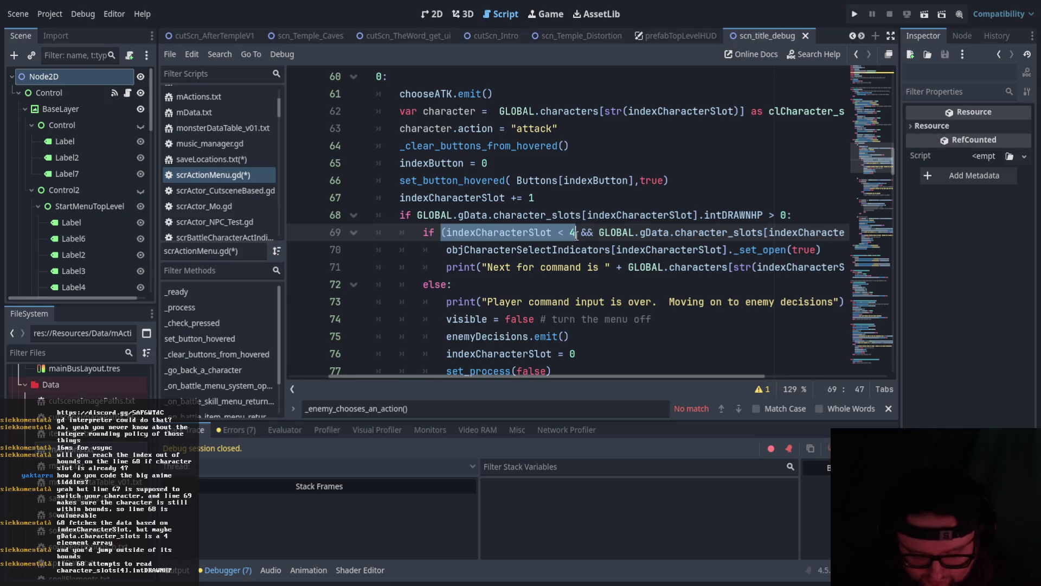
pyautogui.click(417, 215)
pyautogui.hotkey('ctrl', 'v')
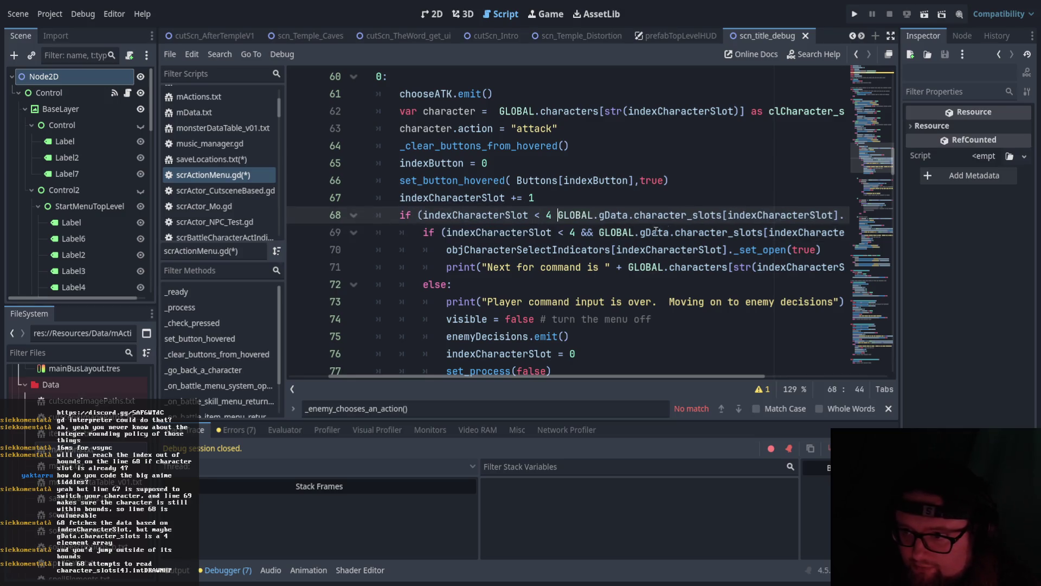
pyautogui.write('&&')
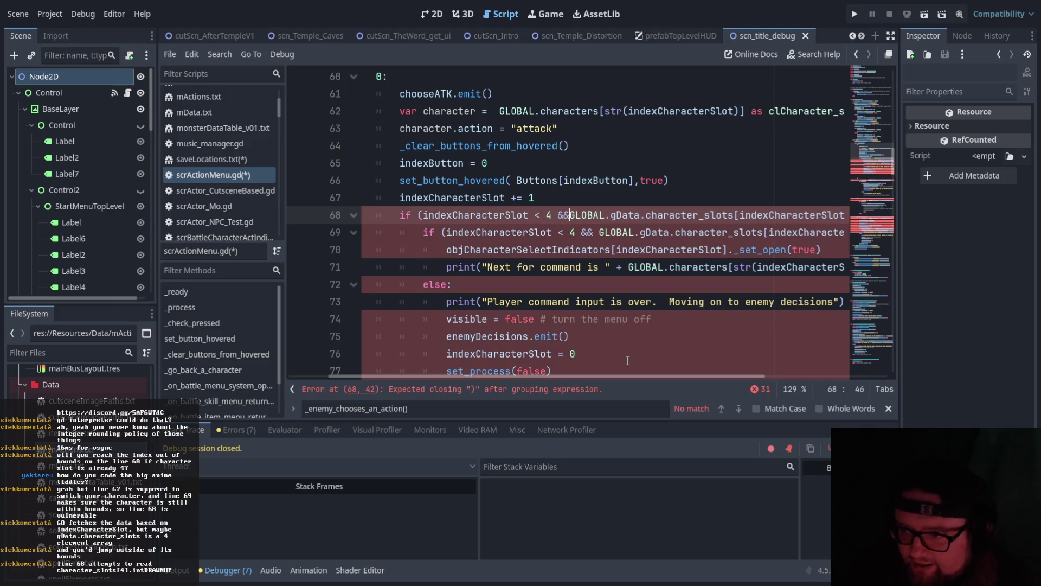
pyautogui.press('End')
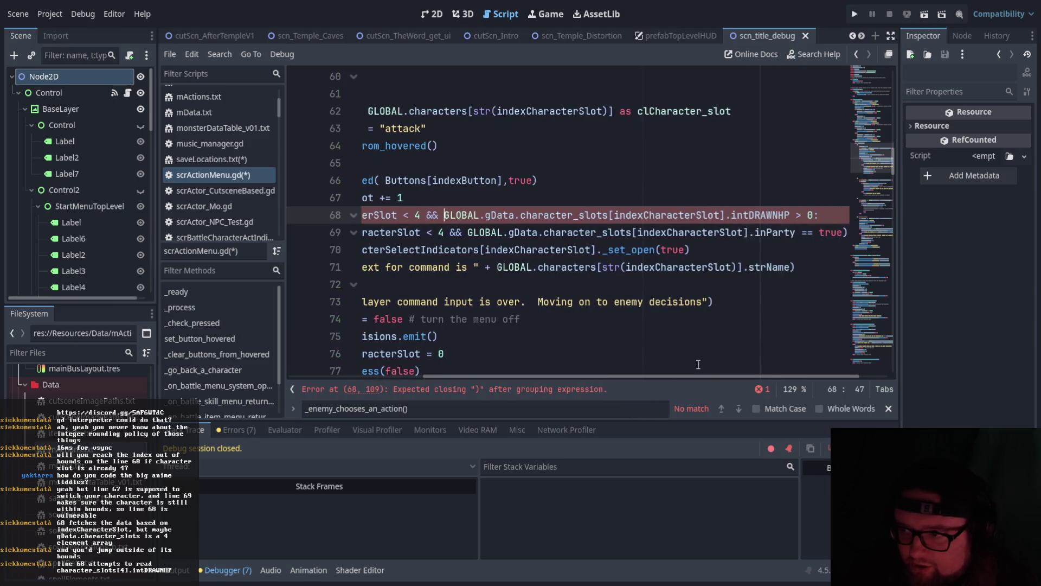
pyautogui.write(')')
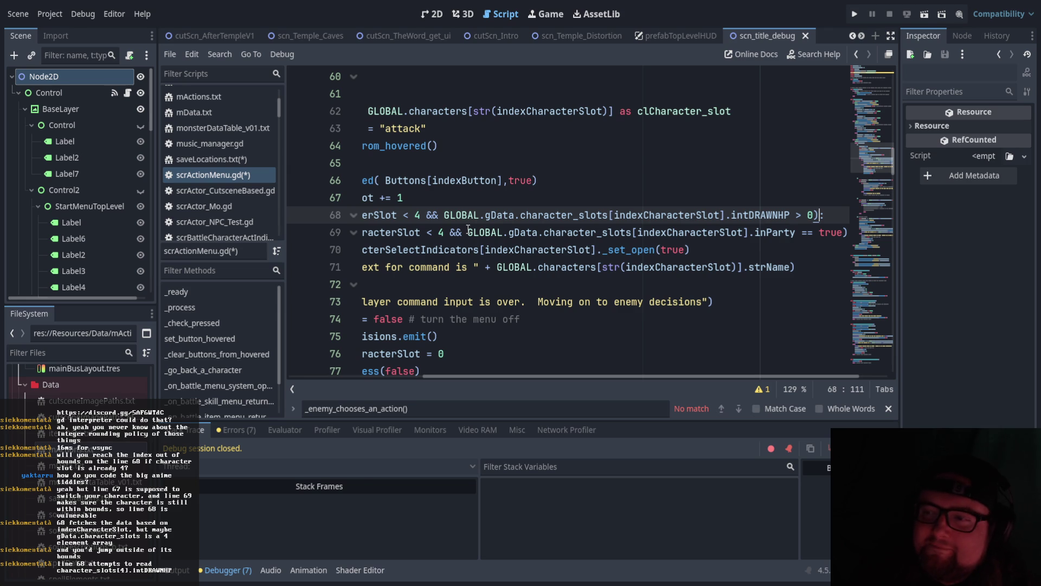
pyautogui.hscroll(-3, 449, 372)
pyautogui.moveTo(449, 372); pyautogui.dragTo(410, 361)
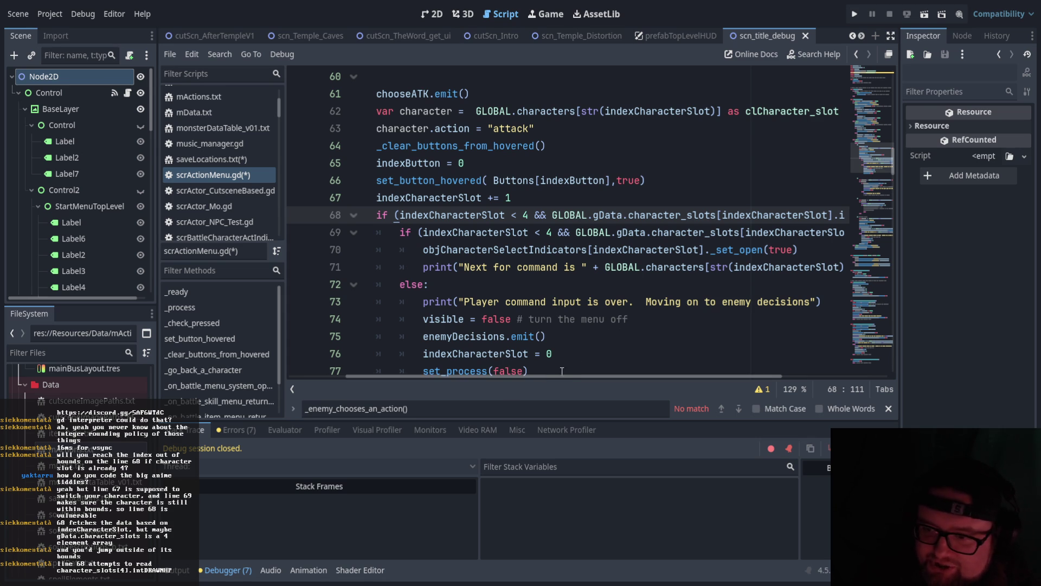
pyautogui.moveTo(470, 376)
pyautogui.mouseDown()
pyautogui.moveTo(600, 372)
pyautogui.moveTo(465, 373)
pyautogui.moveTo(510, 370)
pyautogui.moveTo(474, 369)
pyautogui.mouseUp()
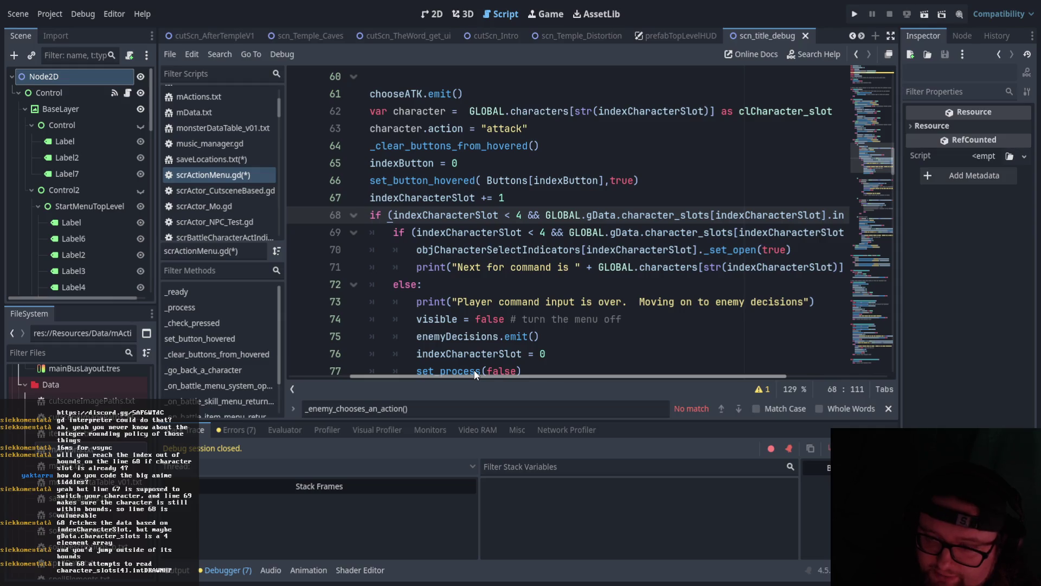
pyautogui.click(524, 217)
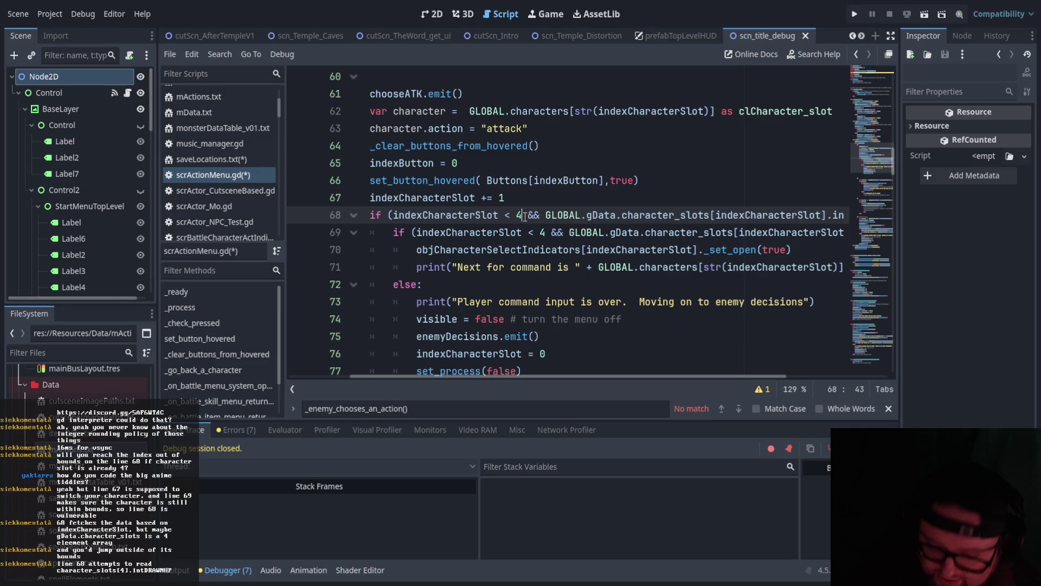
# Close the slot bound check with ')' and move the HP check onto its own indented 'if' line.
pyautogui.write(')')
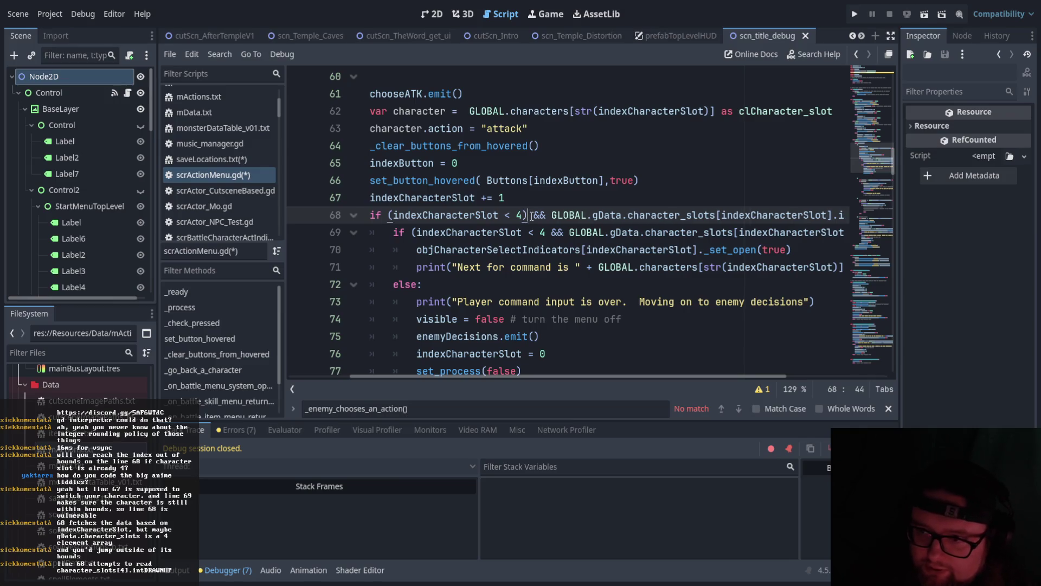
pyautogui.press('Return')
pyautogui.doubleClick(381, 232)
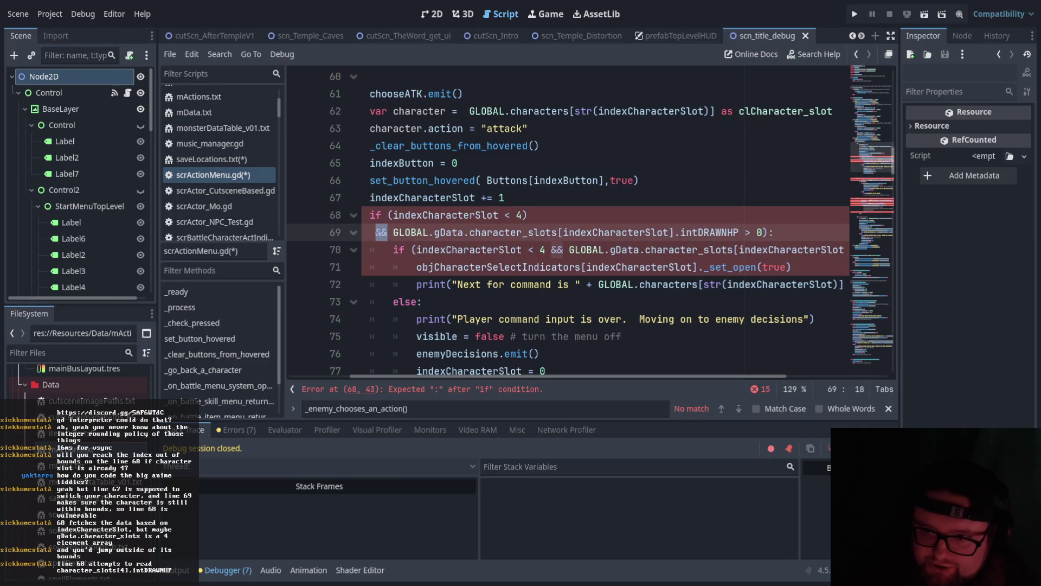
pyautogui.press('Delete')
pyautogui.press('Delete')
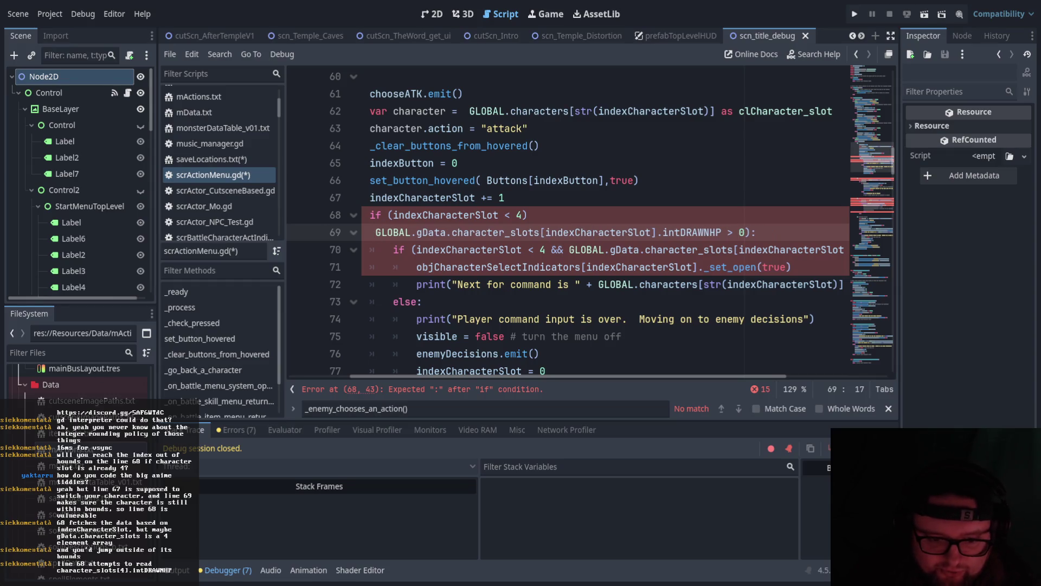
pyautogui.press('Tab')
pyautogui.write('if')
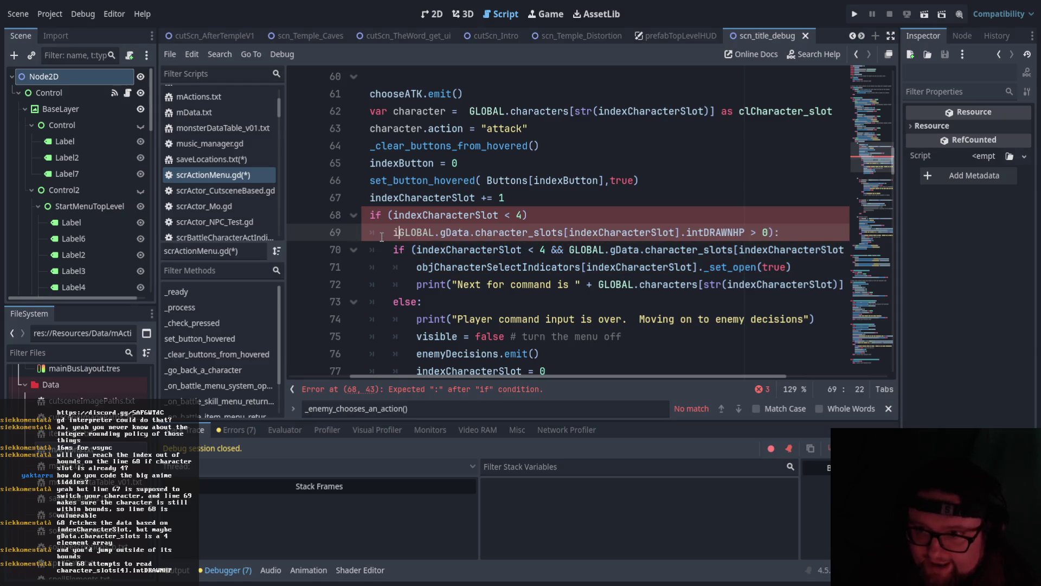
pyautogui.click(539, 214)
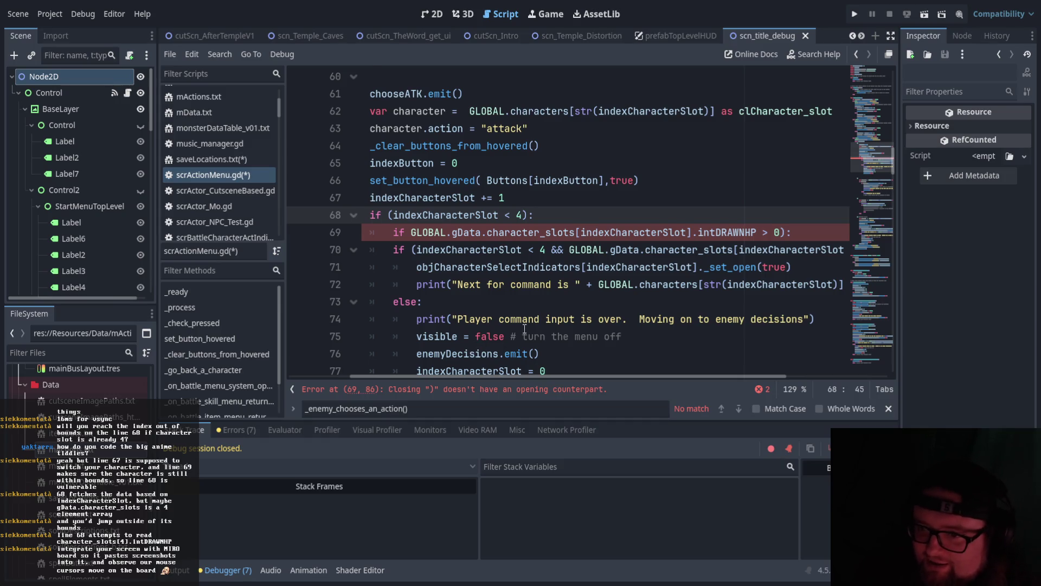
# Select the old if/else block on lines 70–78, briefly cutting and restoring it.
pyautogui.scroll(-1, 539, 319)
pyautogui.moveTo(525, 337); pyautogui.dragTo(395, 200)
pyautogui.hotkey('ctrl', 'x')
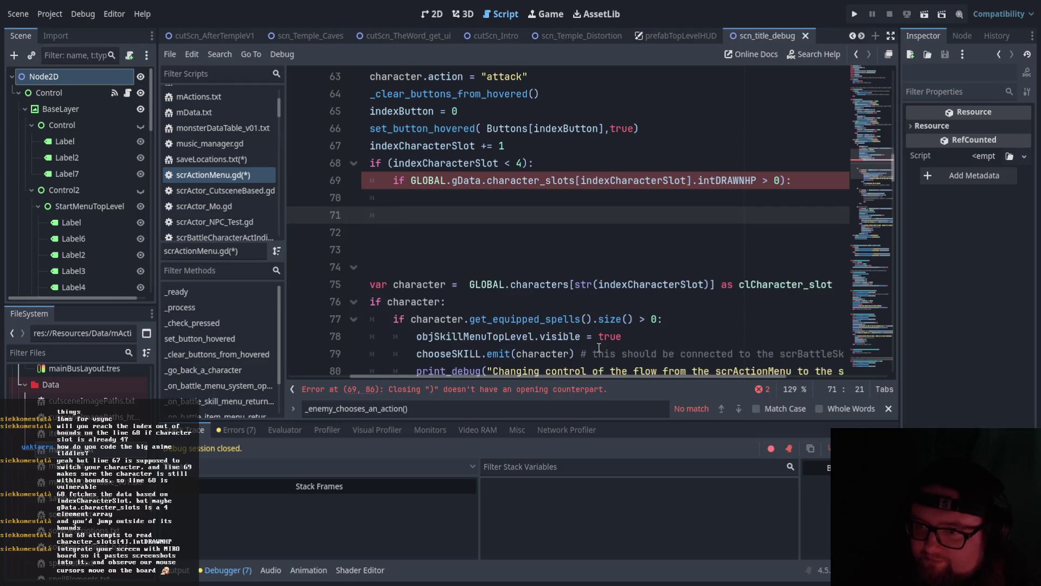
pyautogui.hotkey('ctrl', 'z')
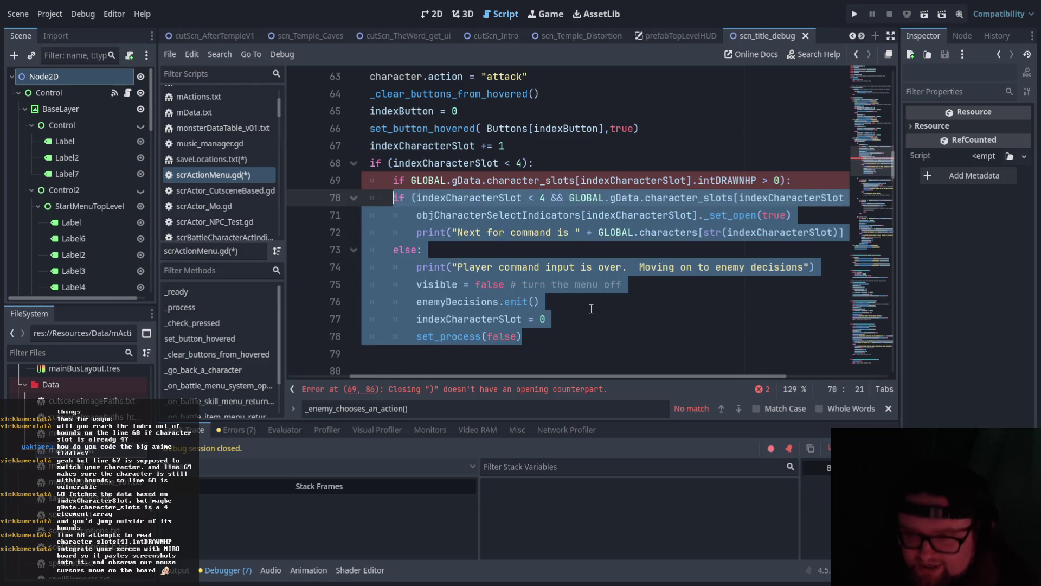
# Indent the old if/else block one level and delete the stray parentheses on lines 68 and 69.
pyautogui.press('Tab')
pyautogui.click(600, 319)
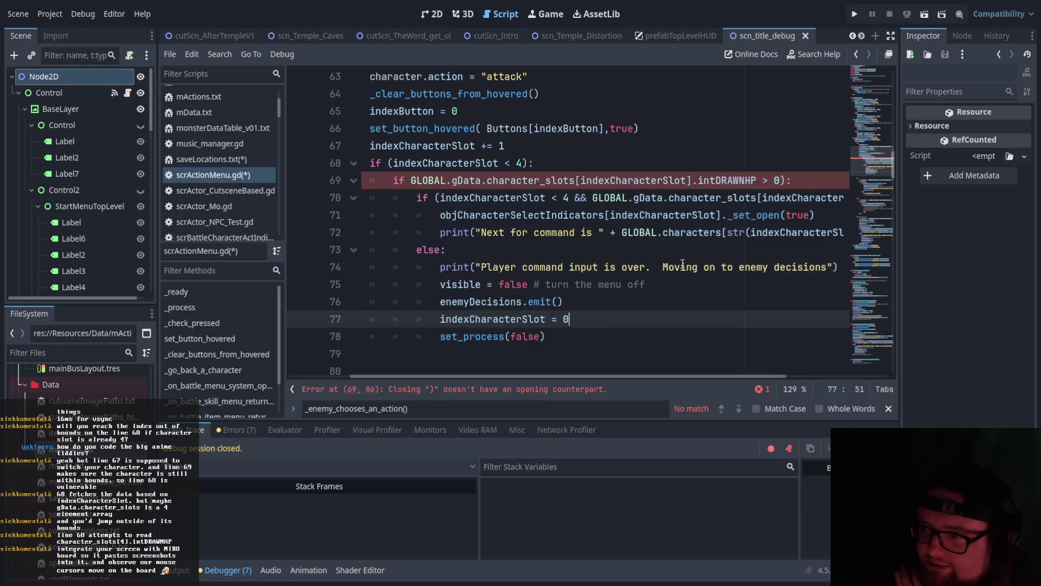
pyautogui.click(412, 180)
pyautogui.click(780, 180)
pyautogui.press('Delete')
pyautogui.click(765, 299)
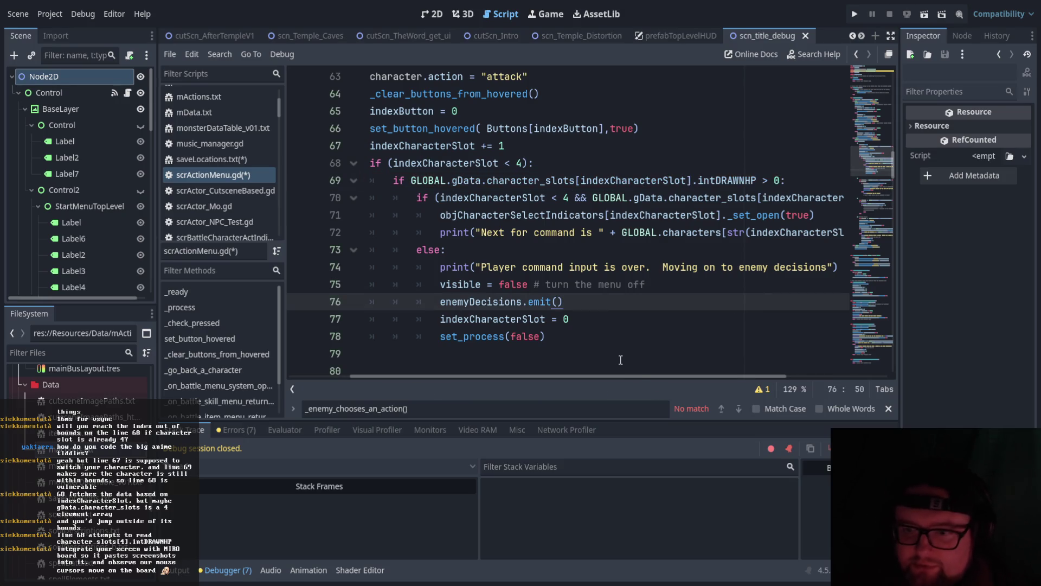
pyautogui.click(392, 163)
pyautogui.press('BackSpace')
pyautogui.press('BackSpace')
pyautogui.click(514, 162)
pyautogui.press('BackSpace')
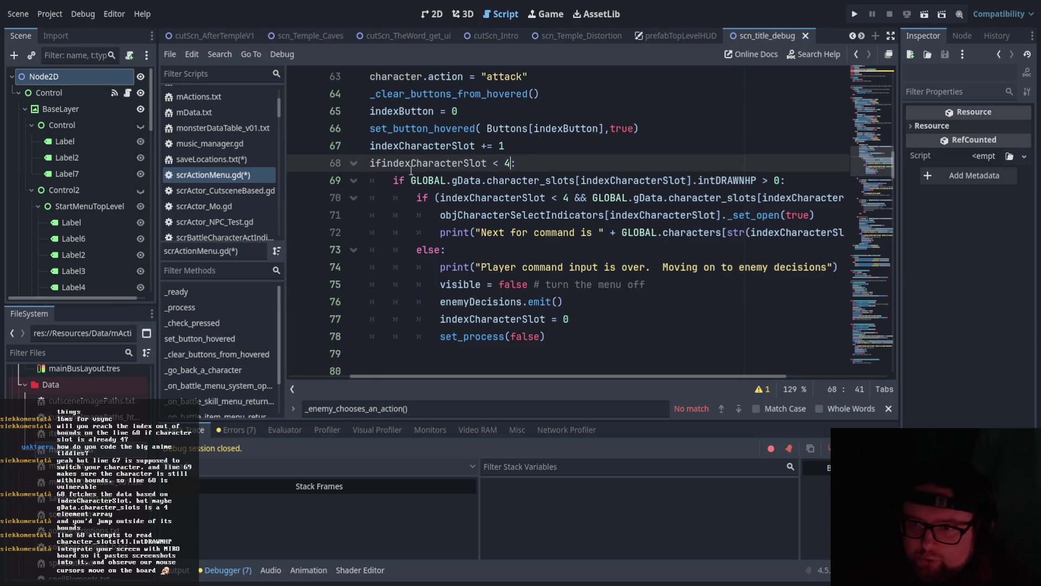
pyautogui.click(385, 163)
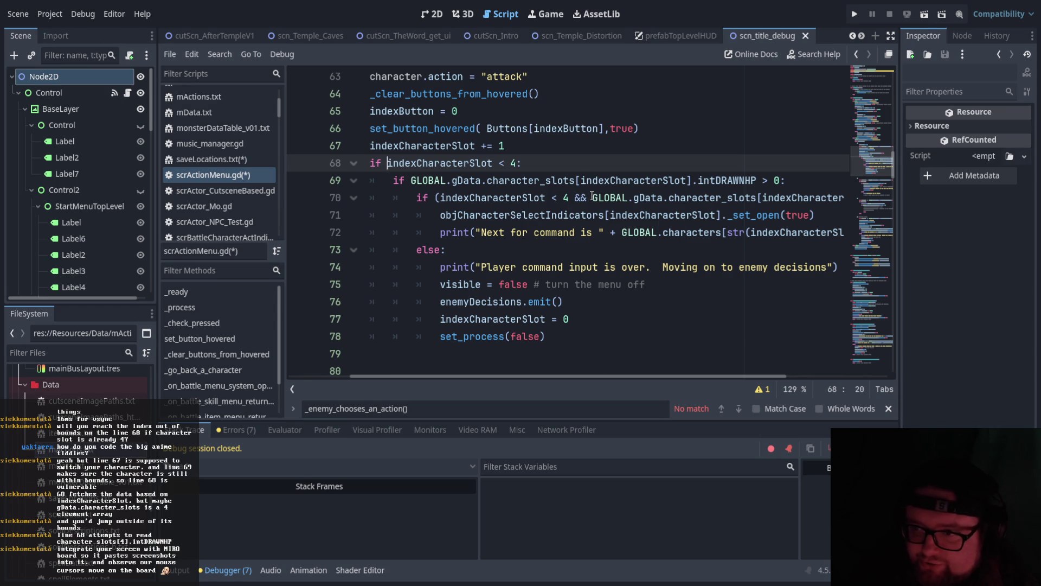
# Remove the redundant 'indexCharacterSlot < 4 &&' and leftover parenthesis from line 70.
pyautogui.moveTo(593, 198); pyautogui.dragTo(441, 198)
pyautogui.press('BackSpace')
pyautogui.press('BackSpace')
pyautogui.click(813, 197)
pyautogui.press('BackSpace')
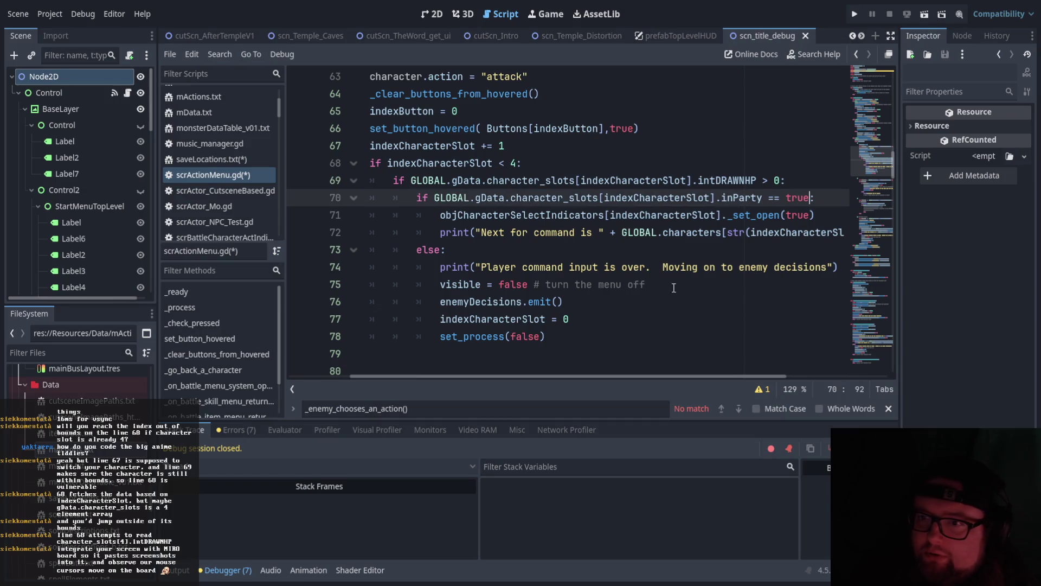
pyautogui.click(429, 146)
pyautogui.tripleClick(538, 156)
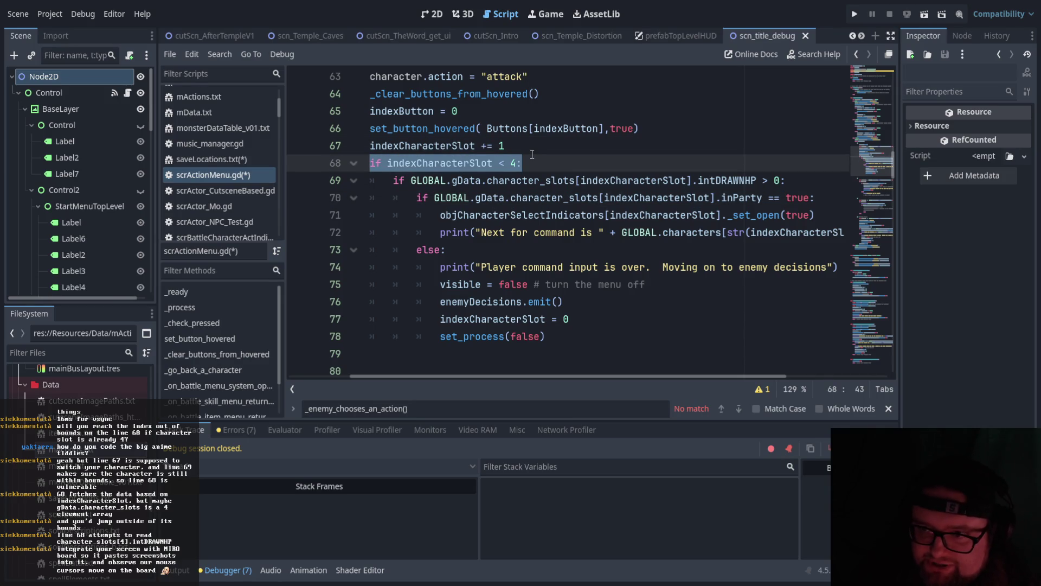
# Review the HP check, the inParty block and the else branch on lines 73–77.
pyautogui.moveTo(393, 180)
pyautogui.mouseDown()
pyautogui.moveTo(786, 180)
pyautogui.moveTo(698, 180)
pyautogui.mouseUp()
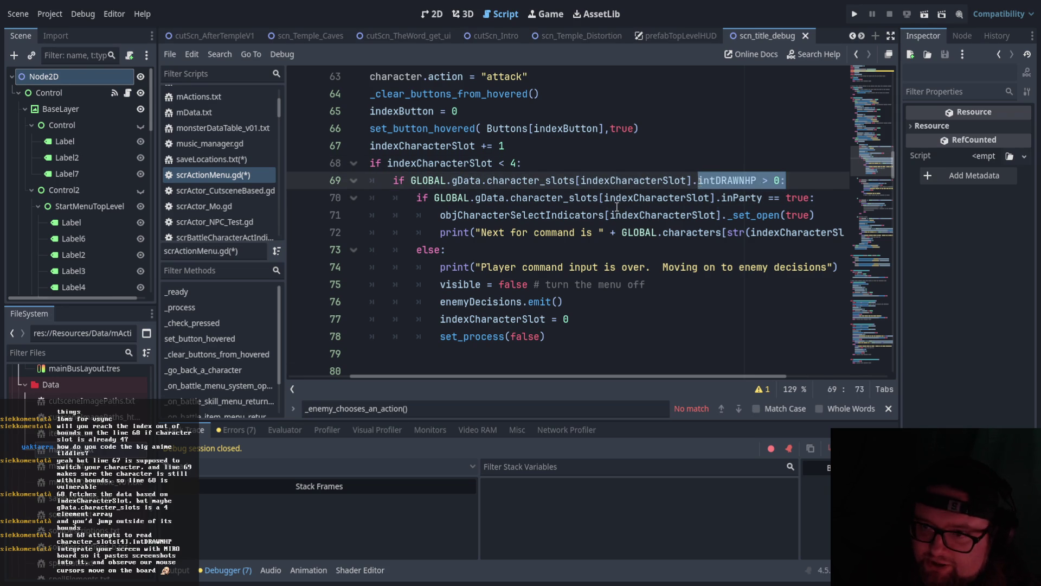
pyautogui.click(440, 215)
pyautogui.moveTo(417, 197)
pyautogui.mouseDown()
pyautogui.moveTo(522, 219)
pyautogui.moveTo(846, 232)
pyautogui.moveTo(765, 232)
pyautogui.mouseUp()
pyautogui.click(765, 232)
pyautogui.moveTo(596, 379); pyautogui.dragTo(542, 379)
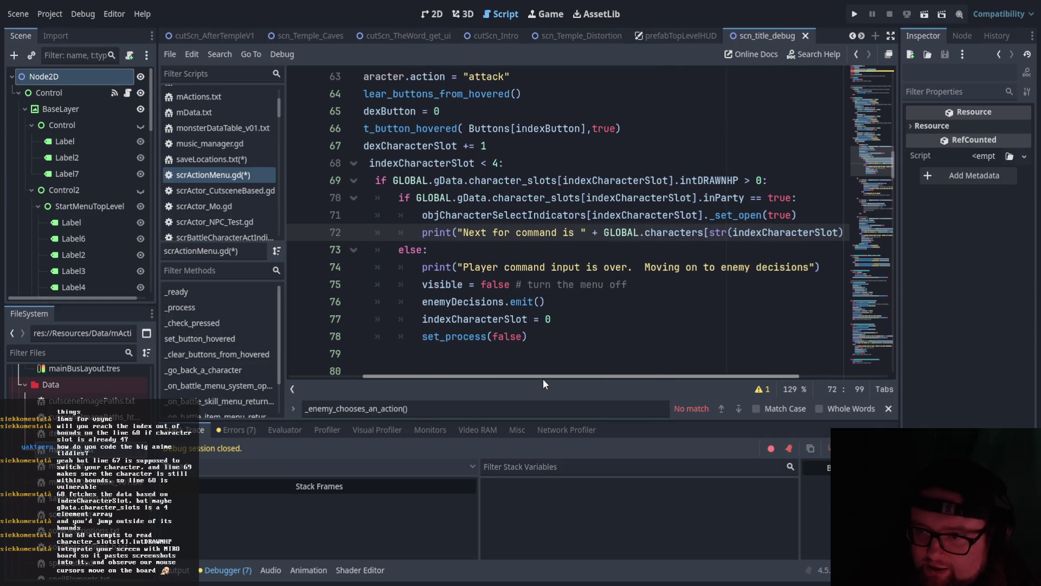
pyautogui.moveTo(400, 249)
pyautogui.mouseDown()
pyautogui.moveTo(428, 254)
pyautogui.moveTo(537, 328)
pyautogui.moveTo(442, 302)
pyautogui.mouseUp()
pyautogui.click(537, 329)
pyautogui.click(530, 302)
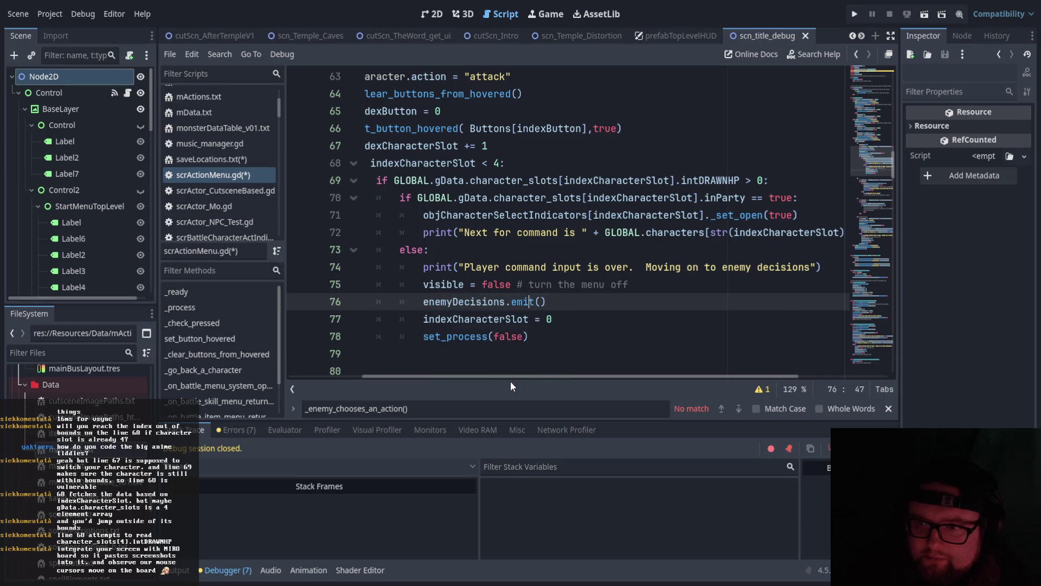
pyautogui.moveTo(499, 377)
pyautogui.mouseDown()
pyautogui.moveTo(472, 378)
pyautogui.moveTo(512, 378)
pyautogui.moveTo(501, 379)
pyautogui.mouseUp()
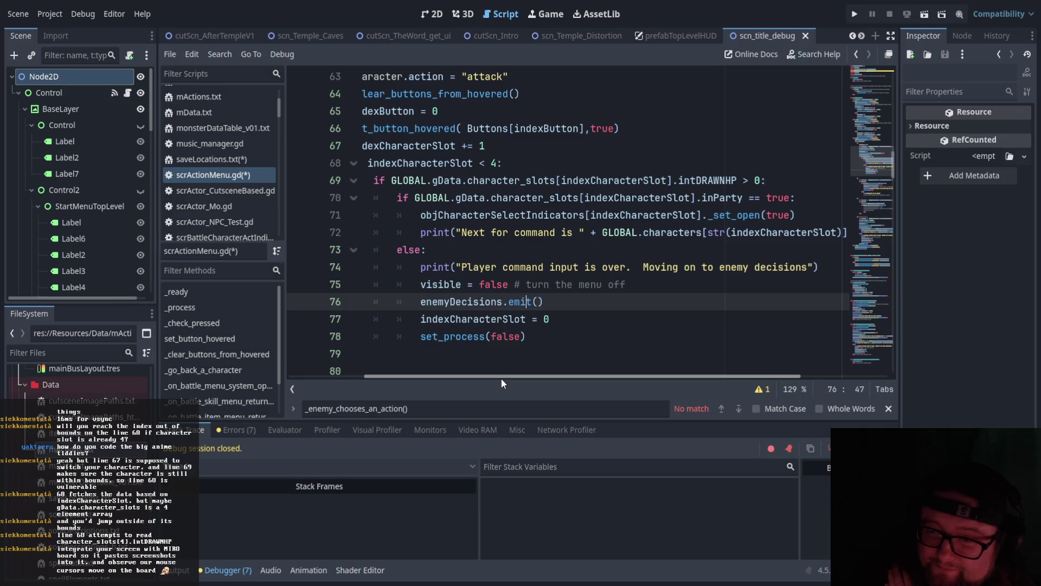
pyautogui.moveTo(501, 379); pyautogui.dragTo(479, 379)
# Dedent 'else:' and its body on lines 74–78 two levels to align with line 68.
pyautogui.click(429, 251)
pyautogui.press('BackSpace')
pyautogui.press('BackSpace')
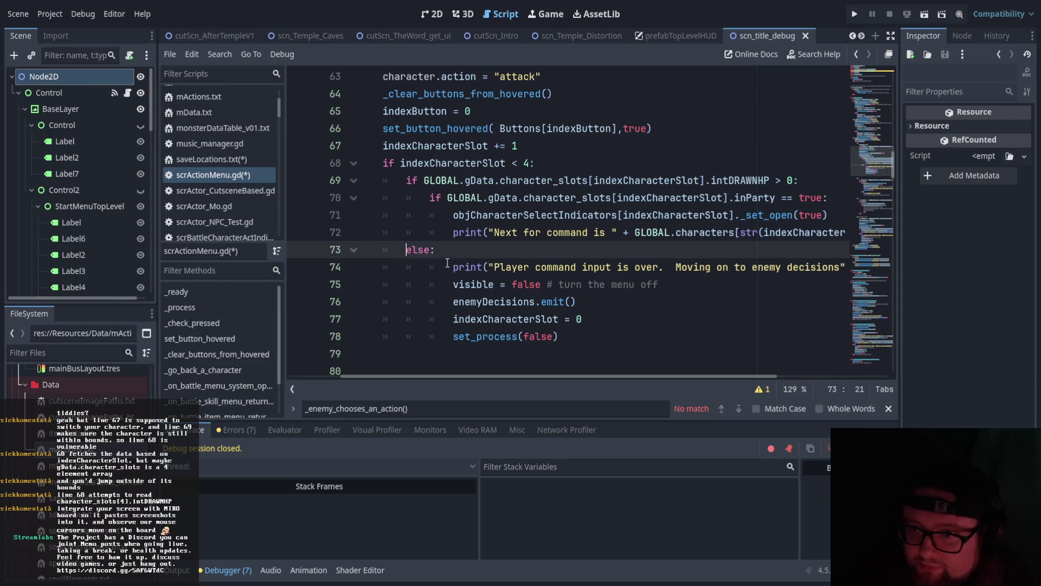
pyautogui.moveTo(582, 341); pyautogui.dragTo(457, 267)
pyautogui.hotkey('shift', 'Tab')
pyautogui.hotkey('shift', 'Tab')
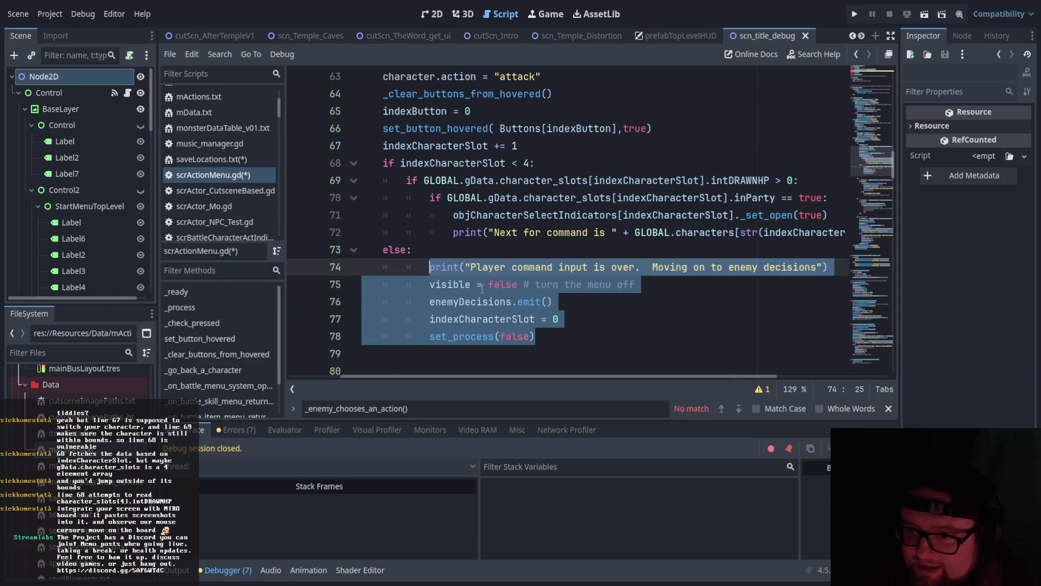